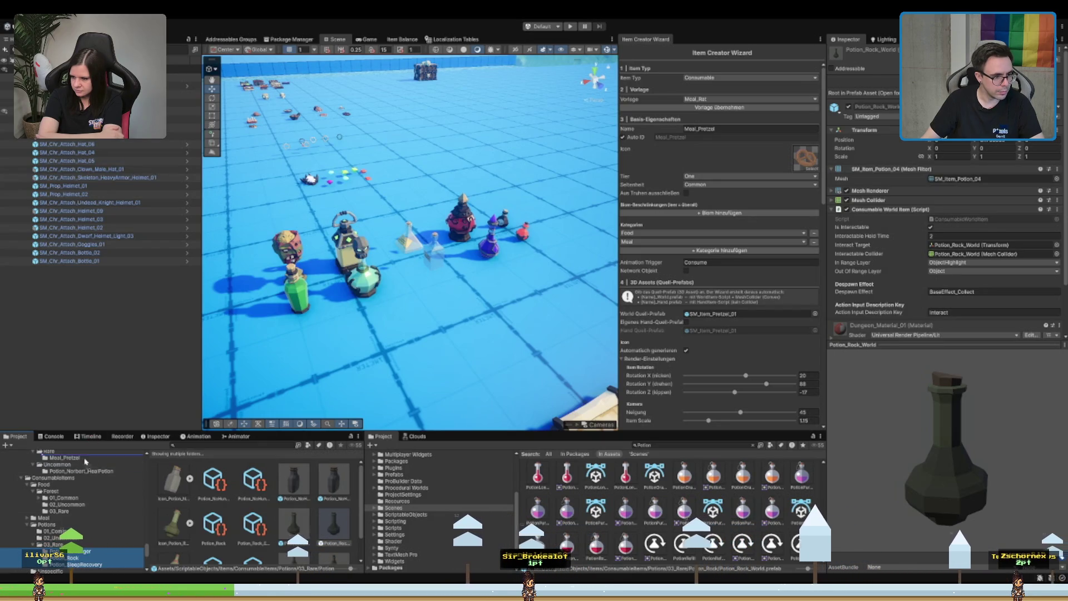
- Drag the three selected potion folders onto the Rare folder and open the rare potions folder
{"action": "left_click_drag", "start_coordinate": [64, 454], "coordinate": [64, 454]}
{"action": "scroll", "coordinate": [94, 480], "scroll_direction": "down", "scroll_amount": 2}
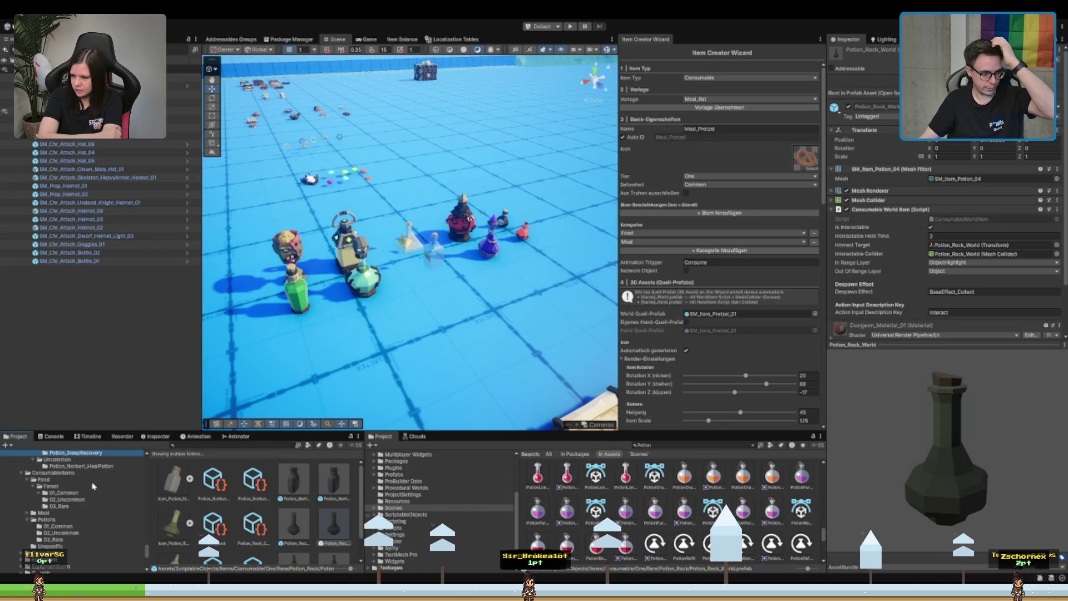
{"action": "left_click", "coordinate": [78, 507]}
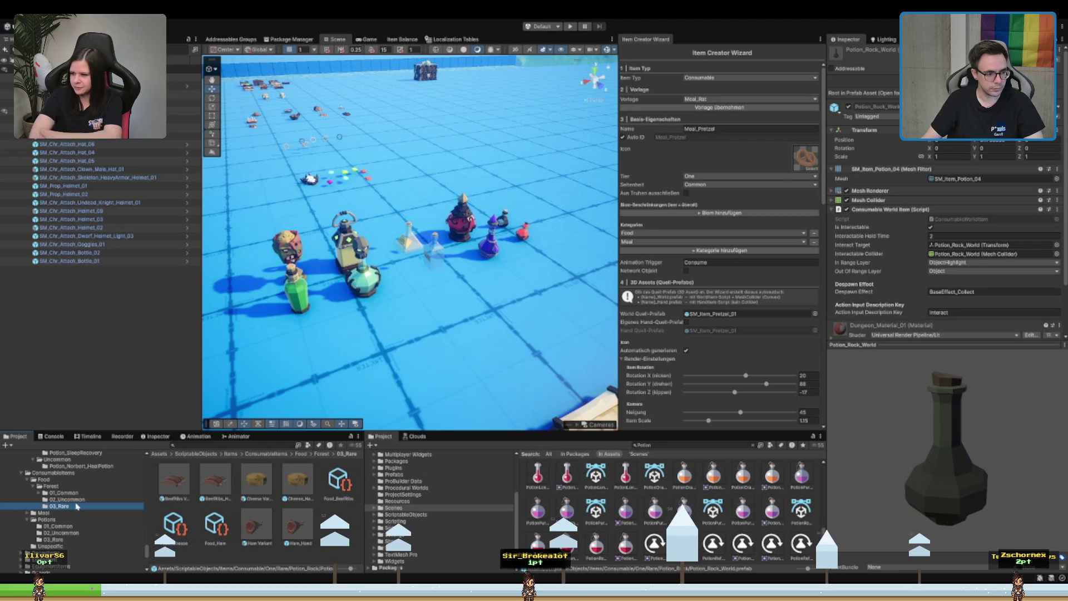
{"action": "left_click", "coordinate": [74, 541]}
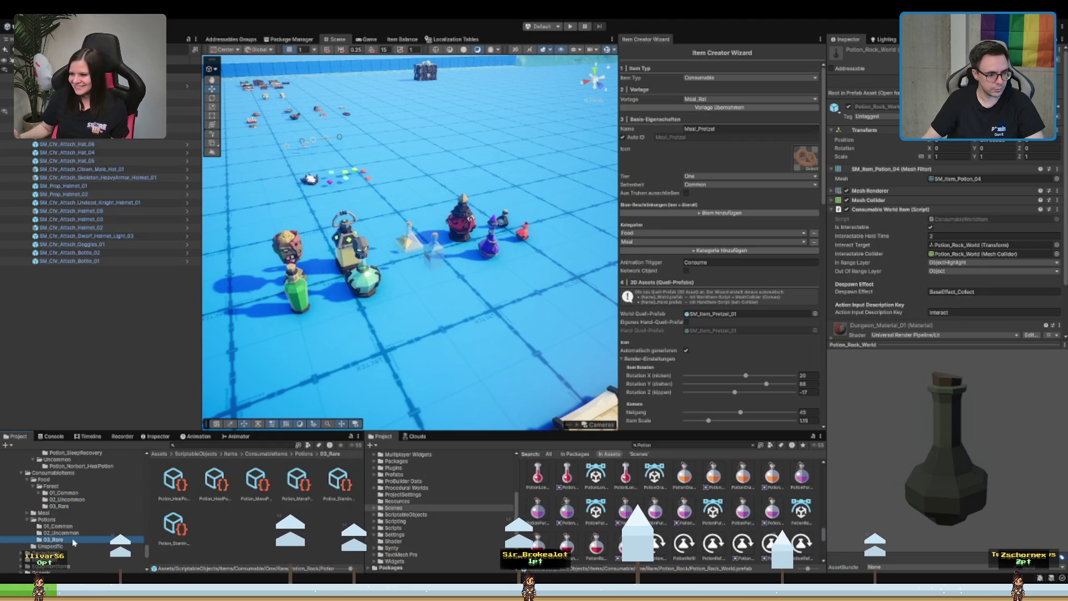
- Check Potion_NoHunger and Potion_SleepRecovery, then view the assets in the rare potions folder
{"action": "scroll", "coordinate": [103, 513], "scroll_direction": "up", "scroll_amount": 2}
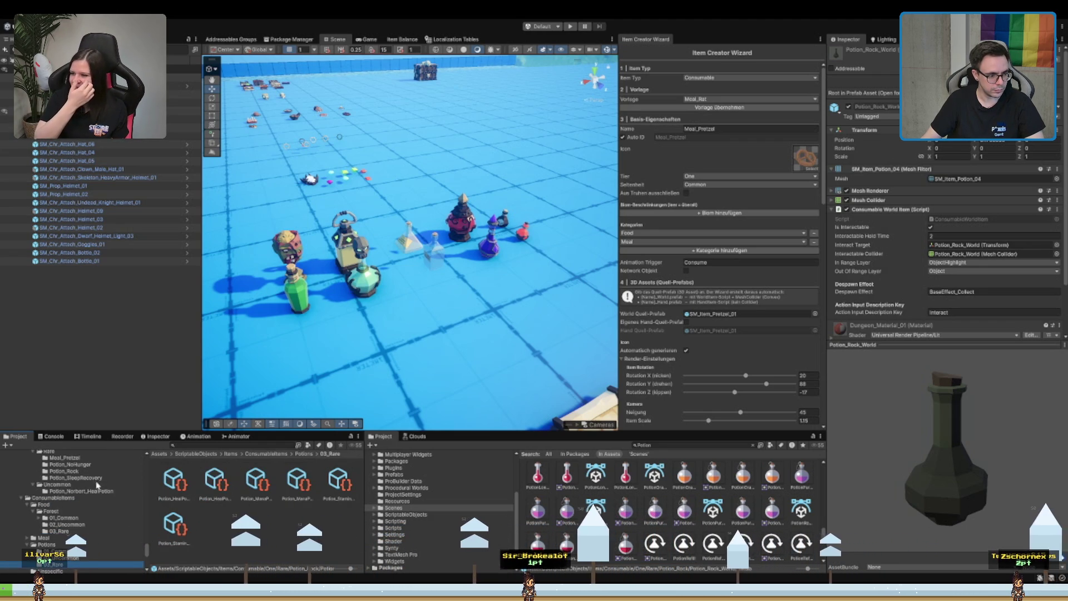
{"action": "left_click", "coordinate": [89, 465]}
{"action": "left_click", "coordinate": [97, 477]}
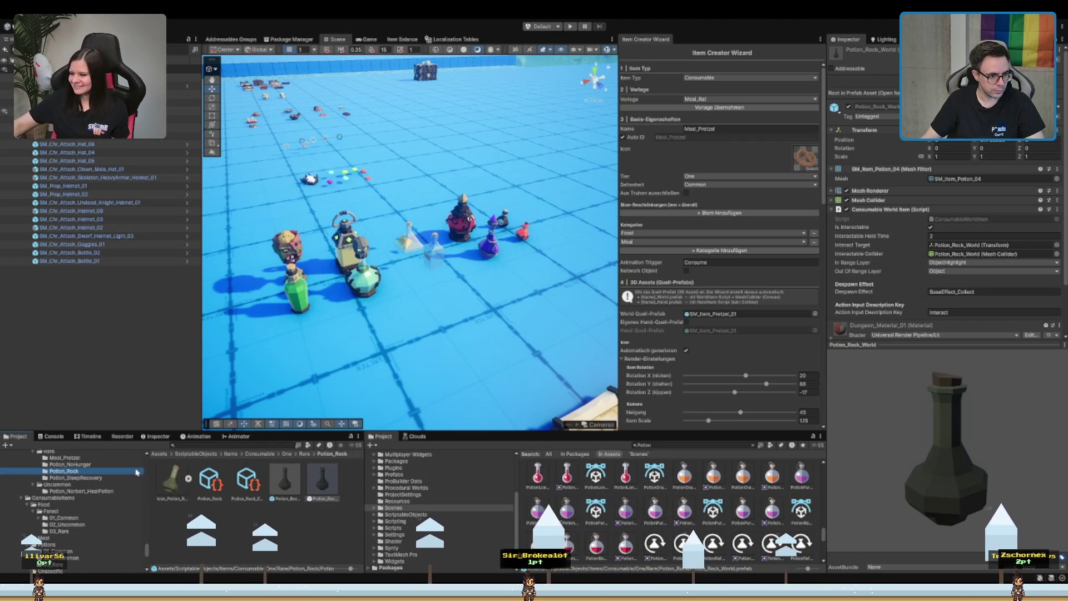
{"action": "scroll", "coordinate": [89, 472], "scroll_direction": "down", "scroll_amount": 3}
{"action": "left_click", "coordinate": [84, 468]}
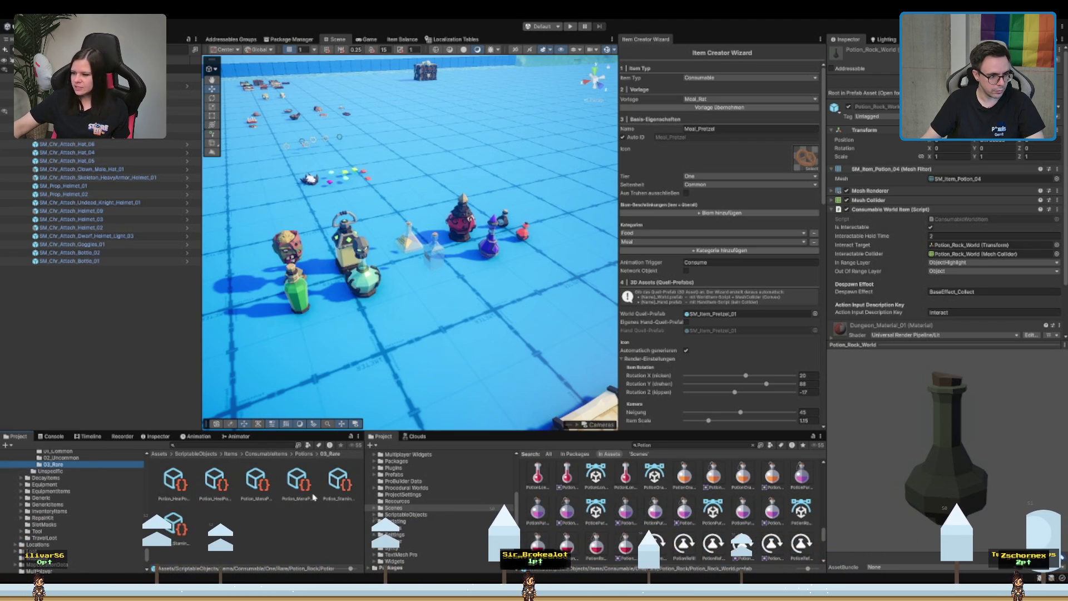
{"action": "left_click", "coordinate": [294, 529]}
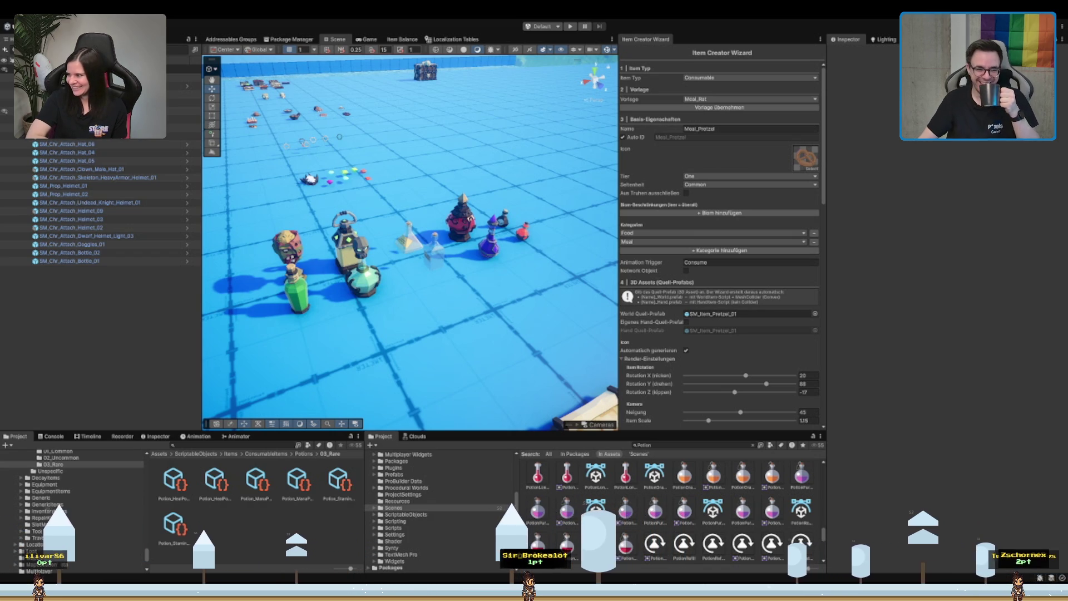
- Preview the dungeon potion models, then drop SM_Item_Potion_01 on the floor near the potions
{"action": "scroll", "coordinate": [668, 509], "scroll_direction": "down", "scroll_amount": 3}
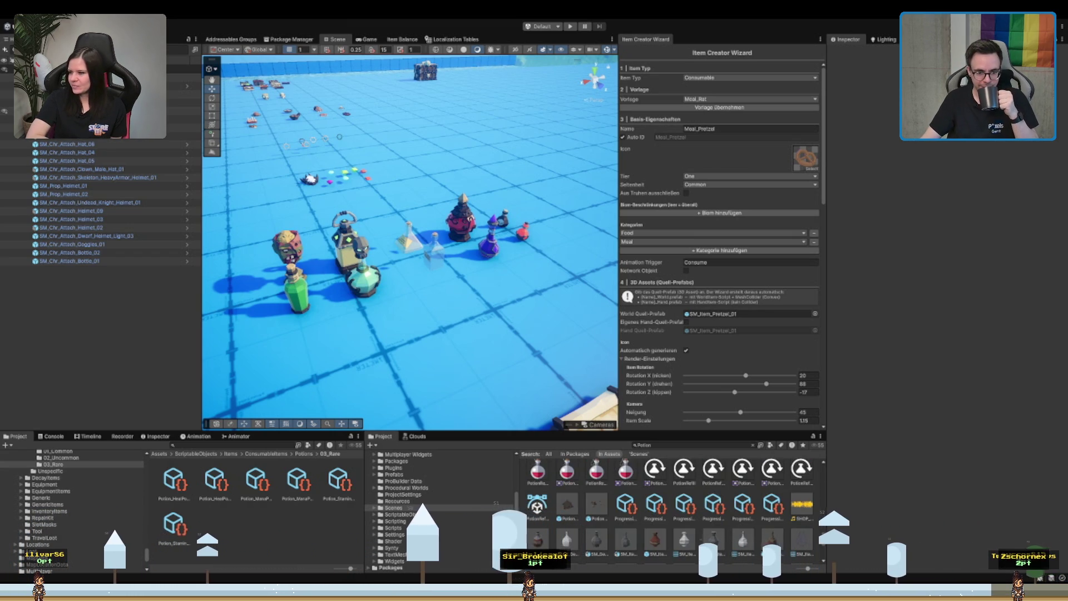
{"action": "left_click", "coordinate": [655, 539]}
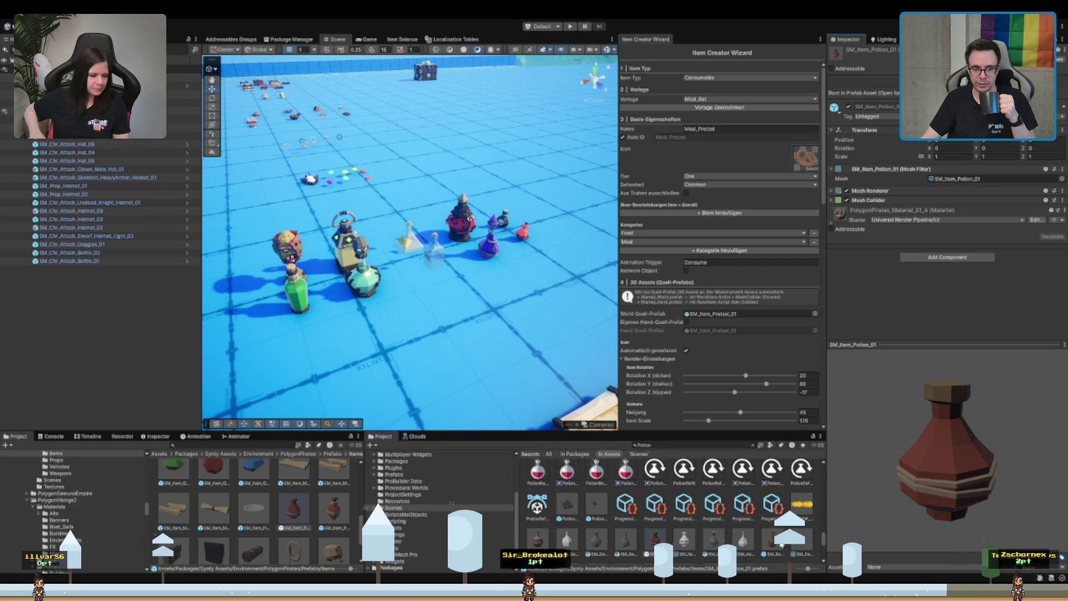
{"action": "left_click", "coordinate": [779, 544]}
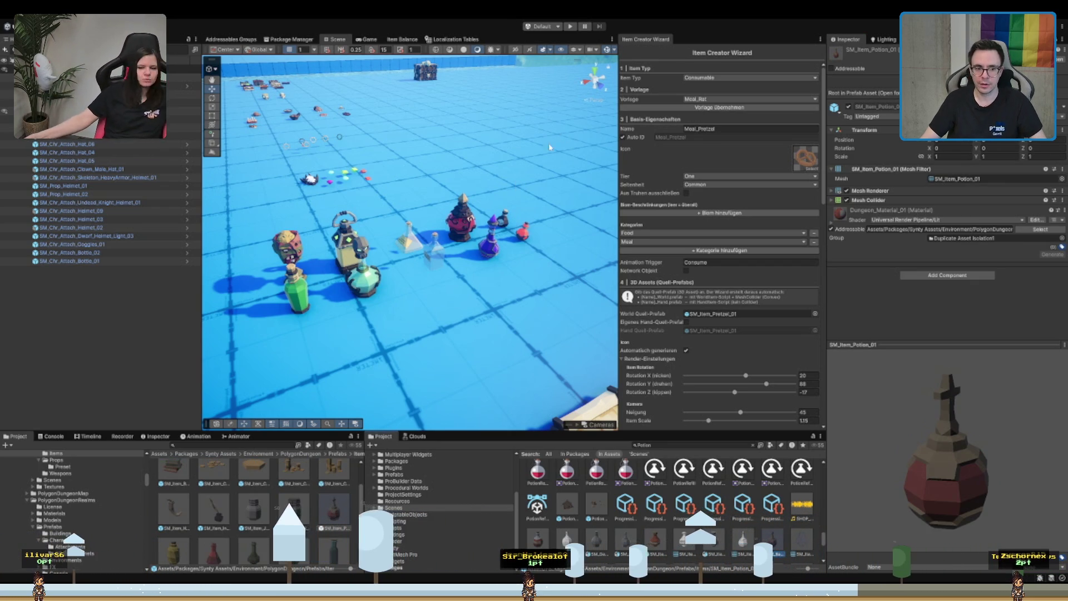
{"action": "left_click_drag", "start_coordinate": [576, 156], "coordinate": [532, 158]}
{"action": "scroll", "coordinate": [490, 200], "scroll_direction": "up", "scroll_amount": 5}
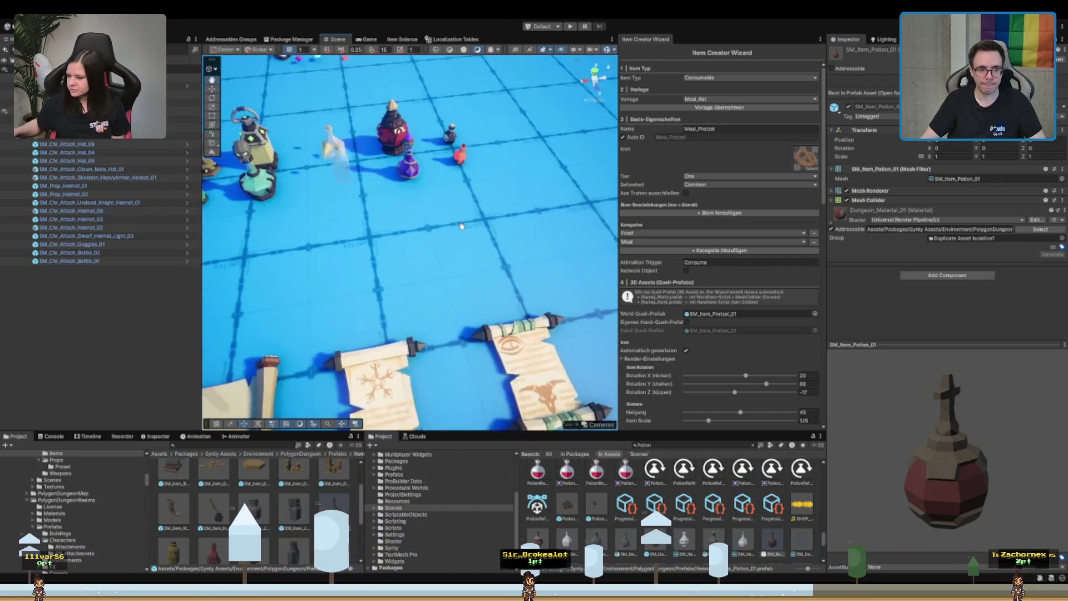
{"action": "scroll", "coordinate": [489, 234], "scroll_direction": "up", "scroll_amount": 2}
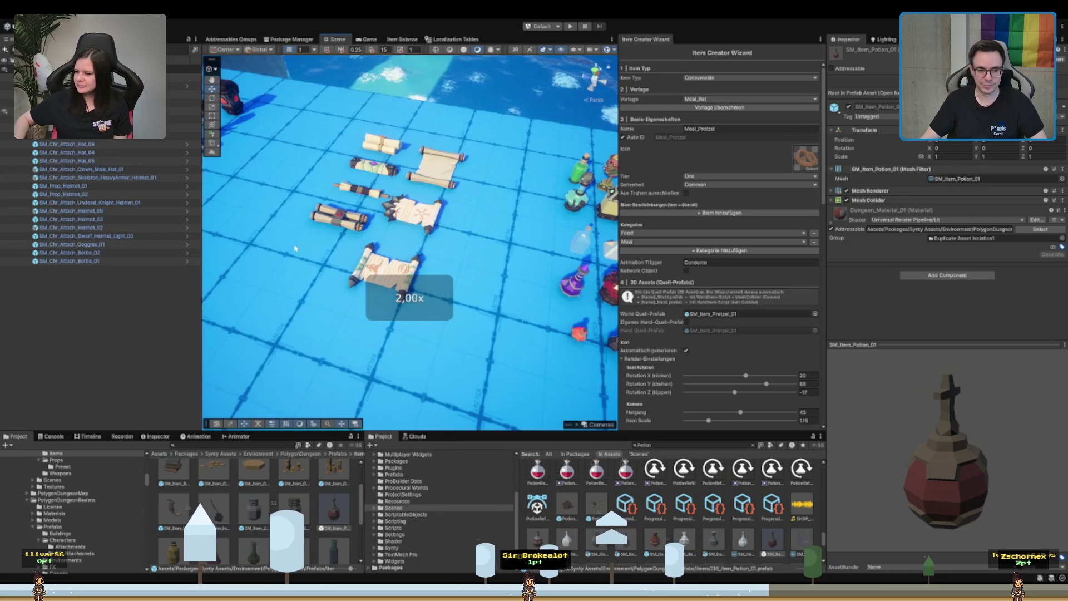
{"action": "key", "text": "d"}
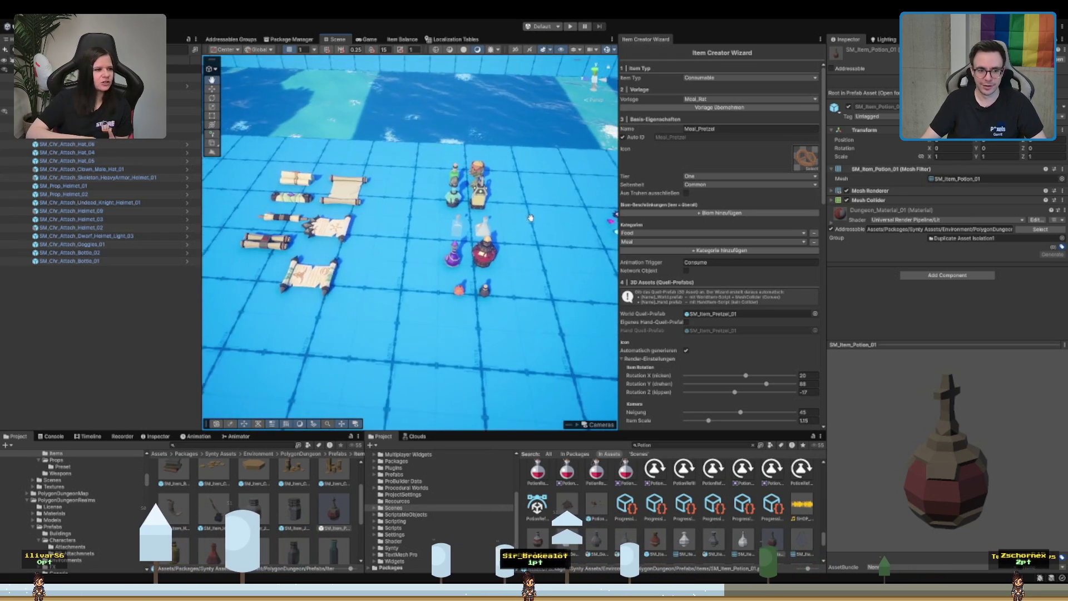
{"action": "left_click_drag", "start_coordinate": [773, 546], "coordinate": [432, 323]}
{"action": "scroll", "coordinate": [455, 304], "scroll_direction": "up", "scroll_amount": 2}
{"action": "scroll", "coordinate": [454, 305], "scroll_direction": "down", "scroll_amount": 2}
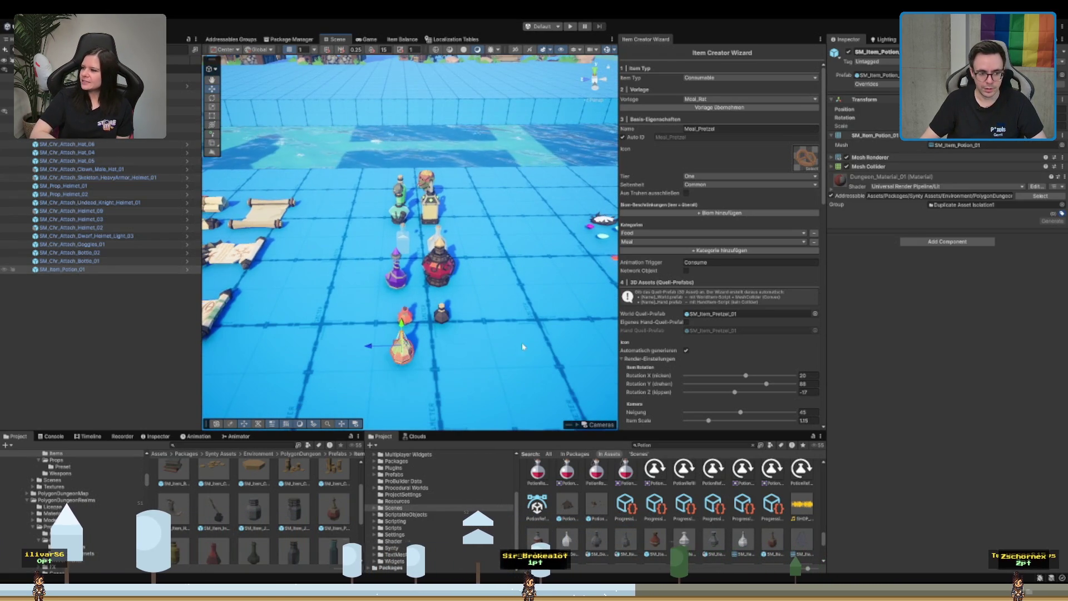
- Drag SM_Item_Potion_03, _02, _07 and _09 into the scene, lining them up beside the others
{"action": "mouse_move", "coordinate": [655, 538]}
{"action": "left_mouse_down"}
{"action": "mouse_move", "coordinate": [431, 362]}
{"action": "mouse_move", "coordinate": [447, 323]}
{"action": "left_mouse_up"}
{"action": "scroll", "coordinate": [403, 370], "scroll_direction": "down", "scroll_amount": 2}
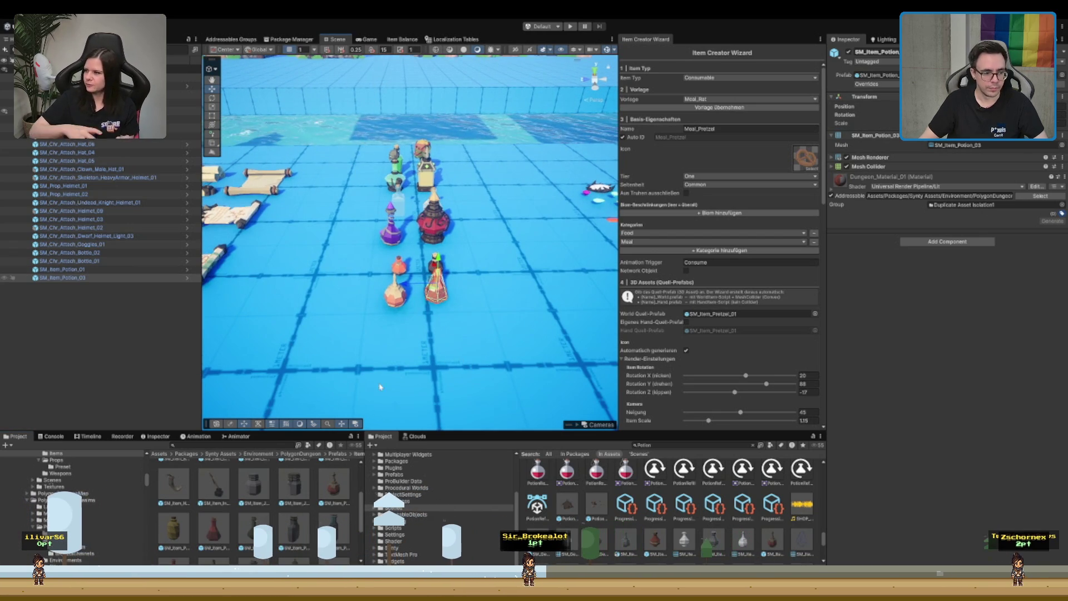
{"action": "mouse_move", "coordinate": [206, 519]}
{"action": "left_mouse_down"}
{"action": "mouse_move", "coordinate": [408, 311]}
{"action": "mouse_move", "coordinate": [391, 334]}
{"action": "left_mouse_up"}
{"action": "scroll", "coordinate": [222, 535], "scroll_direction": "down", "scroll_amount": 1}
{"action": "mouse_move", "coordinate": [222, 536]}
{"action": "left_mouse_down"}
{"action": "mouse_move", "coordinate": [443, 311]}
{"action": "mouse_move", "coordinate": [441, 339]}
{"action": "left_mouse_up"}
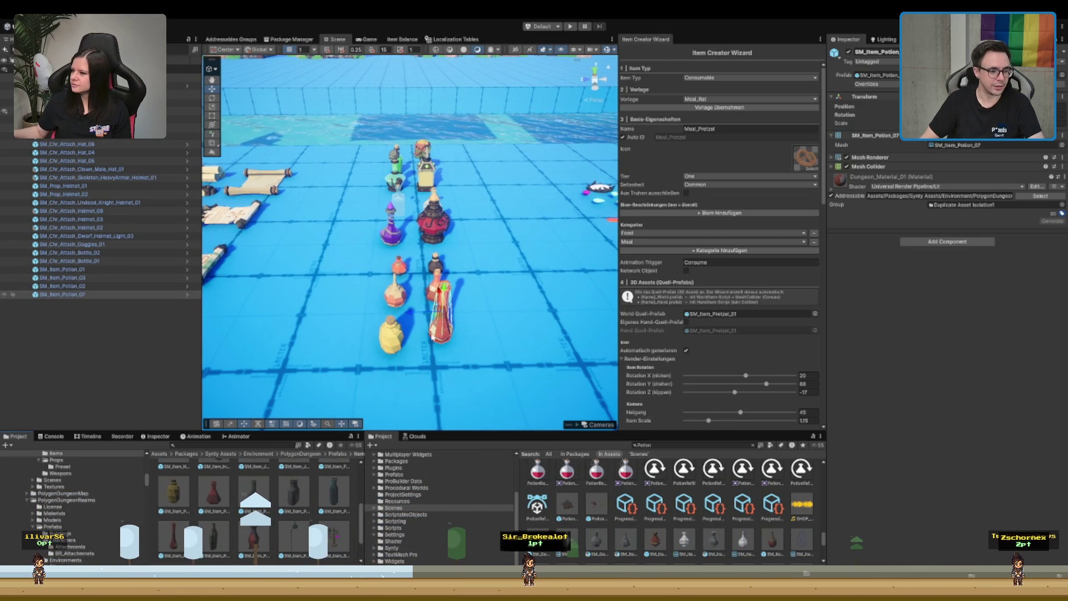
{"action": "left_click_drag", "start_coordinate": [258, 536], "coordinate": [445, 384]}
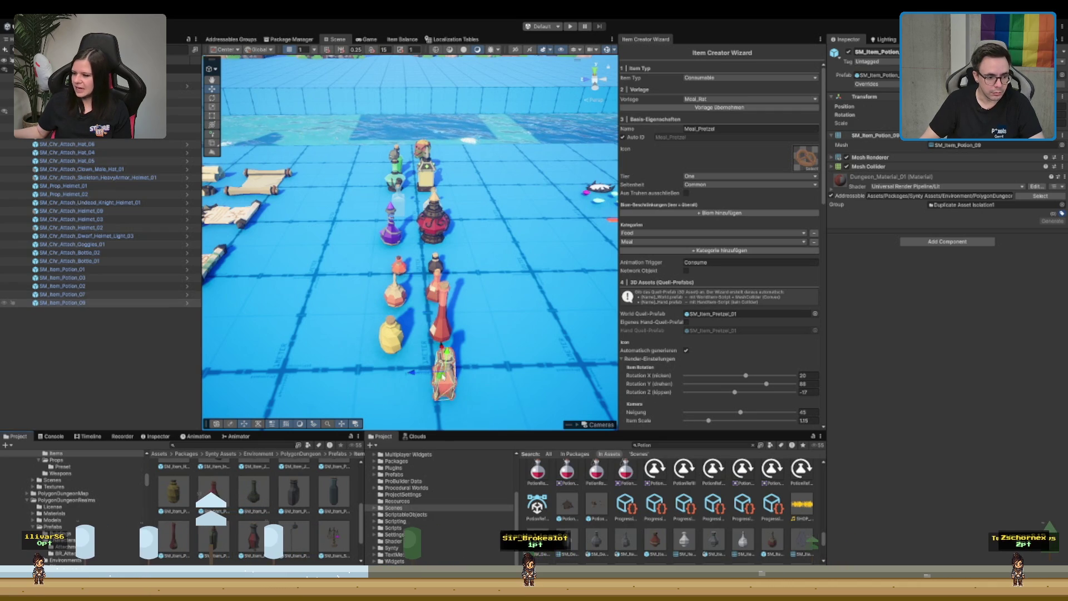
- Preview SM_Item_Vial_03 and place it at the end of the potion row
{"action": "scroll", "coordinate": [269, 502], "scroll_direction": "down", "scroll_amount": 1}
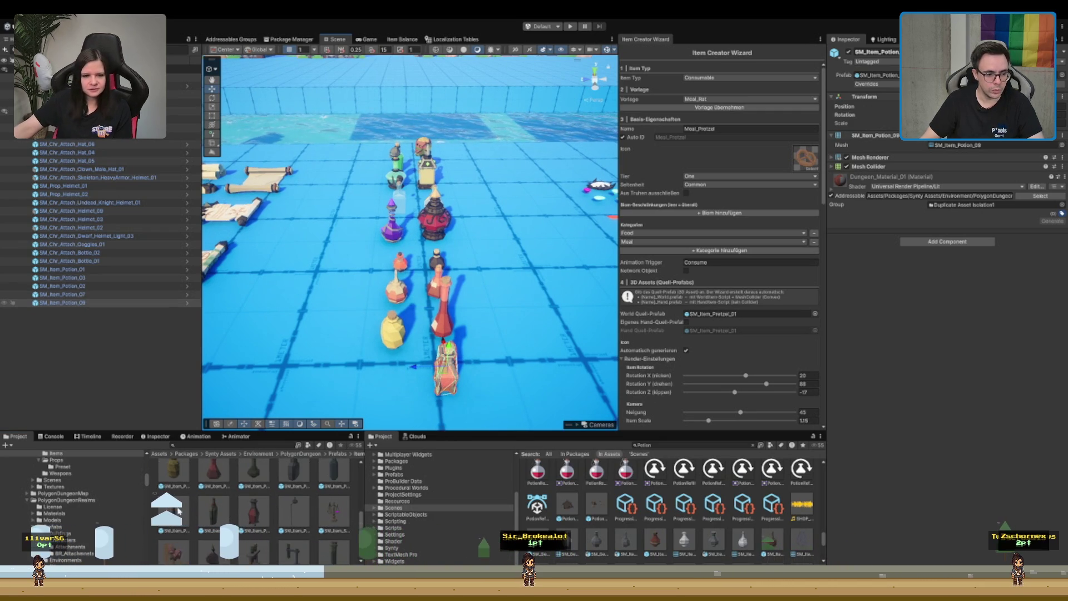
{"action": "scroll", "coordinate": [177, 509], "scroll_direction": "down", "scroll_amount": 1}
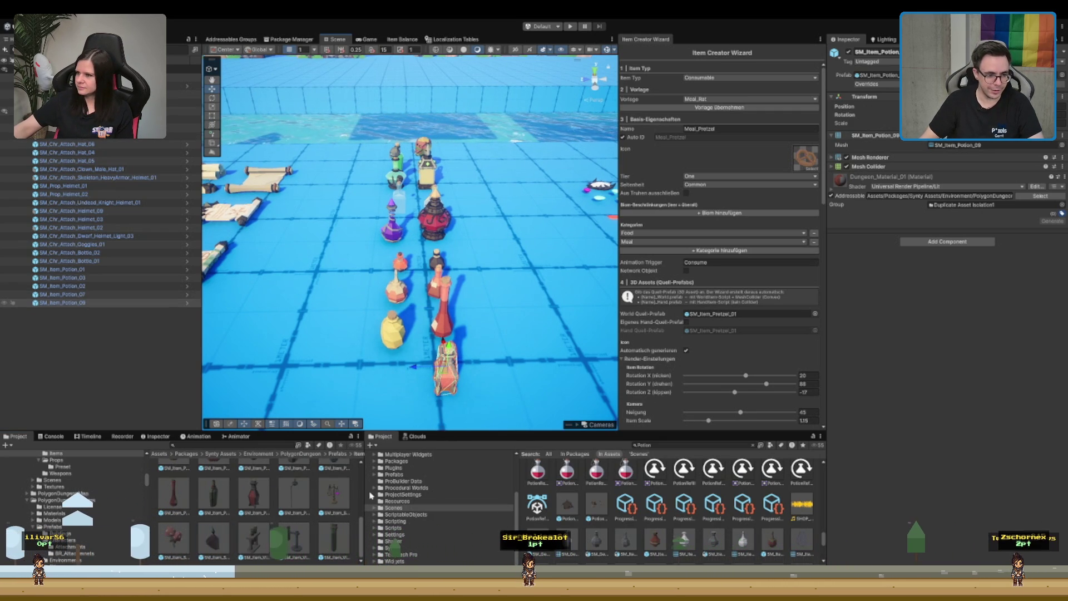
{"action": "left_click", "coordinate": [325, 535]}
{"action": "mouse_move", "coordinate": [922, 439]}
{"action": "left_mouse_down"}
{"action": "mouse_move", "coordinate": [889, 420]}
{"action": "mouse_move", "coordinate": [912, 423]}
{"action": "left_mouse_up"}
{"action": "mouse_move", "coordinate": [332, 539]}
{"action": "left_mouse_down"}
{"action": "mouse_move", "coordinate": [389, 378]}
{"action": "mouse_move", "coordinate": [431, 201]}
{"action": "mouse_move", "coordinate": [525, 292]}
{"action": "mouse_move", "coordinate": [477, 271]}
{"action": "mouse_move", "coordinate": [489, 250]}
{"action": "mouse_move", "coordinate": [498, 254]}
{"action": "left_mouse_up"}
- Select the vial, then set the Item Creator Wizard's Vorlage template to Potion_HealPotion
{"action": "left_click", "coordinate": [463, 269]}
{"action": "scroll", "coordinate": [50, 497], "scroll_direction": "up", "scroll_amount": 2}
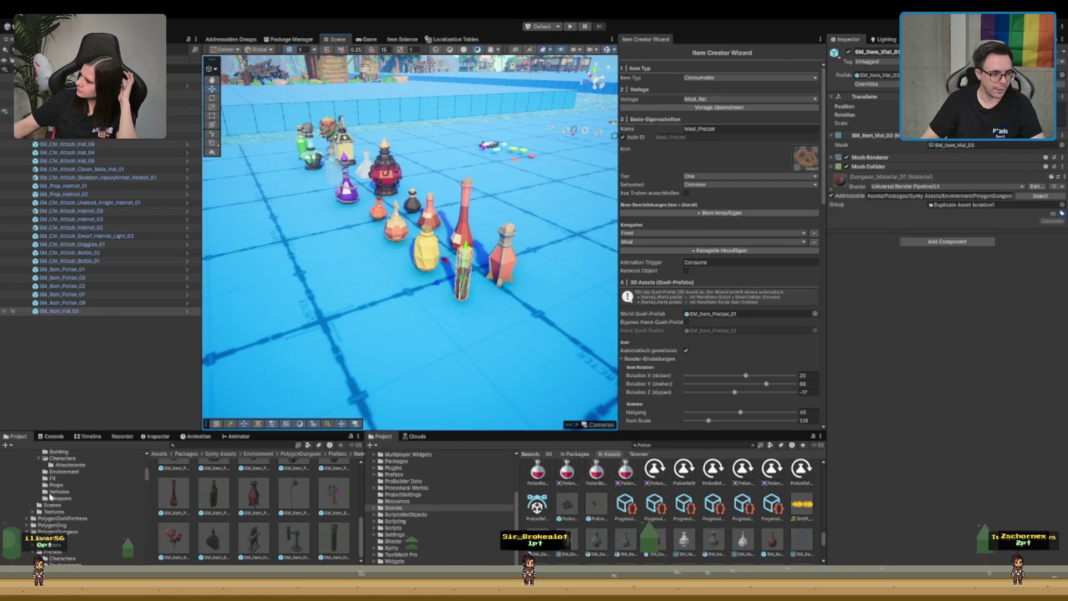
{"action": "scroll", "coordinate": [78, 504], "scroll_direction": "up", "scroll_amount": 5}
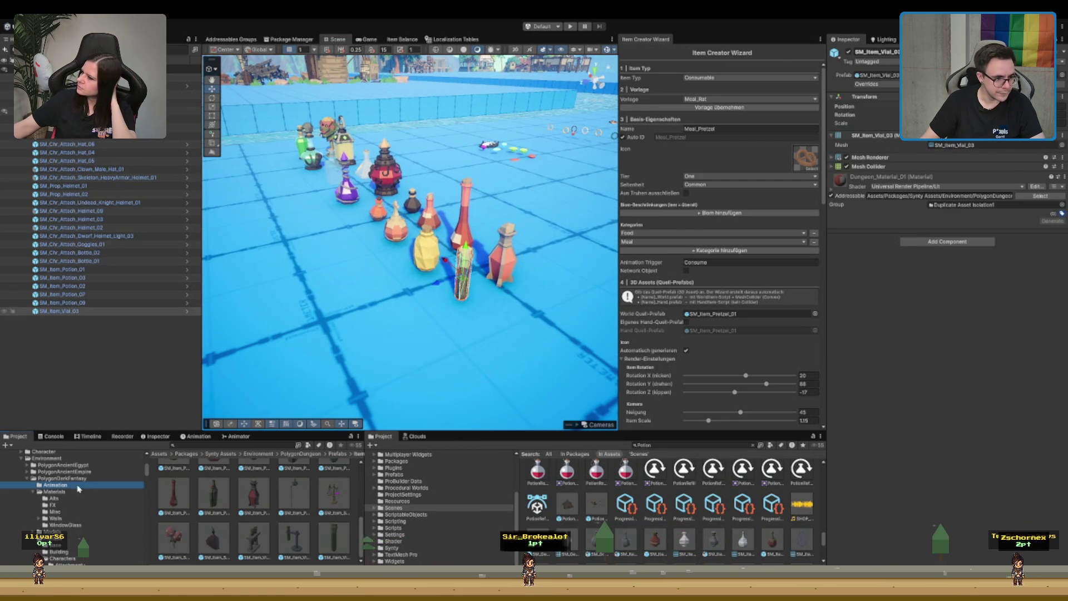
{"action": "left_click", "coordinate": [78, 487]}
{"action": "key", "text": "Left"}
{"action": "key", "text": "Left"}
{"action": "key", "text": "Left"}
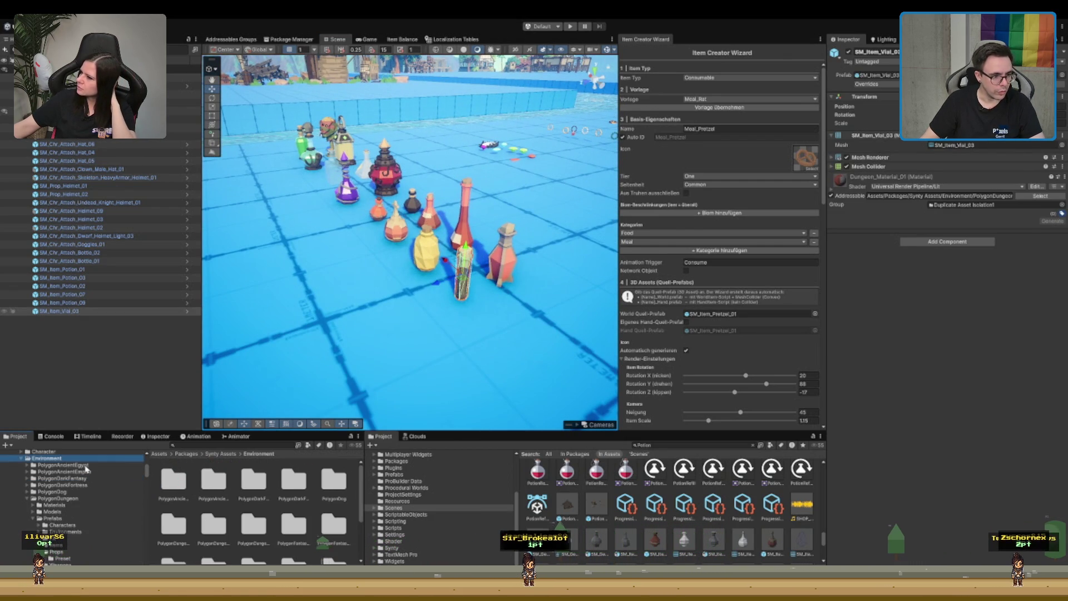
{"action": "key", "text": "Left"}
{"action": "key", "text": "Left"}
{"action": "key", "text": "Left"}
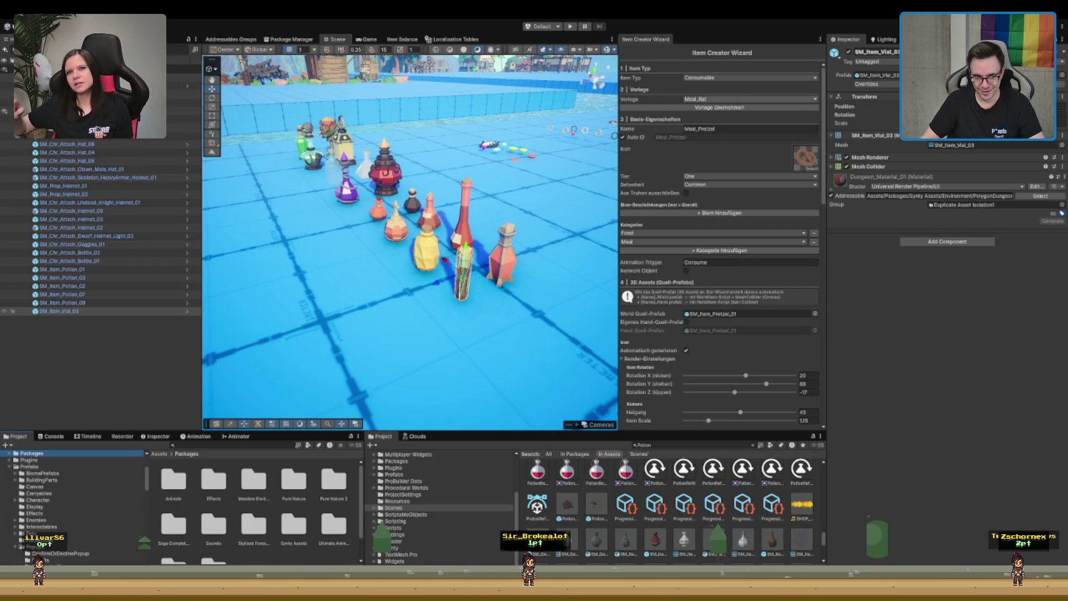
{"action": "left_click", "coordinate": [750, 99]}
{"action": "scroll", "coordinate": [781, 335], "scroll_direction": "down", "scroll_amount": 5}
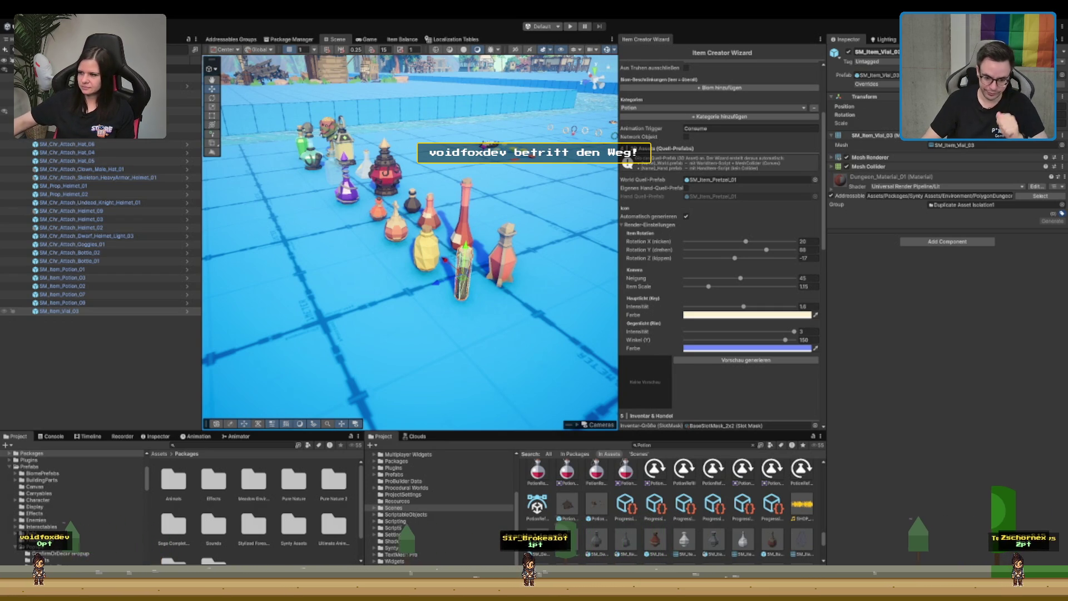
- Preview the red SM_Item_Potion_03 prefab in the Inspector
{"action": "scroll", "coordinate": [667, 506], "scroll_direction": "down", "scroll_amount": 2}
{"action": "scroll", "coordinate": [667, 507], "scroll_direction": "down", "scroll_amount": 2}
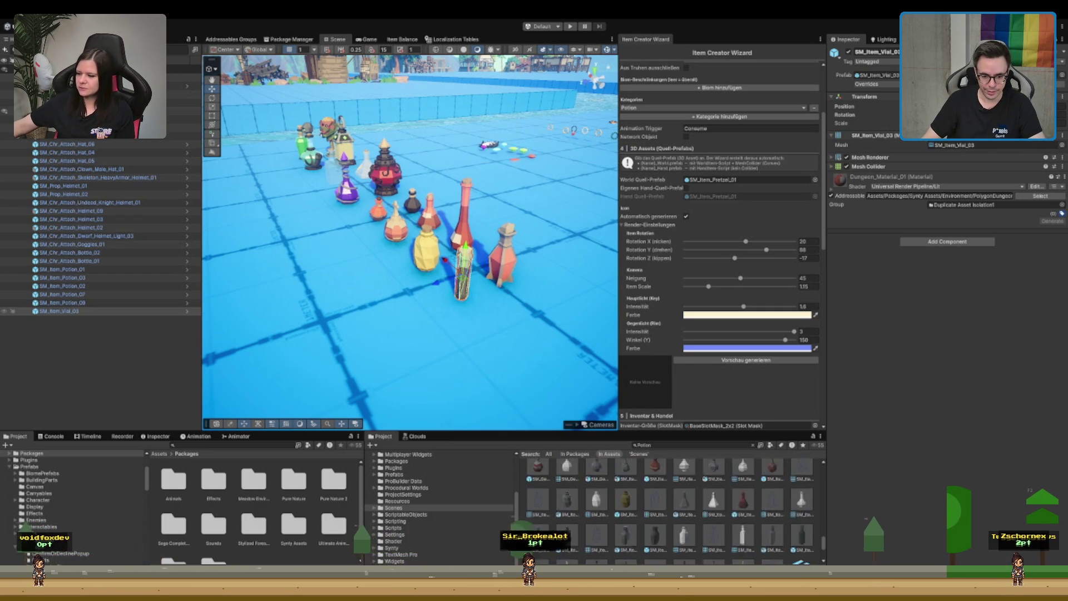
{"action": "left_click", "coordinate": [747, 507]}
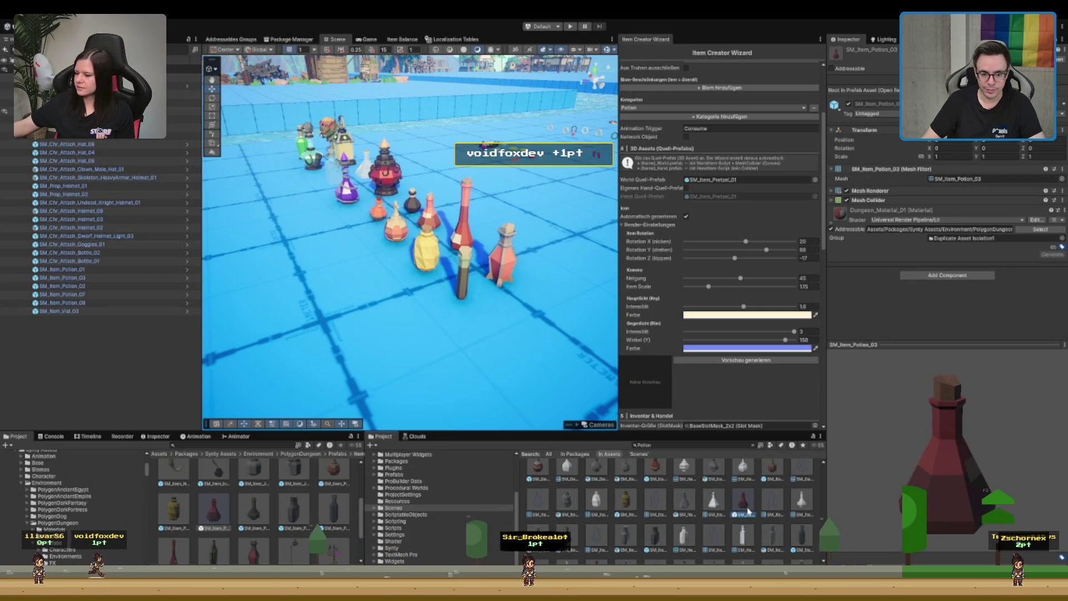
{"action": "scroll", "coordinate": [748, 509], "scroll_direction": "down", "scroll_amount": 2}
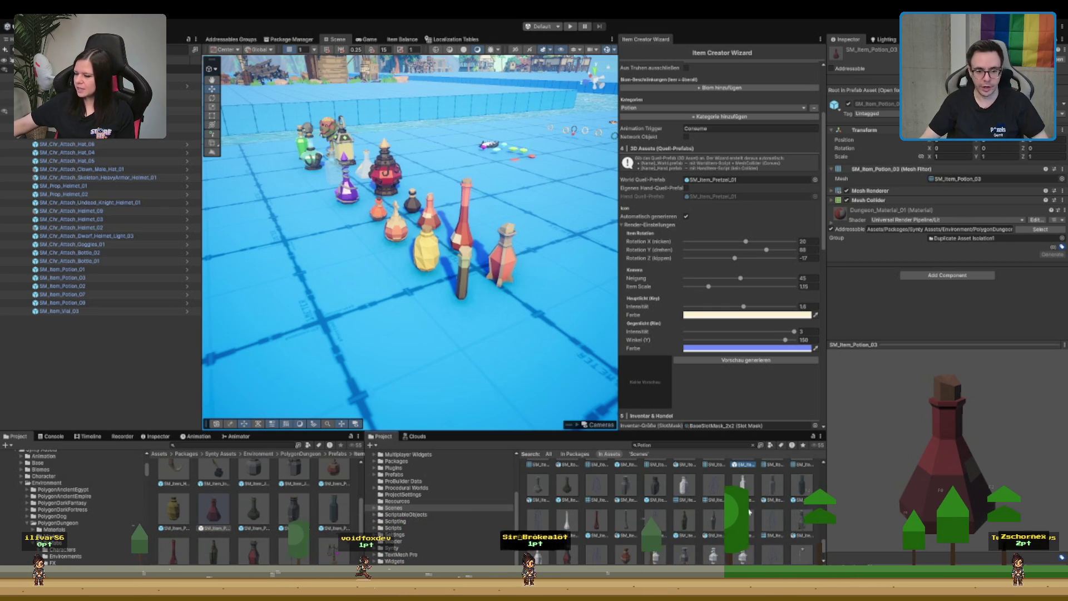
{"action": "scroll", "coordinate": [673, 539], "scroll_direction": "down", "scroll_amount": 2}
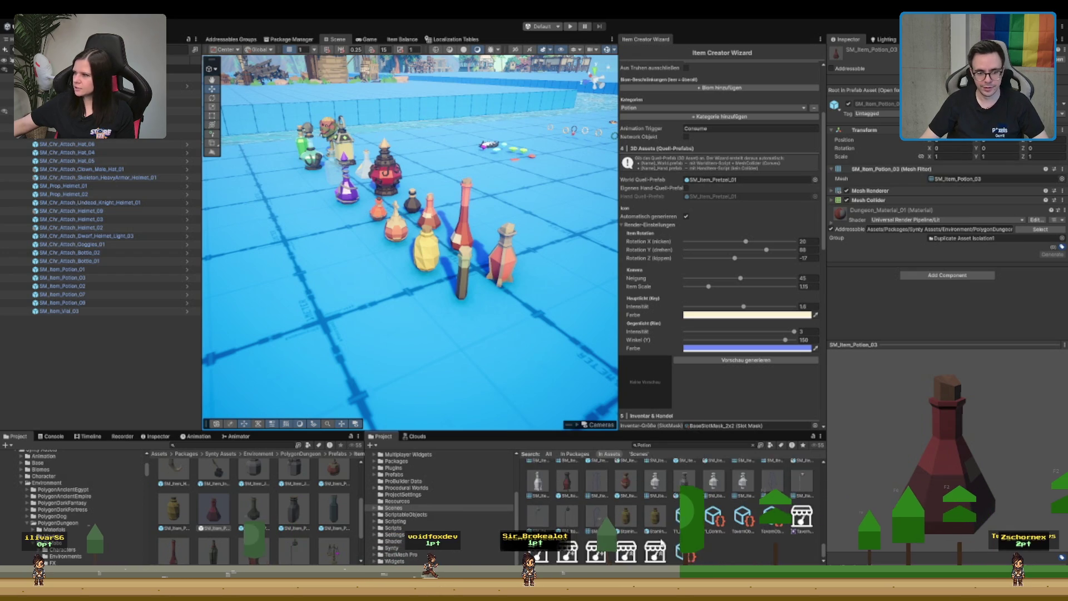
{"action": "scroll", "coordinate": [612, 528], "scroll_direction": "down", "scroll_amount": 1}
{"action": "scroll", "coordinate": [280, 533], "scroll_direction": "down", "scroll_amount": 1}
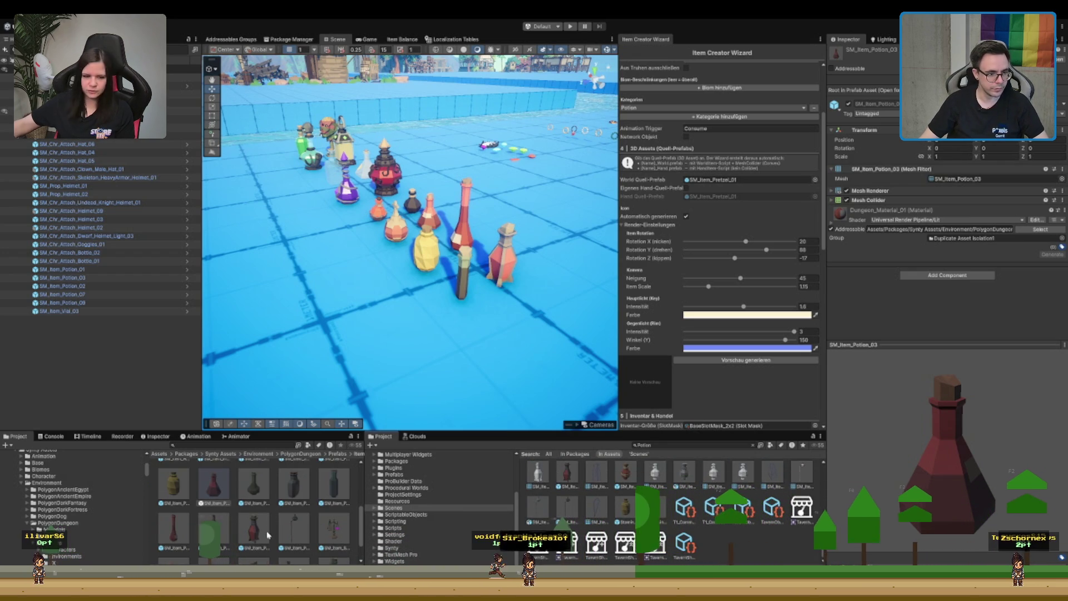
- Compare SM_Item_Potion_09, SM_Item_Potion_05 and the red potion prefabs, then select the thin vial
{"action": "left_click", "coordinate": [252, 531]}
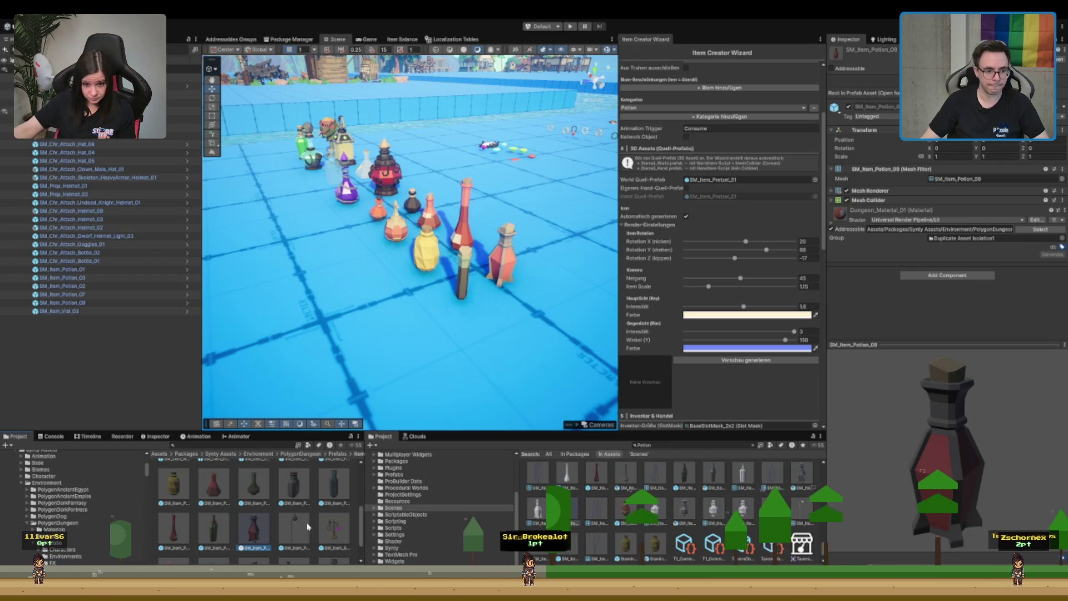
{"action": "left_click", "coordinate": [291, 489]}
{"action": "left_click", "coordinate": [292, 489]}
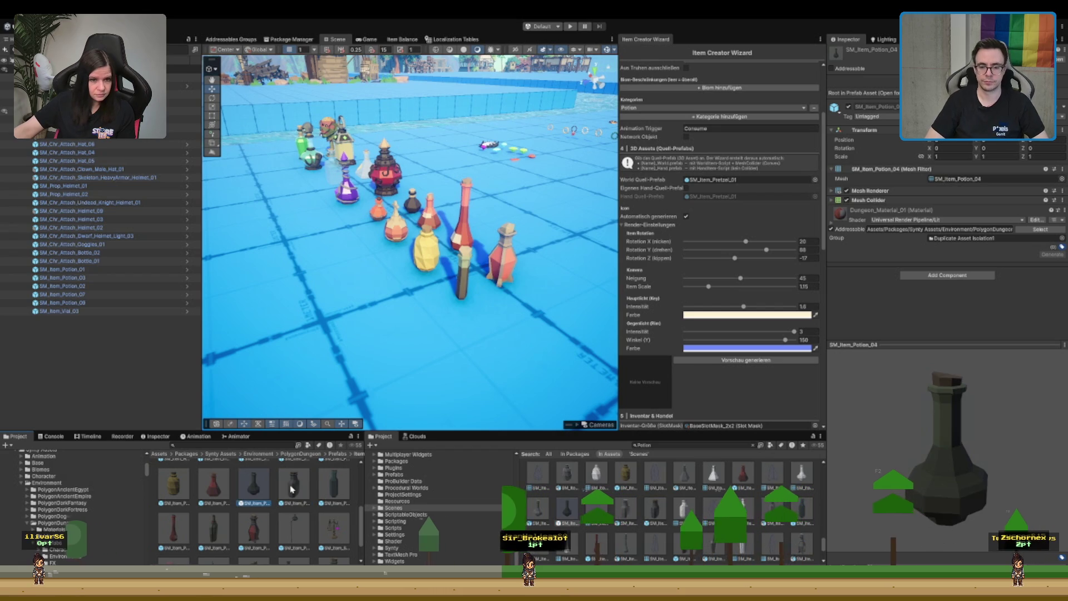
{"action": "scroll", "coordinate": [292, 482], "scroll_direction": "up", "scroll_amount": 2}
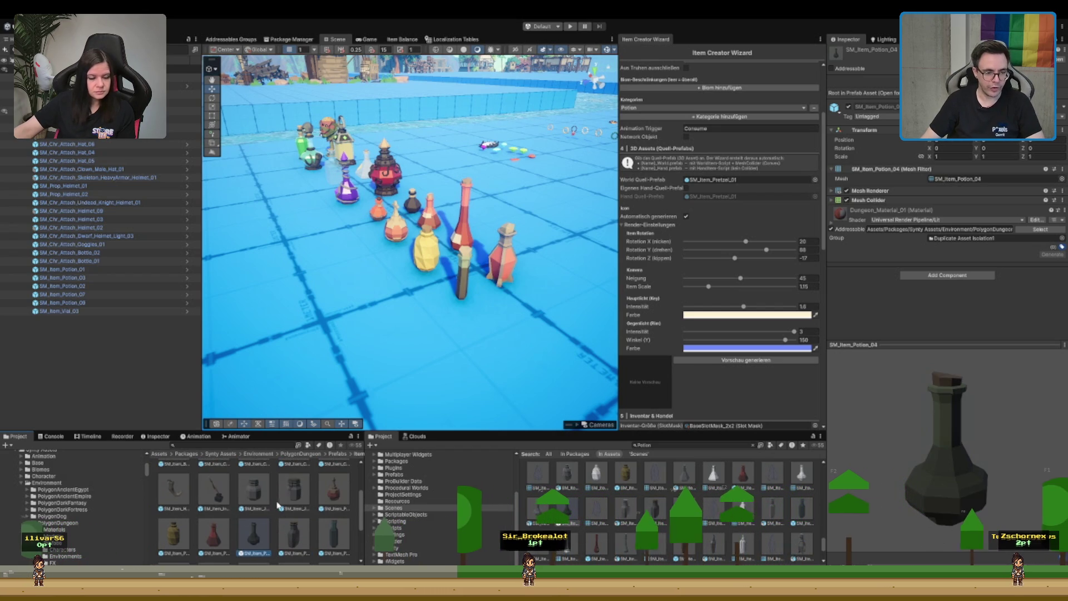
{"action": "left_click", "coordinate": [338, 499]}
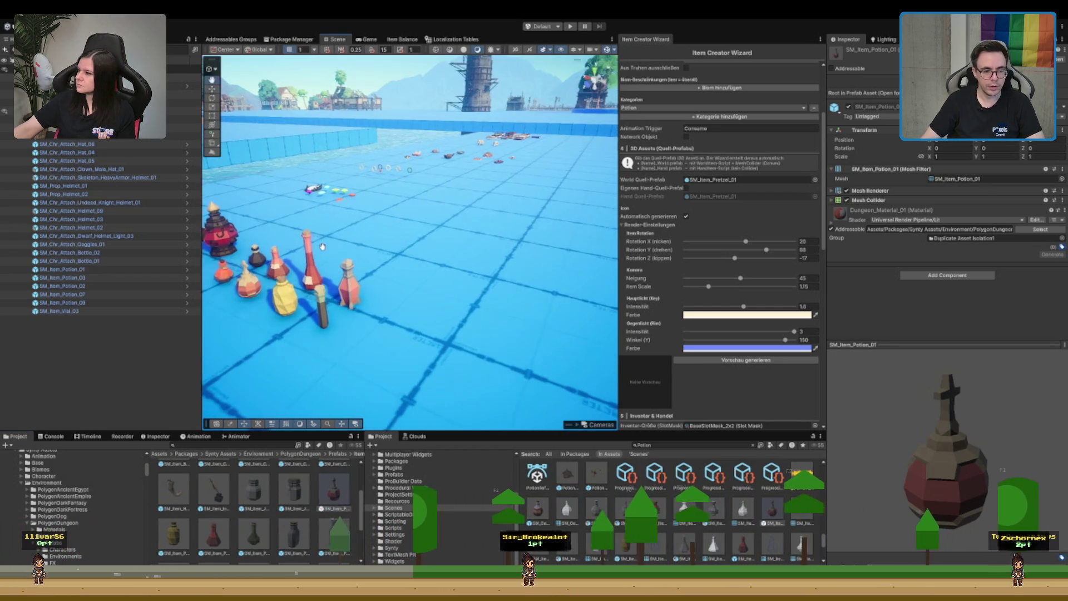
{"action": "left_click", "coordinate": [350, 317]}
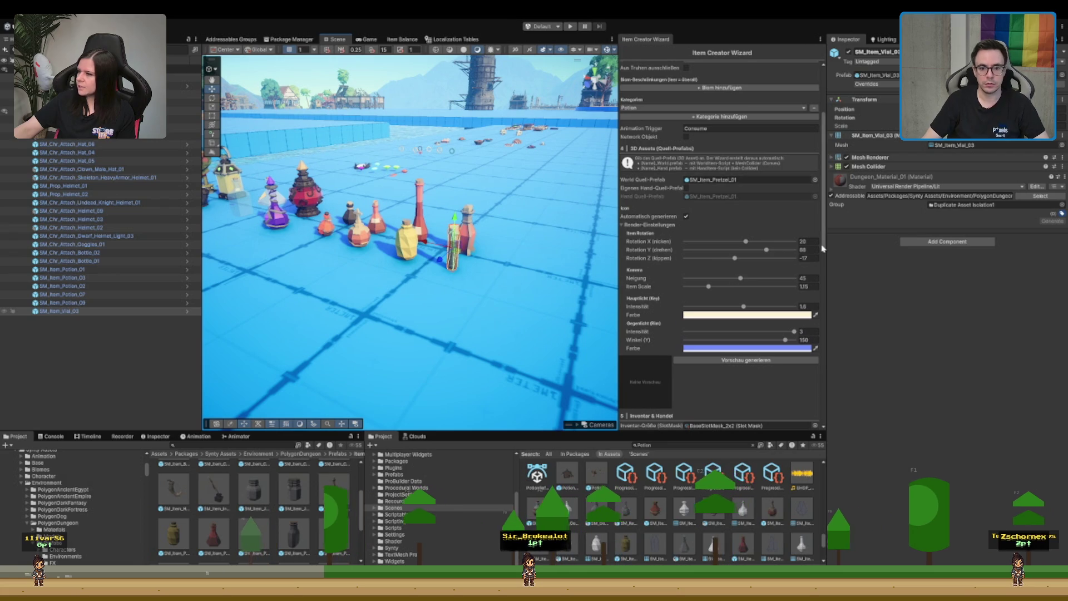
- Expand the vial's material and ping its Base Map texture, then reselect the vial
{"action": "scroll", "coordinate": [822, 248], "scroll_direction": "down", "scroll_amount": 3}
{"action": "left_click", "coordinate": [914, 179]}
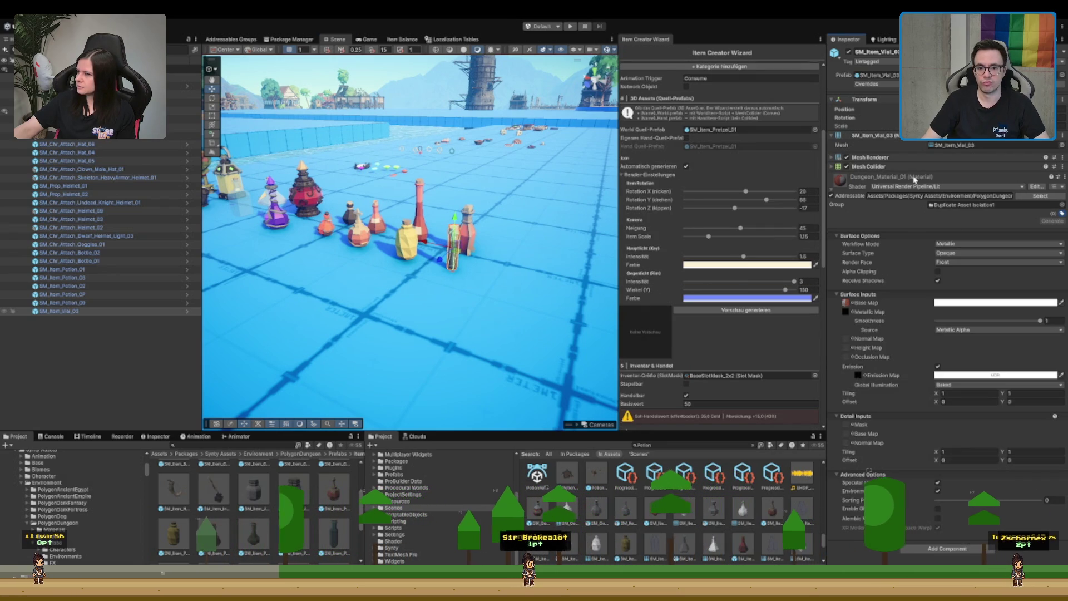
{"action": "left_click", "coordinate": [845, 303]}
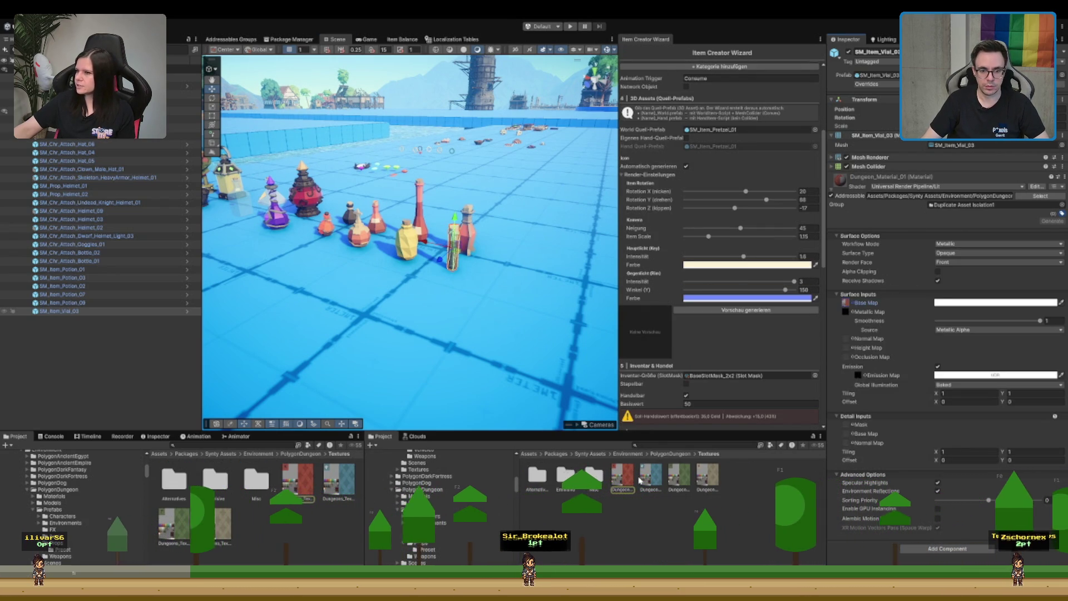
{"action": "left_click", "coordinate": [712, 544]}
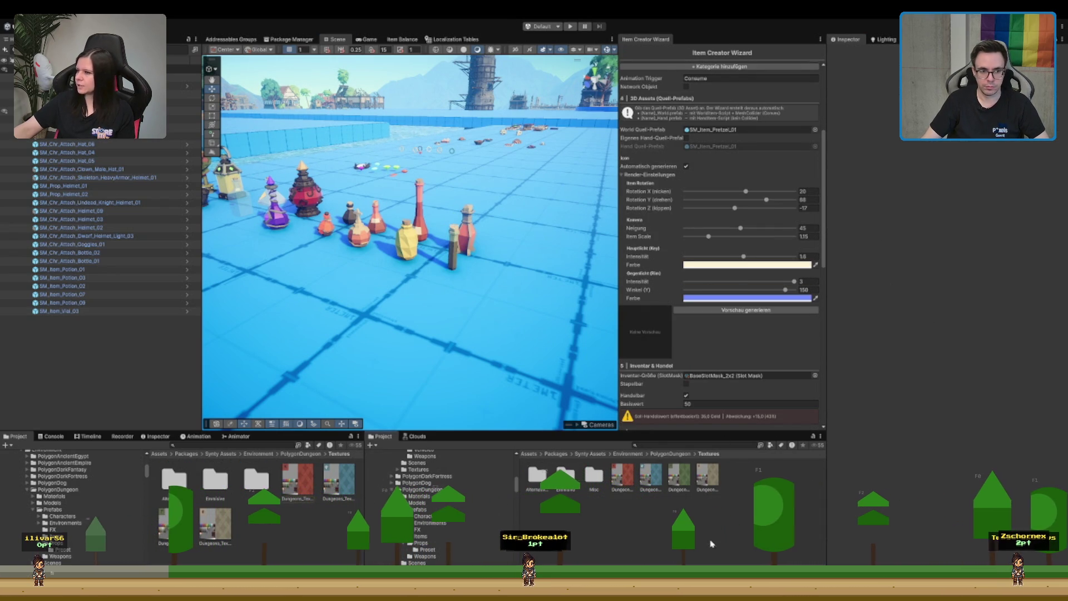
{"action": "left_click", "coordinate": [458, 242]}
- Test another texture on the vial's Base Map, restore the original, then preview Dungeons_Texture_02
{"action": "mouse_move", "coordinate": [655, 476]}
{"action": "left_mouse_down"}
{"action": "mouse_move", "coordinate": [868, 315]}
{"action": "mouse_move", "coordinate": [846, 303]}
{"action": "left_mouse_up"}
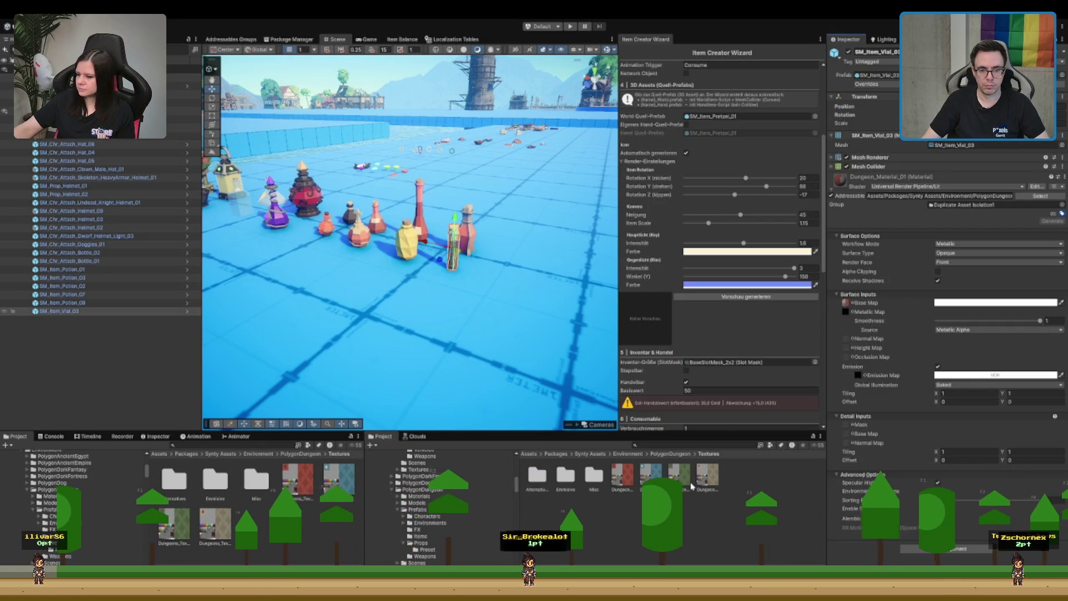
{"action": "key", "text": "ctrl+z"}
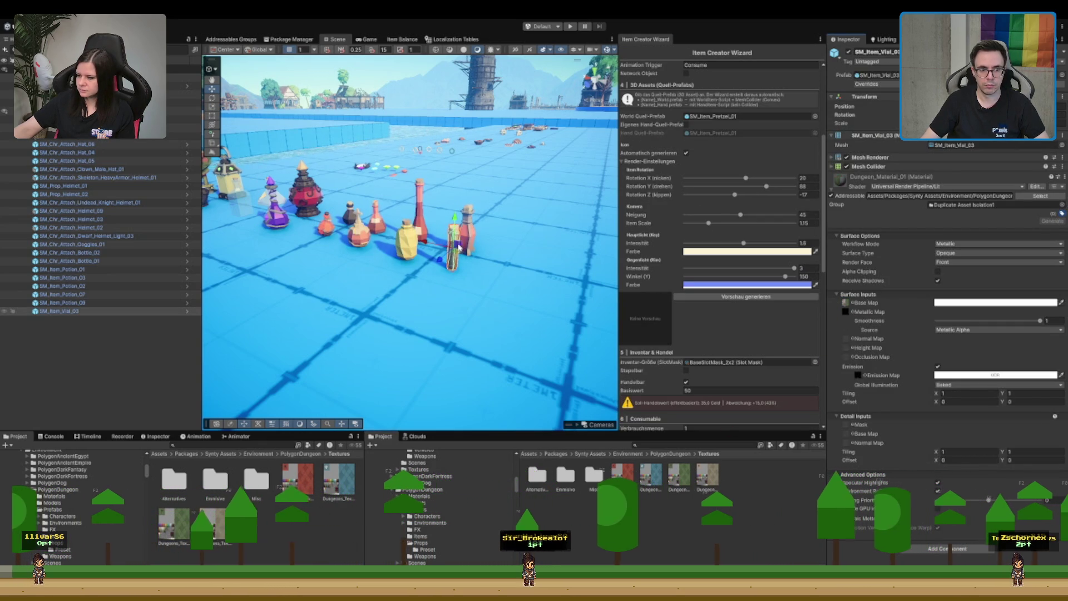
{"action": "key", "text": "ctrl+y"}
{"action": "scroll", "coordinate": [471, 241], "scroll_direction": "up", "scroll_amount": 5}
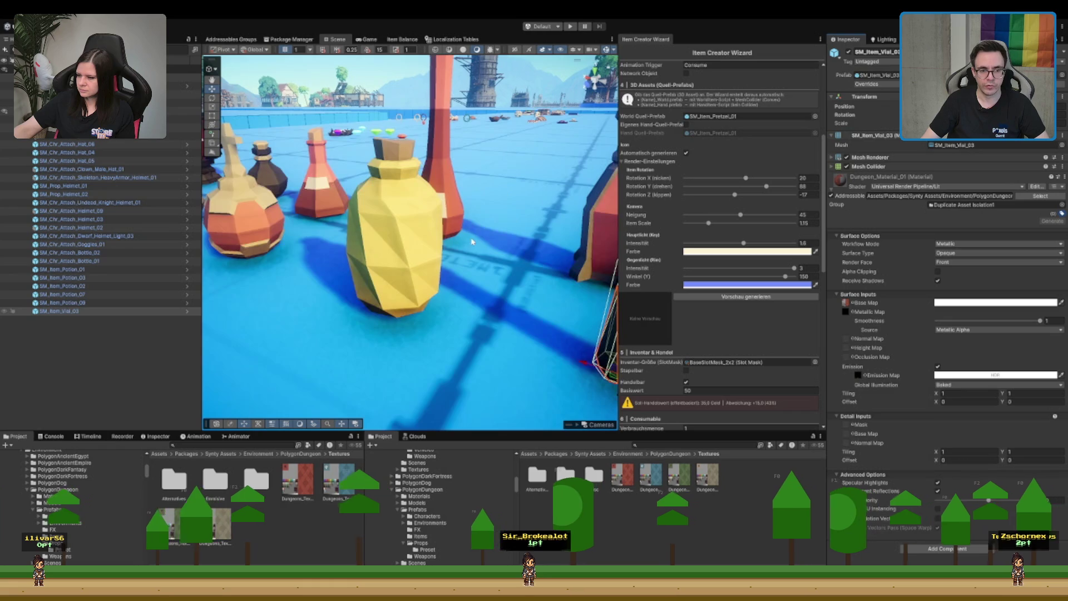
{"action": "scroll", "coordinate": [472, 241], "scroll_direction": "down", "scroll_amount": 4}
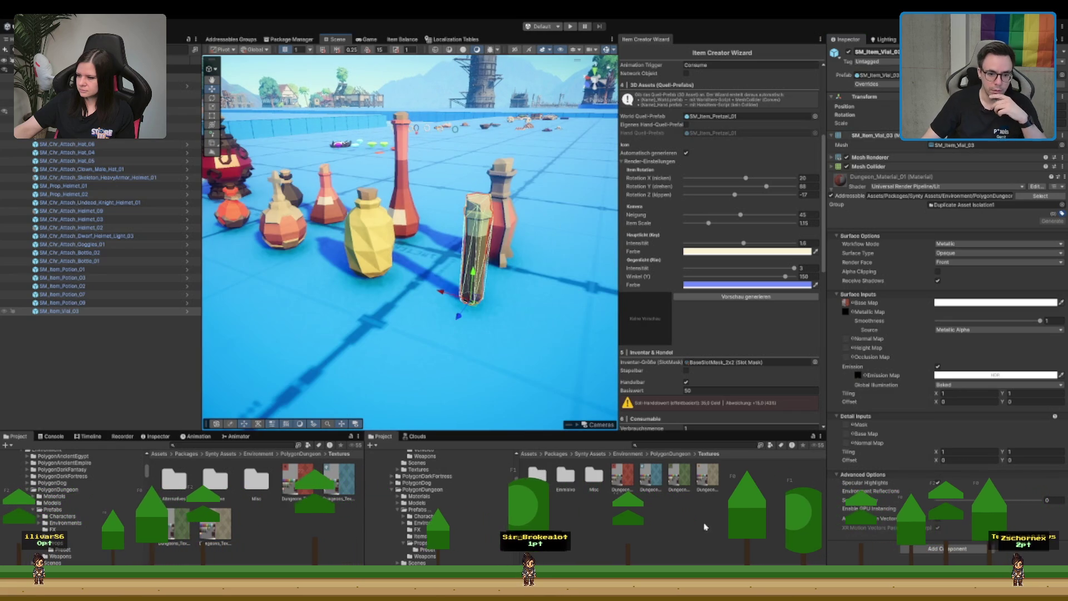
{"action": "left_click", "coordinate": [647, 487]}
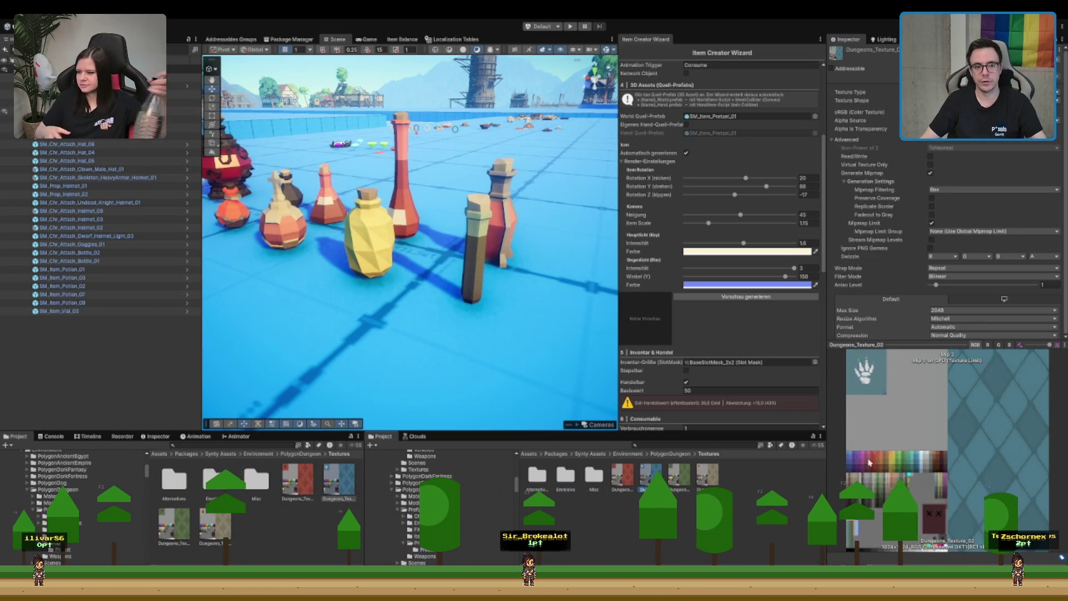
- Pan and orbit the Scene view along the row of potion bottles
{"action": "scroll", "coordinate": [423, 272], "scroll_direction": "down", "scroll_amount": 5}
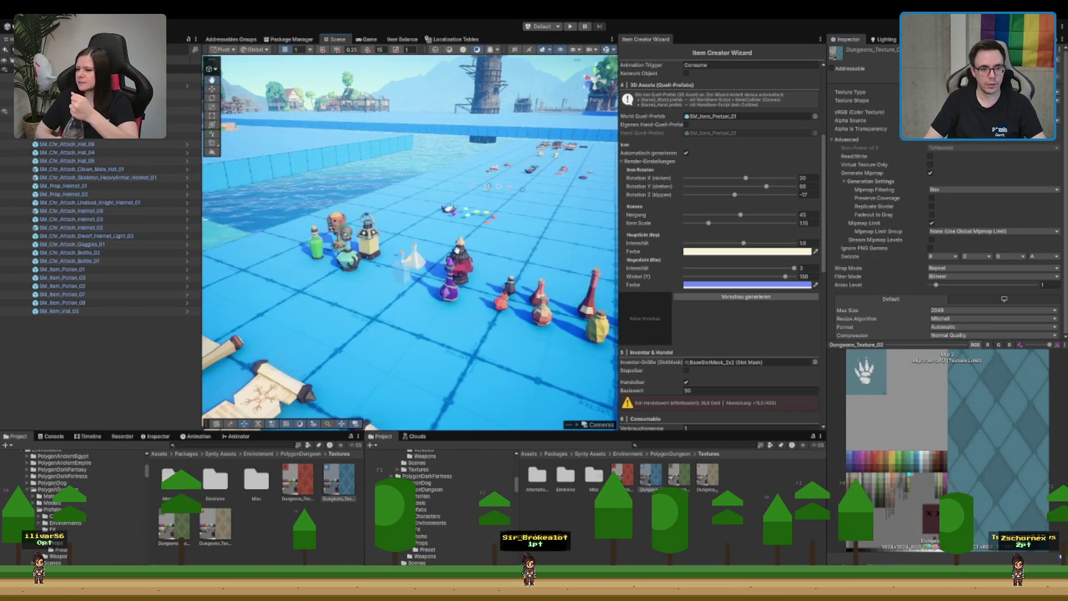
{"action": "left_click_drag", "start_coordinate": [439, 244], "coordinate": [436, 249]}
{"action": "scroll", "coordinate": [436, 254], "scroll_direction": "down", "scroll_amount": 5}
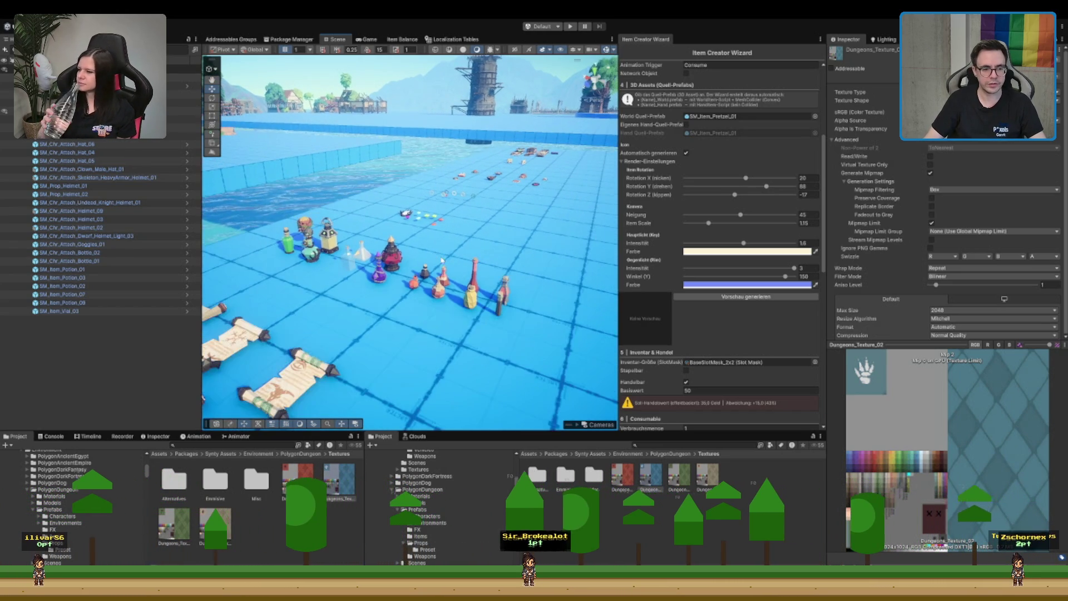
{"action": "scroll", "coordinate": [455, 263], "scroll_direction": "up", "scroll_amount": 5}
{"action": "left_click_drag", "start_coordinate": [526, 339], "coordinate": [489, 320]}
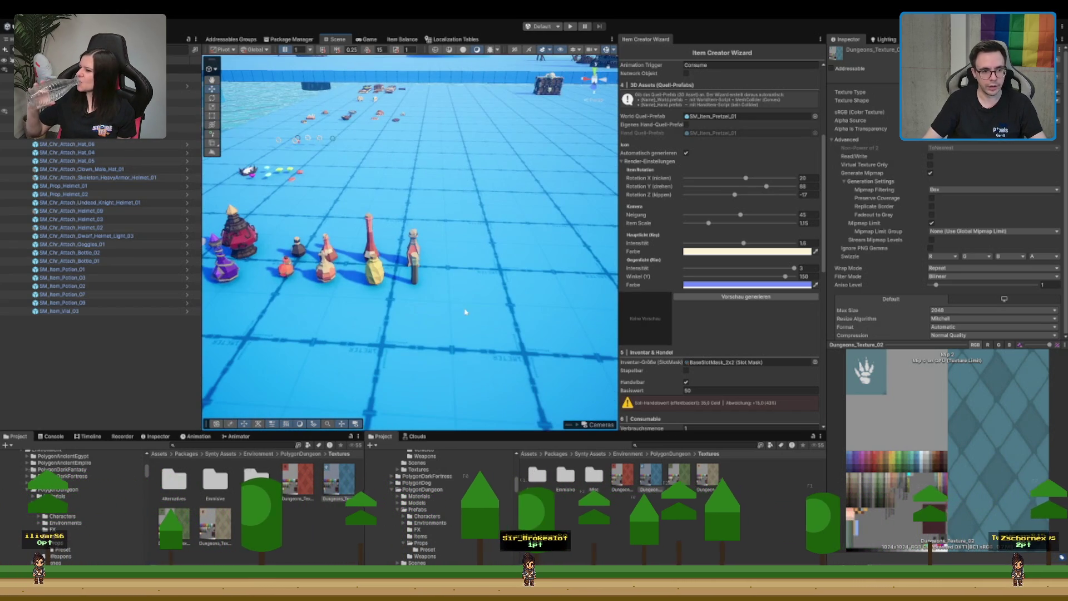
{"action": "left_click_drag", "start_coordinate": [405, 277], "coordinate": [425, 242]}
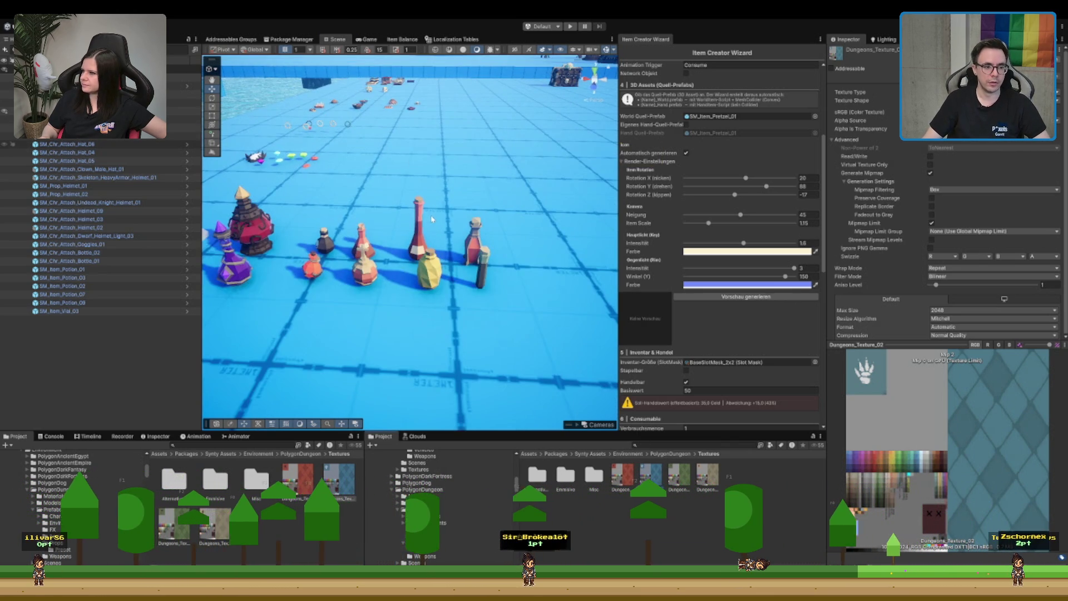
{"action": "key", "text": "f"}
{"action": "left_click_drag", "start_coordinate": [506, 230], "coordinate": [431, 293]}
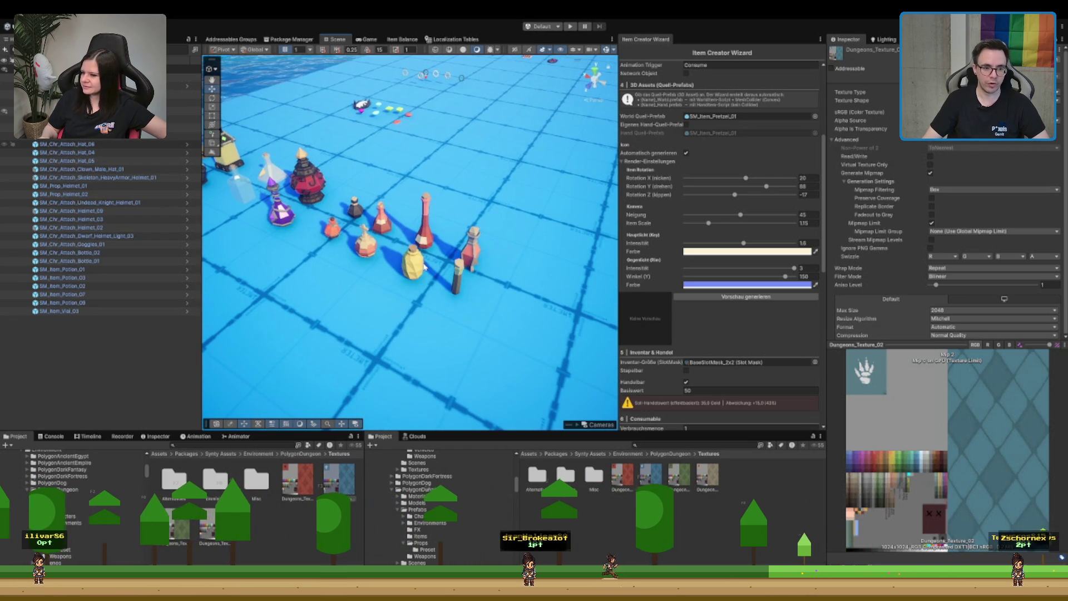
- Select the yellow potion and show Dungeons_Texture_03's import settings and preview
{"action": "left_click", "coordinate": [426, 267]}
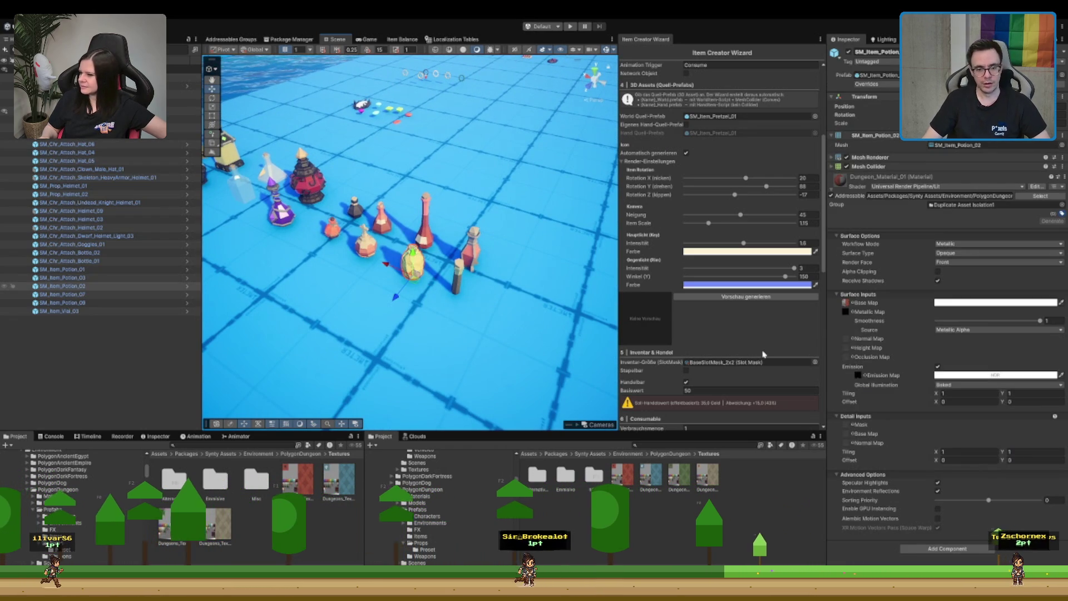
{"action": "left_click", "coordinate": [688, 481]}
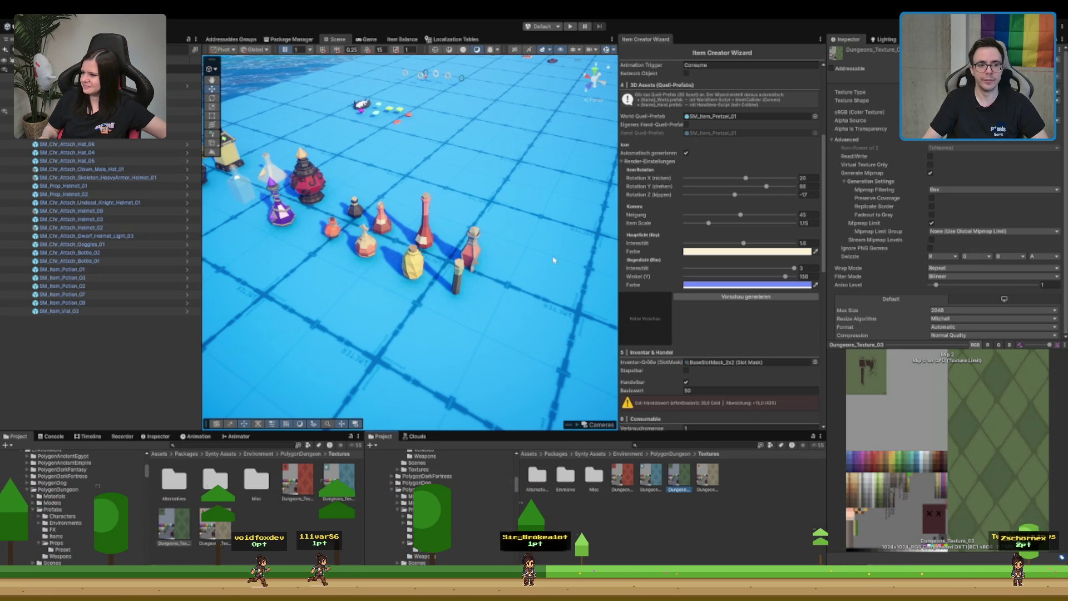
{"action": "left_click_drag", "start_coordinate": [490, 222], "coordinate": [503, 213]}
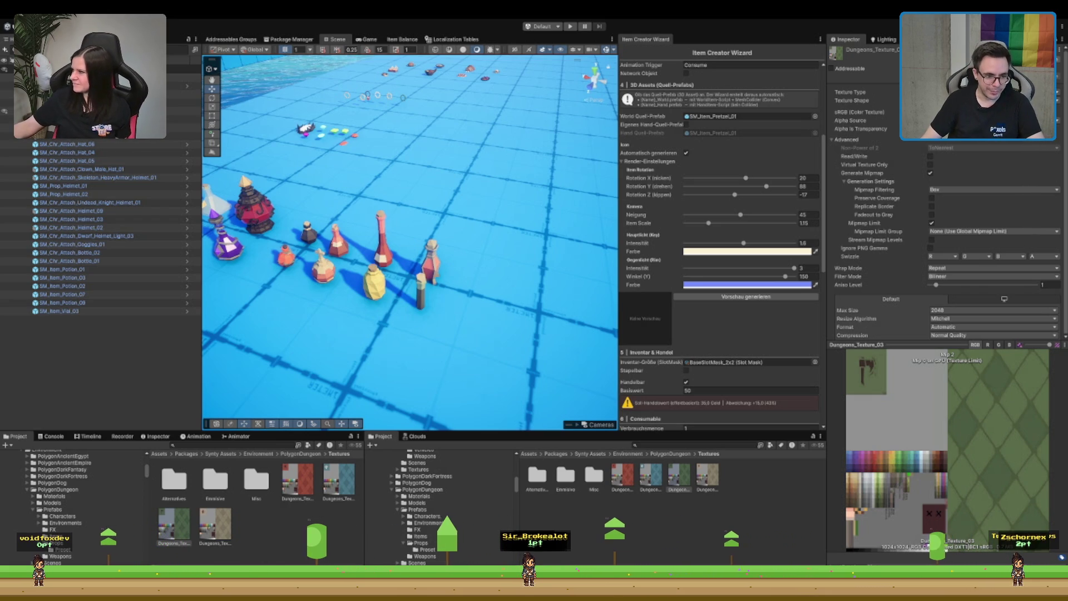
- Open the PolygonDungeon Props prefabs, locate the red potion's Items prefab, and preview the jar prefabs
{"action": "left_click", "coordinate": [447, 490]}
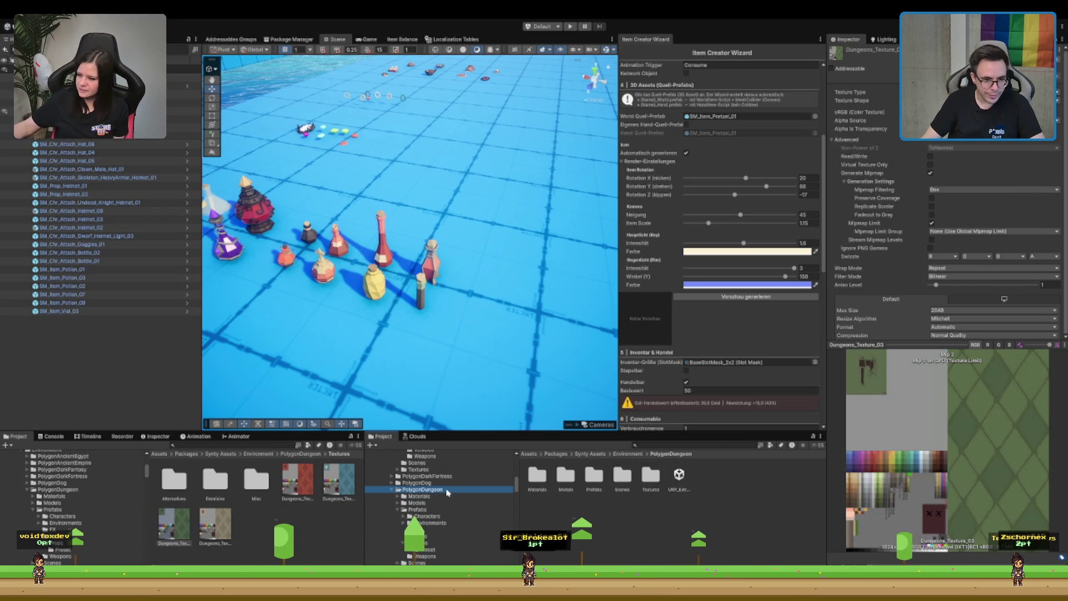
{"action": "left_click", "coordinate": [427, 548]}
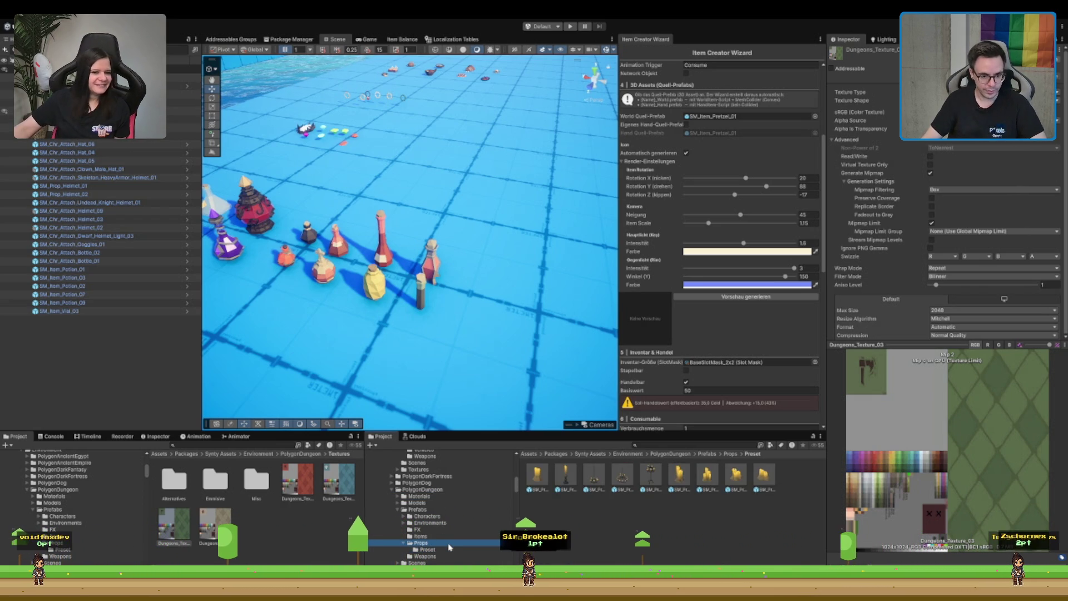
{"action": "left_click", "coordinate": [448, 543]}
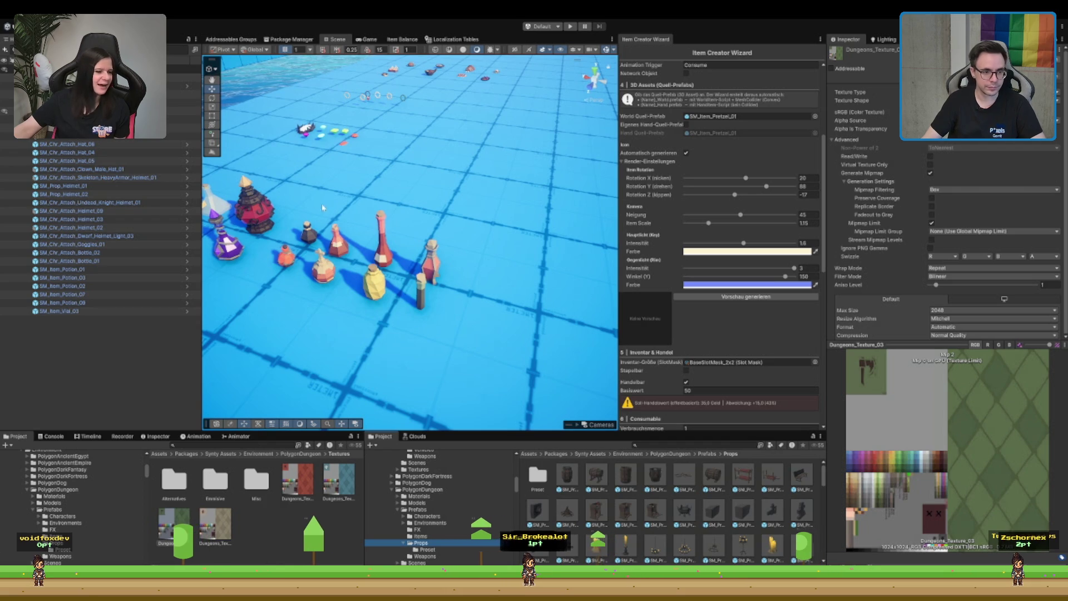
{"action": "left_click", "coordinate": [378, 247]}
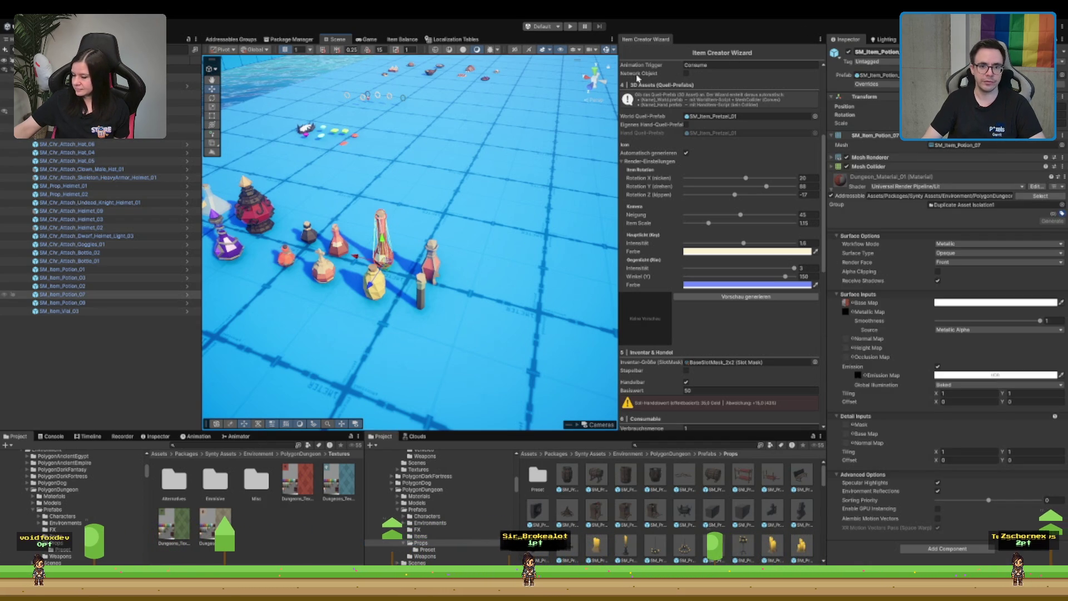
{"action": "double_click", "coordinate": [876, 74]}
{"action": "scroll", "coordinate": [298, 517], "scroll_direction": "down", "scroll_amount": 3}
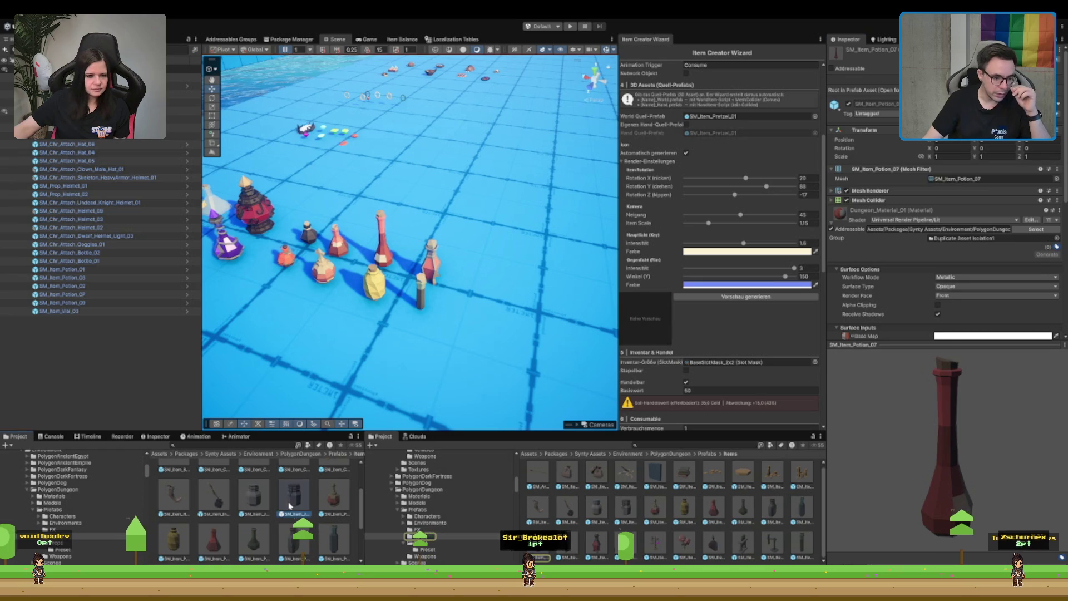
{"action": "left_click", "coordinate": [289, 505]}
{"action": "key", "text": "Left"}
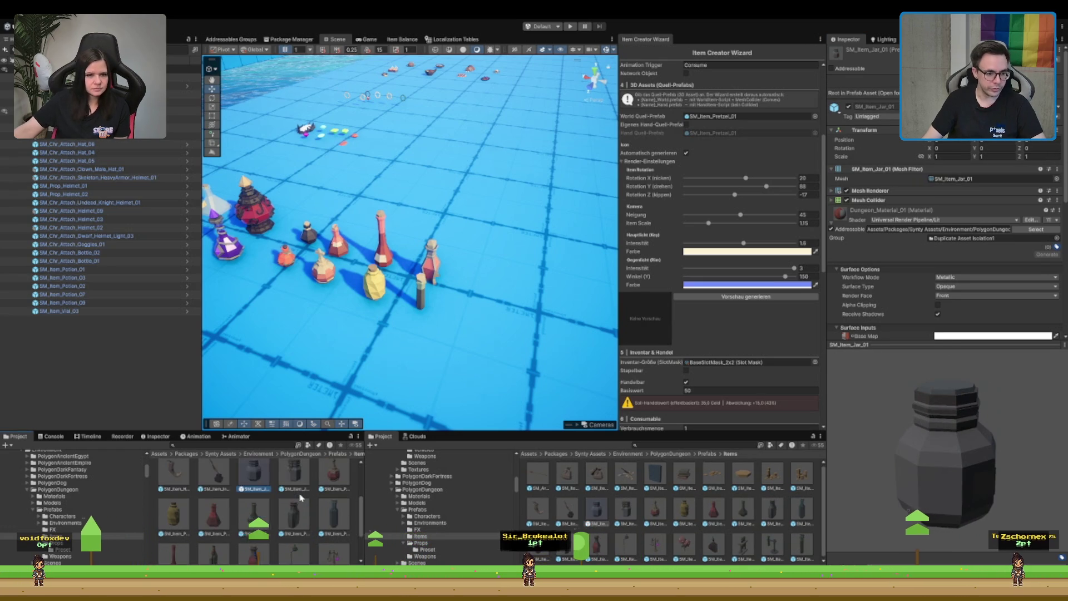
{"action": "scroll", "coordinate": [300, 501], "scroll_direction": "down", "scroll_amount": 3}
- Move the thin vial further back on the floor, then select the first prop bottle
{"action": "left_click_drag", "start_coordinate": [423, 262], "coordinate": [484, 276]}
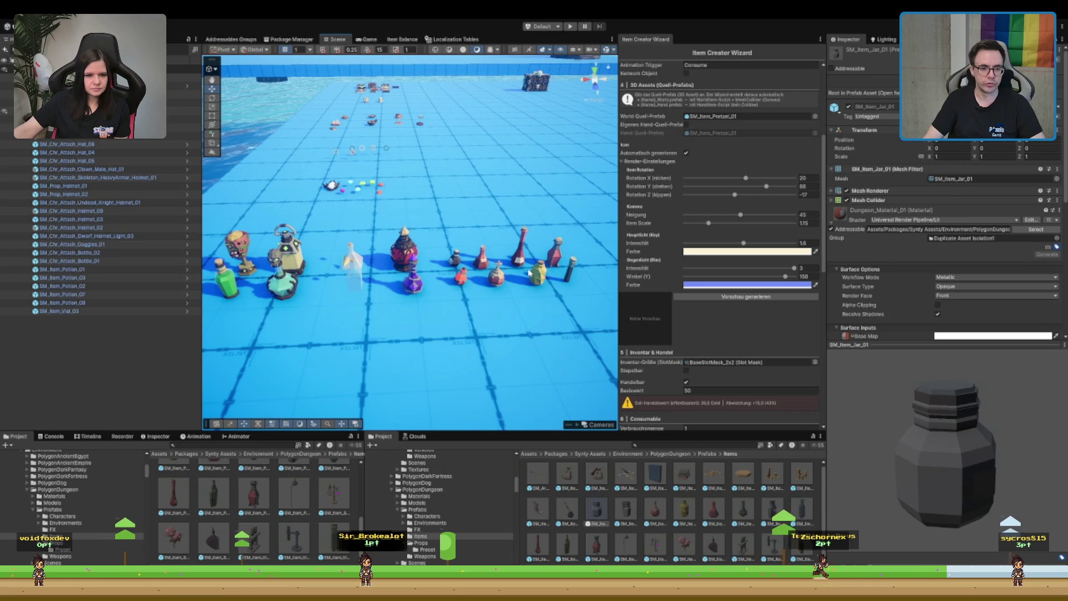
{"action": "mouse_move", "coordinate": [490, 308]}
{"action": "left_mouse_down"}
{"action": "mouse_move", "coordinate": [466, 272]}
{"action": "mouse_move", "coordinate": [435, 284]}
{"action": "mouse_move", "coordinate": [455, 287]}
{"action": "mouse_move", "coordinate": [480, 270]}
{"action": "left_mouse_up"}
{"action": "left_click", "coordinate": [434, 283]}
{"action": "left_click", "coordinate": [277, 322]}
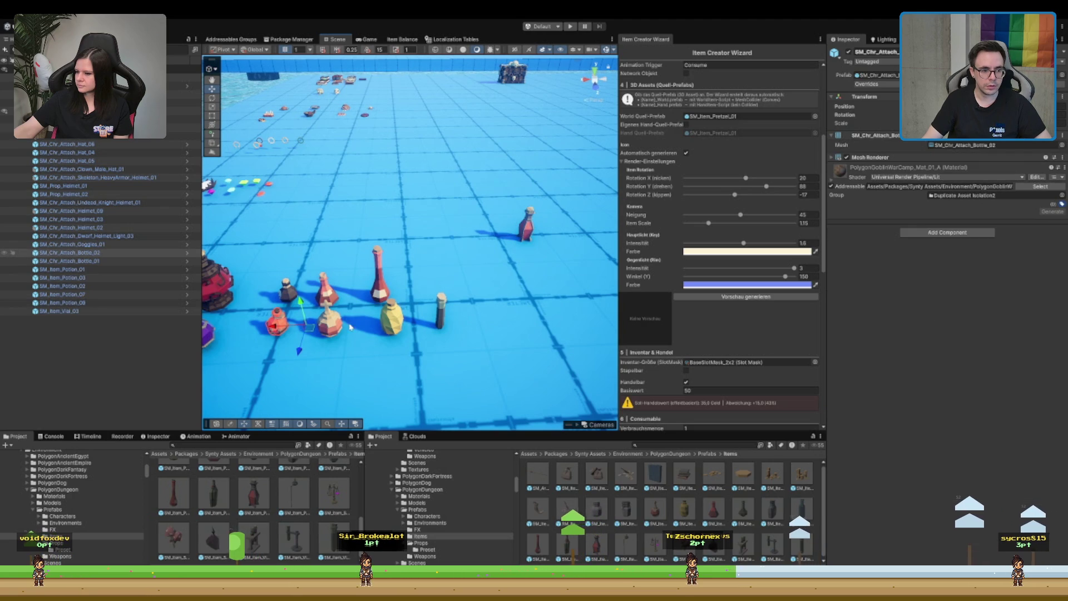
{"action": "left_click", "coordinate": [441, 321]}
{"action": "mouse_move", "coordinate": [434, 335]}
{"action": "left_mouse_down"}
{"action": "mouse_move", "coordinate": [435, 244]}
{"action": "mouse_move", "coordinate": [423, 259]}
{"action": "mouse_move", "coordinate": [459, 263]}
{"action": "left_mouse_up"}
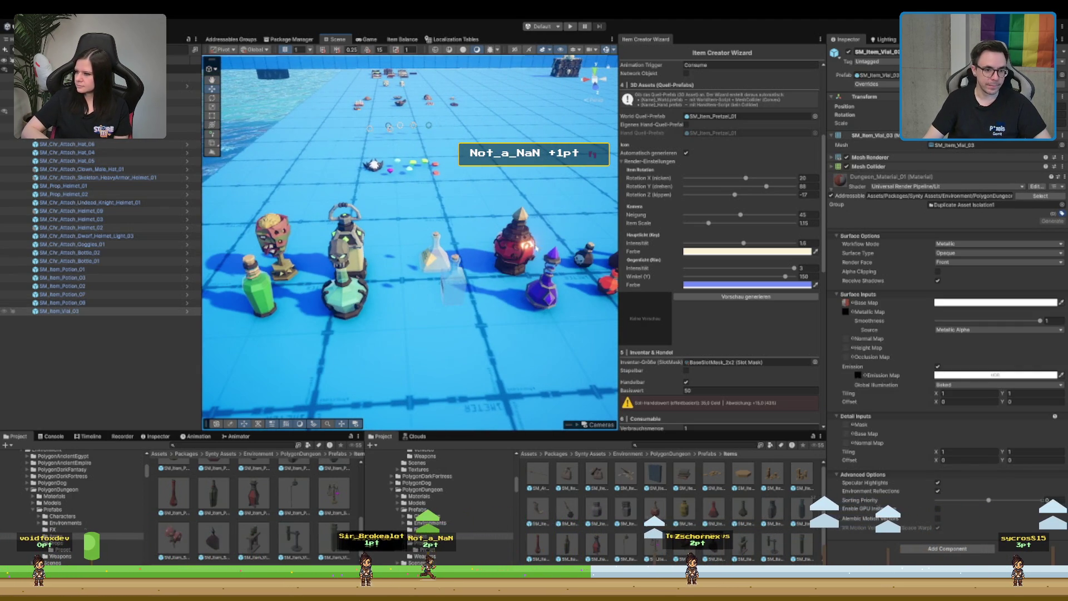
{"action": "left_click", "coordinate": [537, 247]}
{"action": "mouse_move", "coordinate": [537, 247]}
{"action": "left_mouse_down"}
{"action": "mouse_move", "coordinate": [365, 264]}
{"action": "mouse_move", "coordinate": [317, 299]}
{"action": "left_mouse_up"}
- Frame the prop bottle, then bring the green bottle into close view
{"action": "key", "text": "f"}
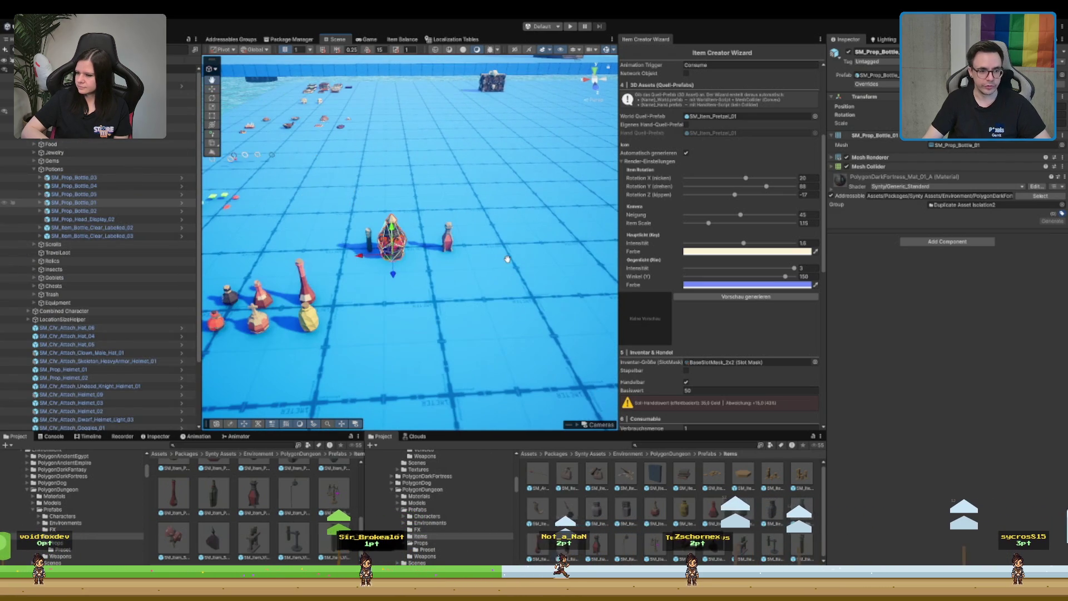
{"action": "mouse_move", "coordinate": [507, 259]}
{"action": "left_mouse_down"}
{"action": "mouse_move", "coordinate": [407, 267]}
{"action": "mouse_move", "coordinate": [445, 248]}
{"action": "left_mouse_up"}
{"action": "mouse_move", "coordinate": [257, 276]}
{"action": "left_mouse_down"}
{"action": "mouse_move", "coordinate": [228, 334]}
{"action": "mouse_move", "coordinate": [557, 289]}
{"action": "left_mouse_up"}
{"action": "left_click", "coordinate": [226, 341]}
{"action": "scroll", "coordinate": [545, 279], "scroll_direction": "up", "scroll_amount": 3}
{"action": "key", "text": "f"}
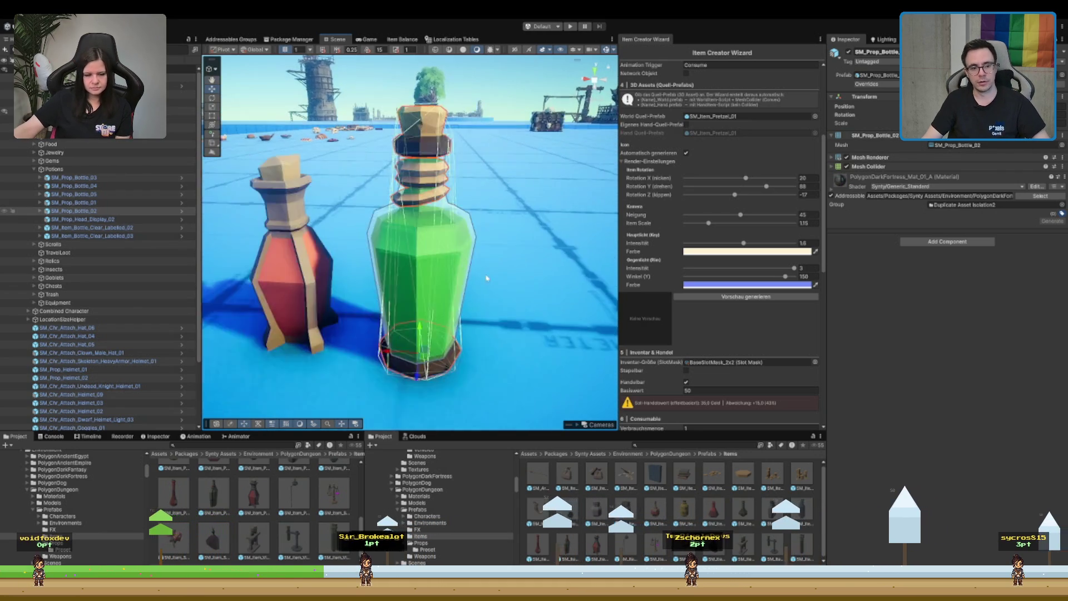
{"action": "scroll", "coordinate": [458, 269], "scroll_direction": "down", "scroll_amount": 3}
{"action": "scroll", "coordinate": [457, 269], "scroll_direction": "up", "scroll_amount": 2}
- Move the red bottle left and place the green bottle beside it
{"action": "left_click", "coordinate": [457, 269]}
{"action": "left_click_drag", "start_coordinate": [457, 269], "coordinate": [332, 263]}
{"action": "left_click", "coordinate": [533, 274]}
{"action": "left_click_drag", "start_coordinate": [532, 275], "coordinate": [433, 278]}
{"action": "scroll", "coordinate": [432, 295], "scroll_direction": "down", "scroll_amount": 2}
{"action": "scroll", "coordinate": [432, 295], "scroll_direction": "down", "scroll_amount": 5}
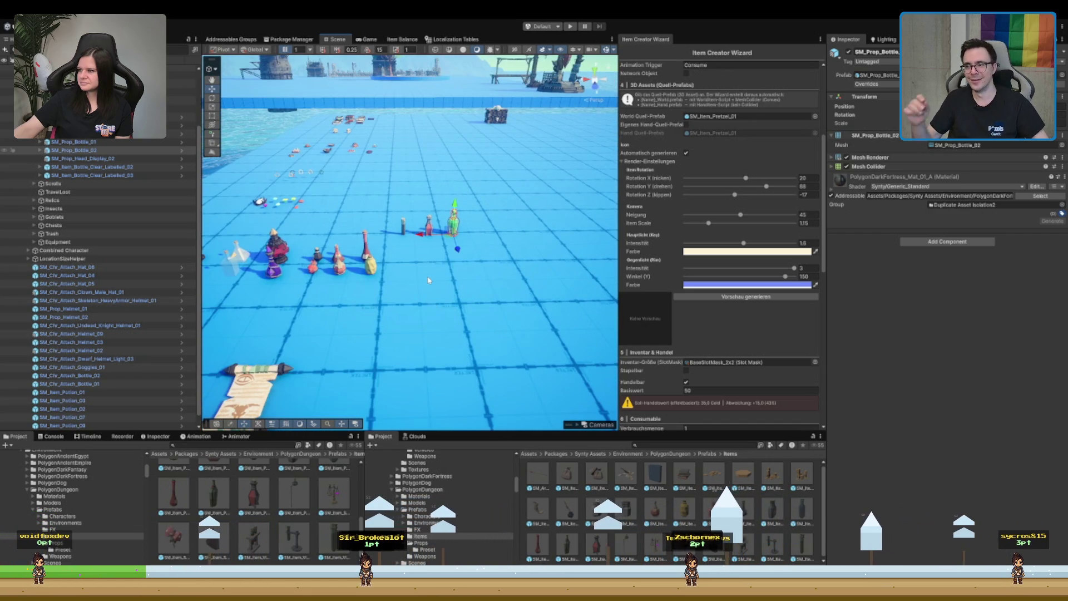
- Look over the teal bottle and frame the small dark vial close up
{"action": "left_click_drag", "start_coordinate": [445, 293], "coordinate": [522, 307]}
{"action": "left_click_drag", "start_coordinate": [443, 304], "coordinate": [437, 257]}
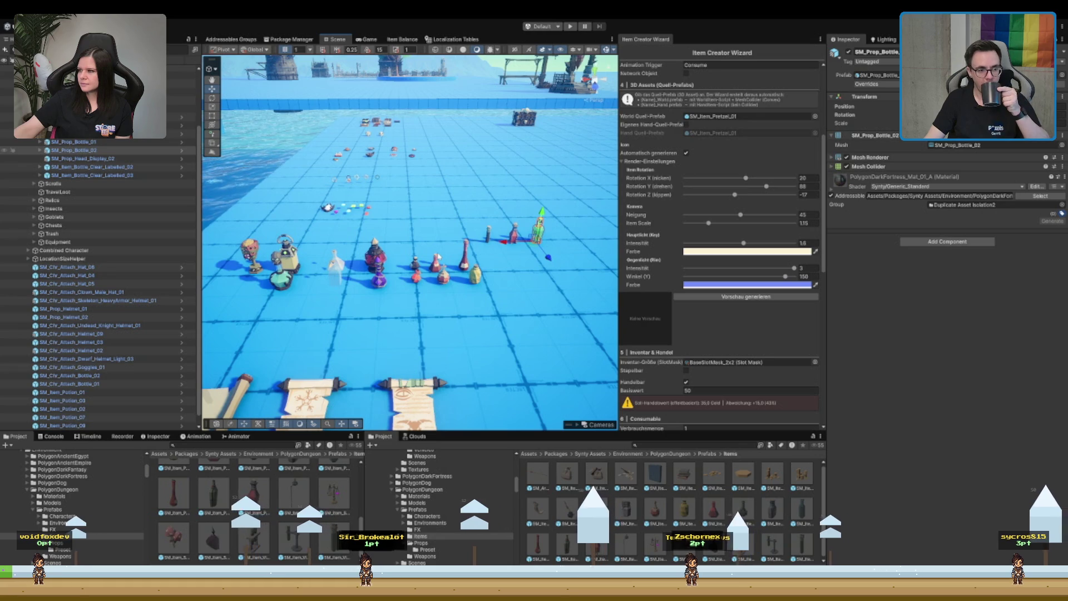
{"action": "left_click", "coordinate": [276, 278]}
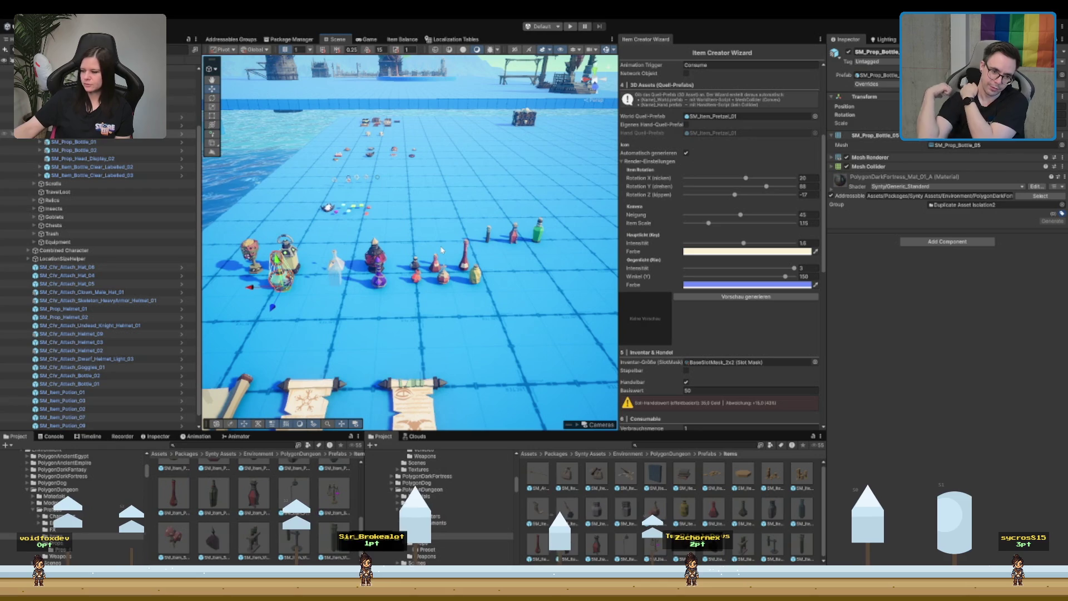
{"action": "scroll", "coordinate": [492, 295], "scroll_direction": "up", "scroll_amount": 5}
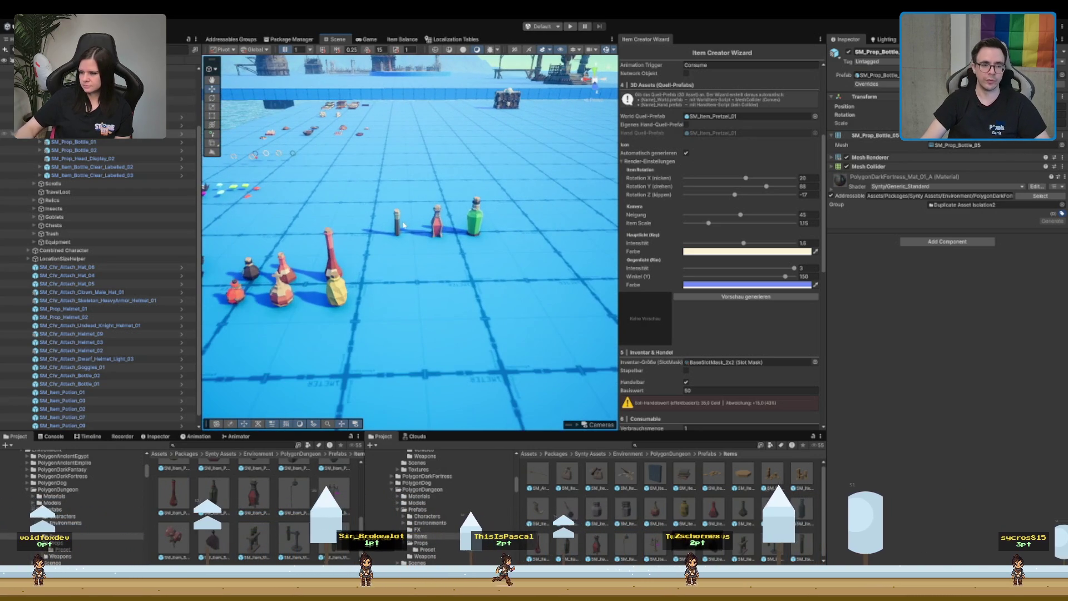
{"action": "left_click", "coordinate": [398, 224]}
{"action": "key", "text": "f"}
{"action": "scroll", "coordinate": [449, 227], "scroll_direction": "down", "scroll_amount": 5}
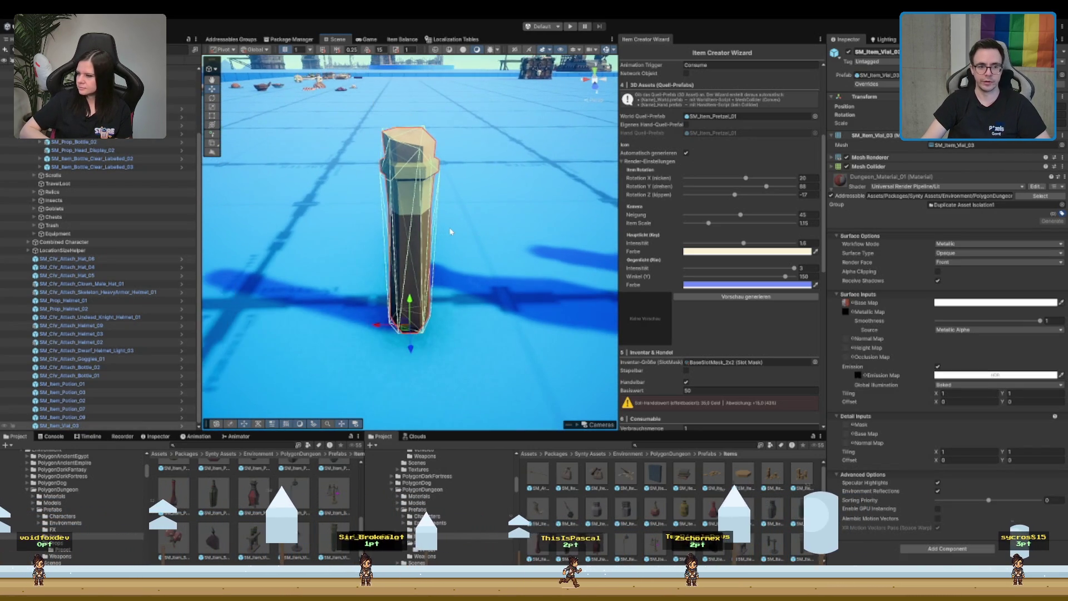
- Frame the red potion bottle, then open the PolygonDungeon asset folder
{"action": "left_click_drag", "start_coordinate": [456, 252], "coordinate": [374, 252]}
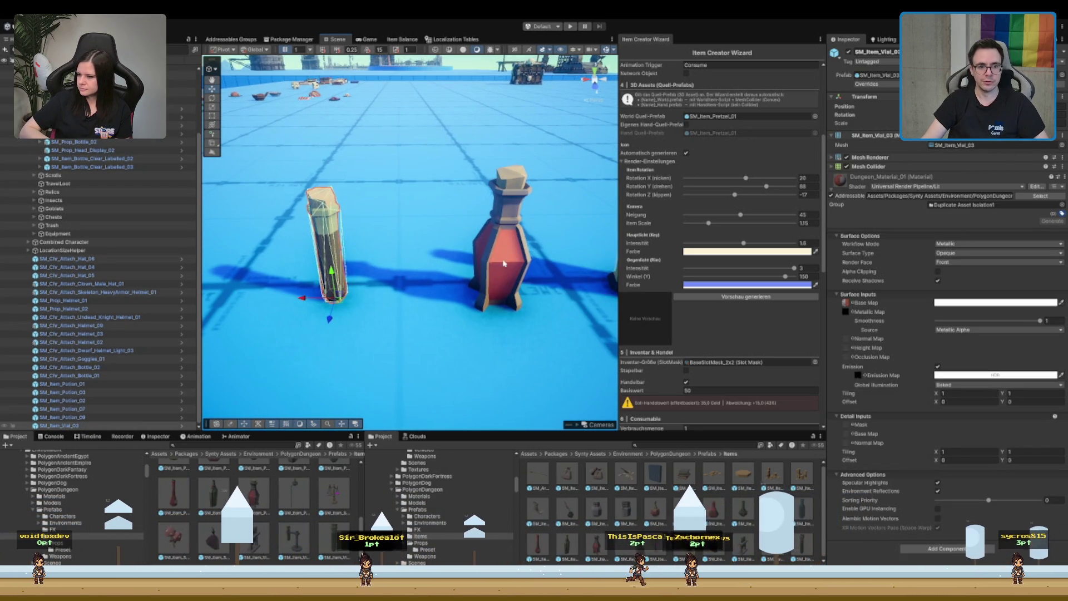
{"action": "left_click", "coordinate": [501, 244]}
{"action": "key", "text": "f"}
{"action": "scroll", "coordinate": [374, 276], "scroll_direction": "down", "scroll_amount": 10}
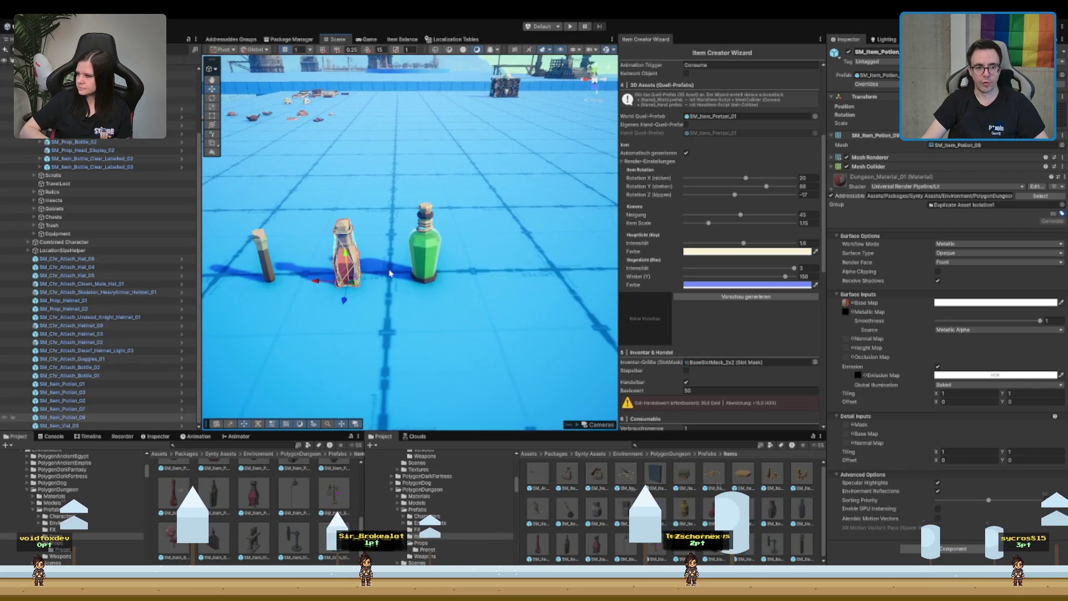
{"action": "scroll", "coordinate": [529, 269], "scroll_direction": "down", "scroll_amount": 5}
{"action": "mouse_move", "coordinate": [529, 269]}
{"action": "left_mouse_down"}
{"action": "mouse_move", "coordinate": [476, 186]}
{"action": "mouse_move", "coordinate": [710, 252]}
{"action": "left_mouse_up"}
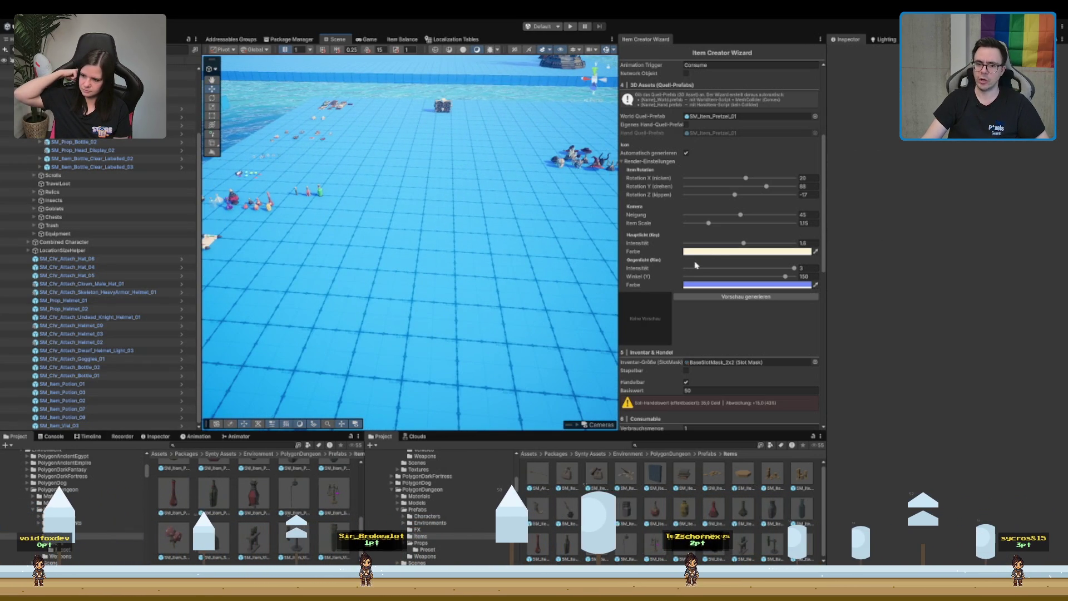
{"action": "left_click", "coordinate": [423, 489]}
{"action": "scroll", "coordinate": [545, 154], "scroll_direction": "up", "scroll_amount": 5}
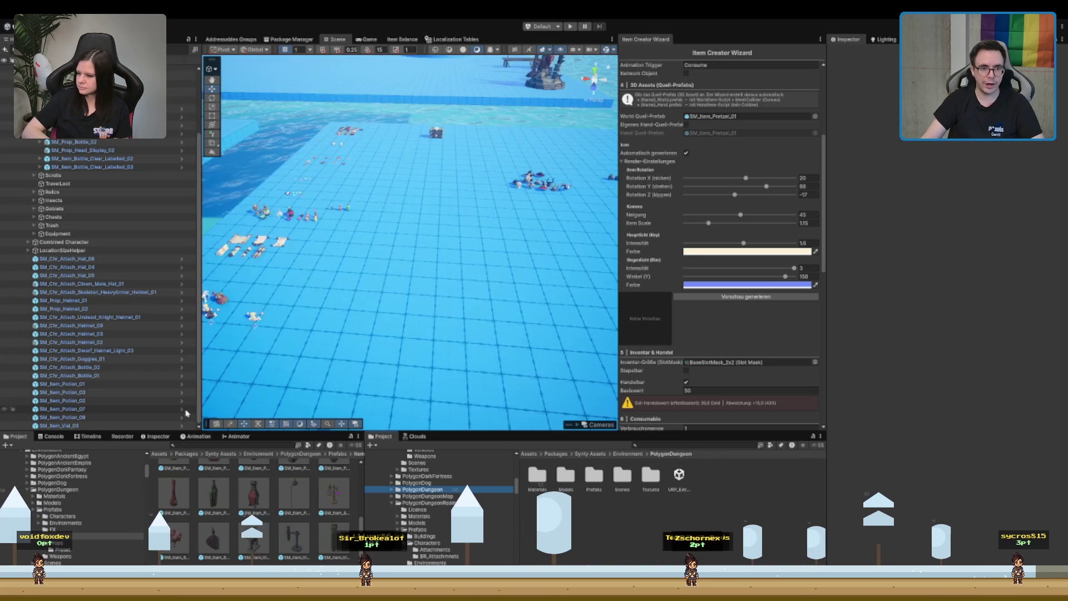
- Select and frame Location_Loot_Graveyard, zooming around its crypt and tombs
{"action": "scroll", "coordinate": [546, 154], "scroll_direction": "down", "scroll_amount": 5}
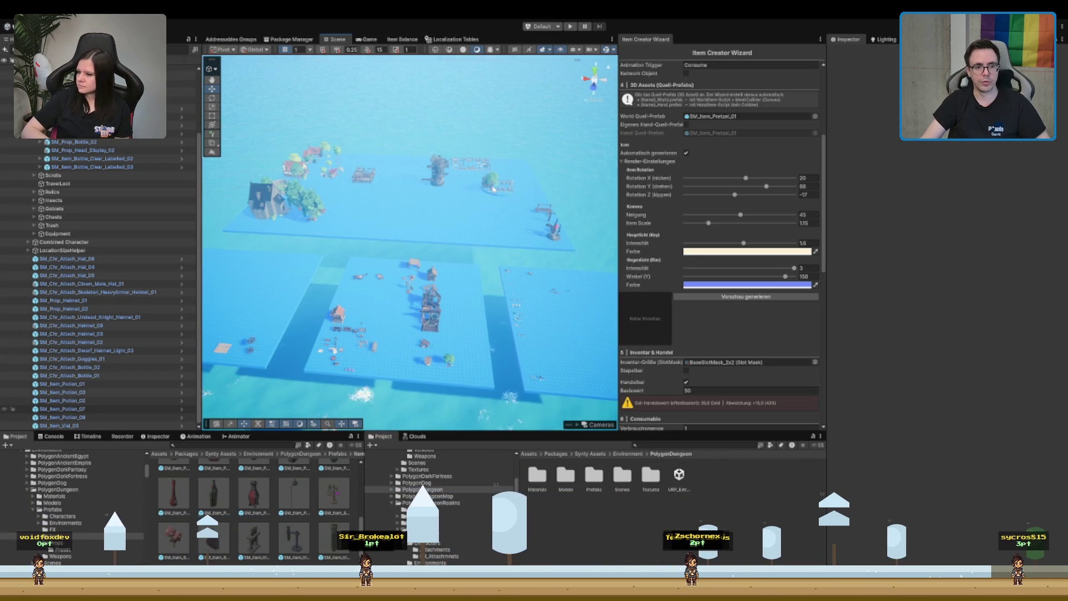
{"action": "left_click", "coordinate": [497, 185]}
{"action": "key", "text": "f"}
{"action": "scroll", "coordinate": [469, 217], "scroll_direction": "up", "scroll_amount": 5}
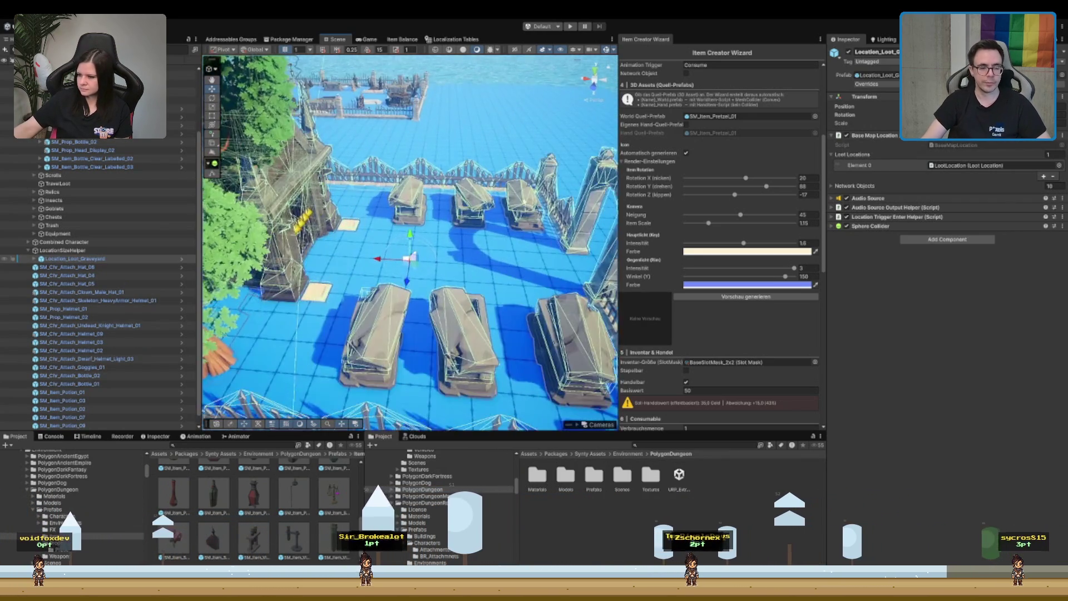
{"action": "scroll", "coordinate": [468, 217], "scroll_direction": "down", "scroll_amount": 5}
{"action": "scroll", "coordinate": [468, 217], "scroll_direction": "up", "scroll_amount": 3}
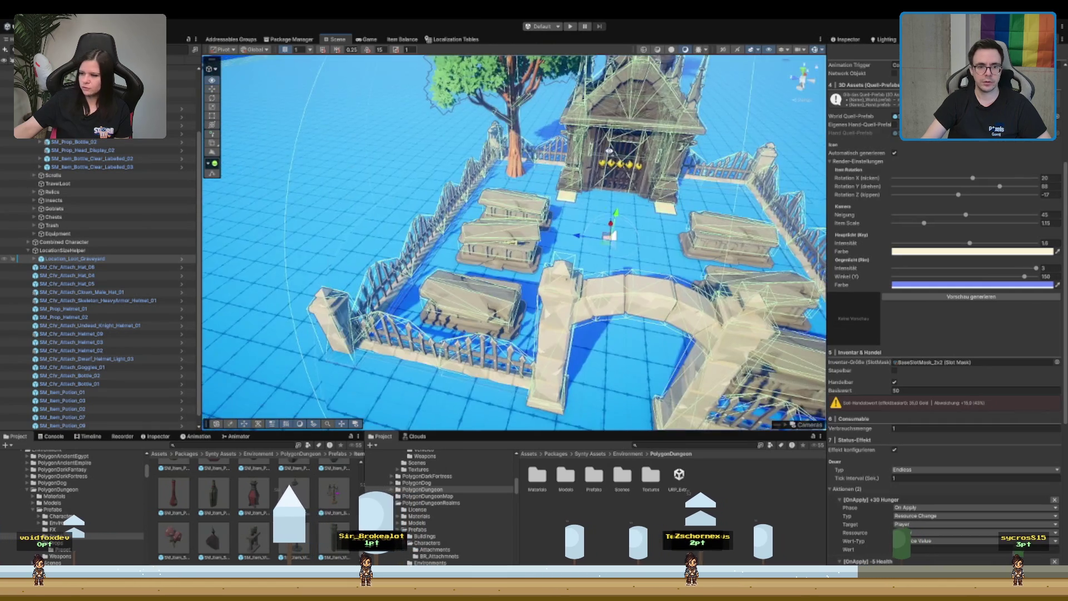
{"action": "scroll", "coordinate": [514, 243], "scroll_direction": "up", "scroll_amount": 3}
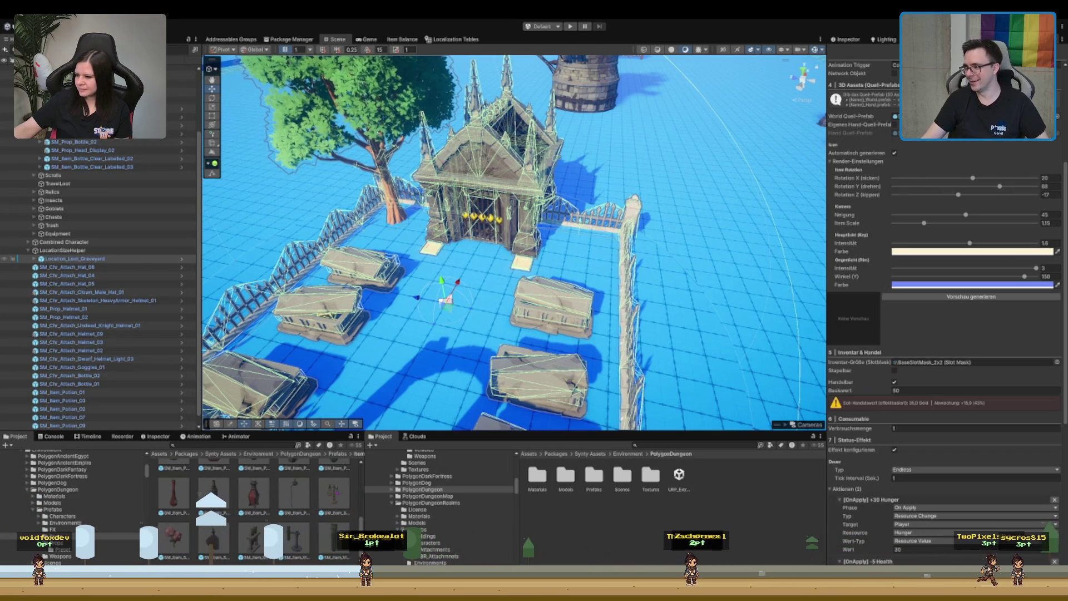
{"action": "scroll", "coordinate": [584, 257], "scroll_direction": "down", "scroll_amount": 3}
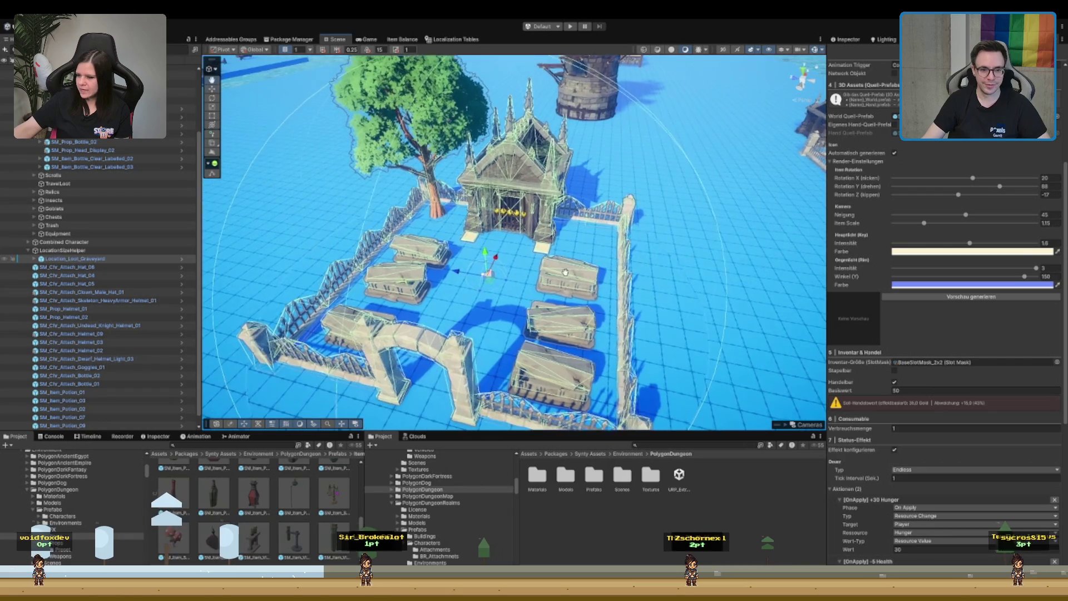
{"action": "scroll", "coordinate": [584, 257], "scroll_direction": "up", "scroll_amount": 5}
{"action": "scroll", "coordinate": [584, 257], "scroll_direction": "up", "scroll_amount": 5}
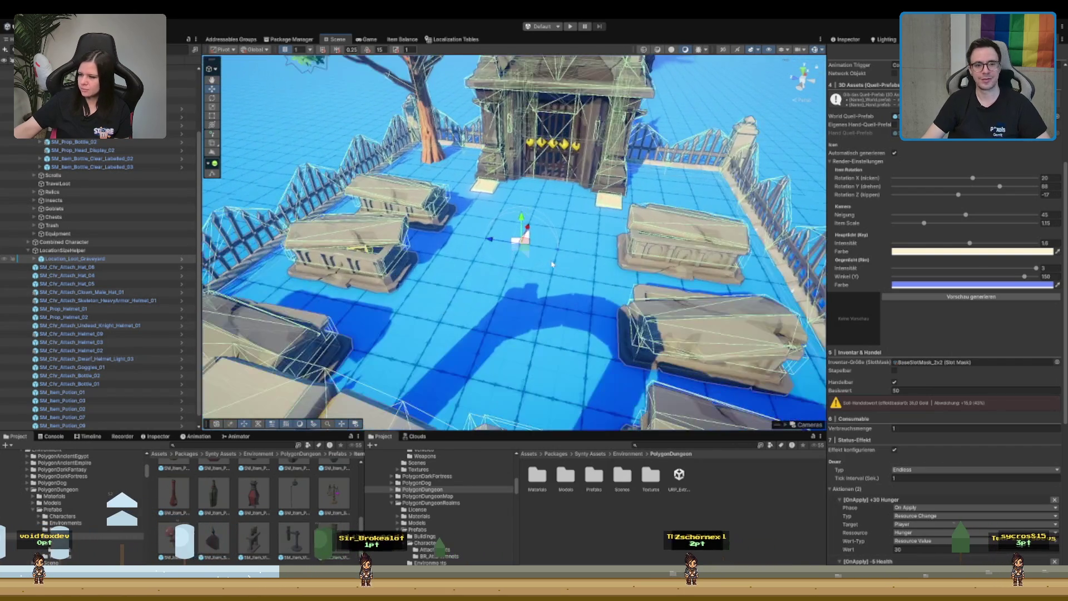
{"action": "scroll", "coordinate": [598, 285], "scroll_direction": "down", "scroll_amount": 8}
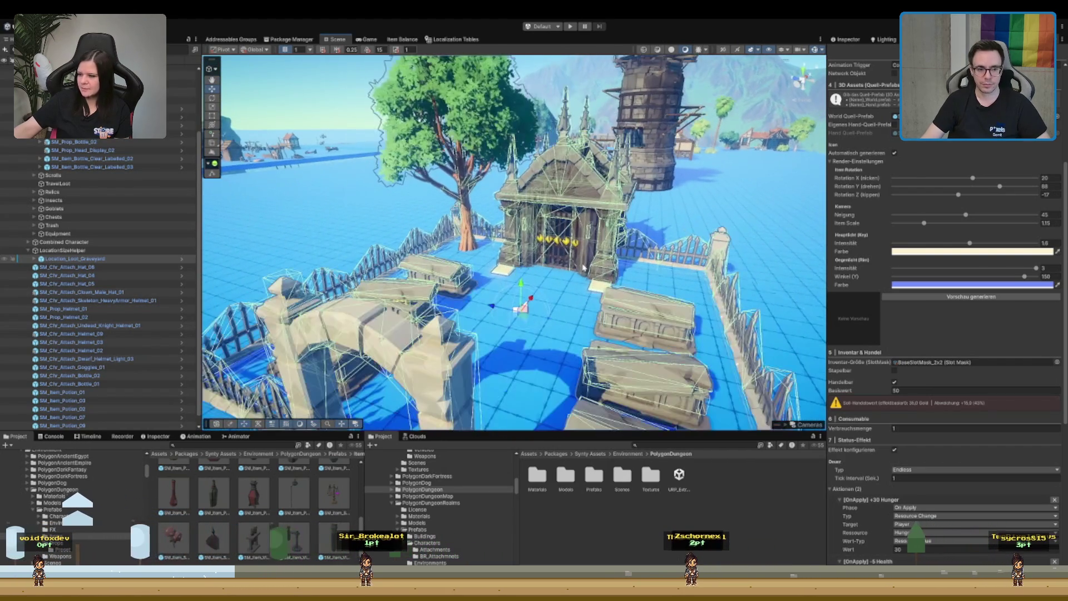
{"action": "scroll", "coordinate": [599, 423], "scroll_direction": "up", "scroll_amount": 2}
{"action": "scroll", "coordinate": [550, 324], "scroll_direction": "down", "scroll_amount": 10}
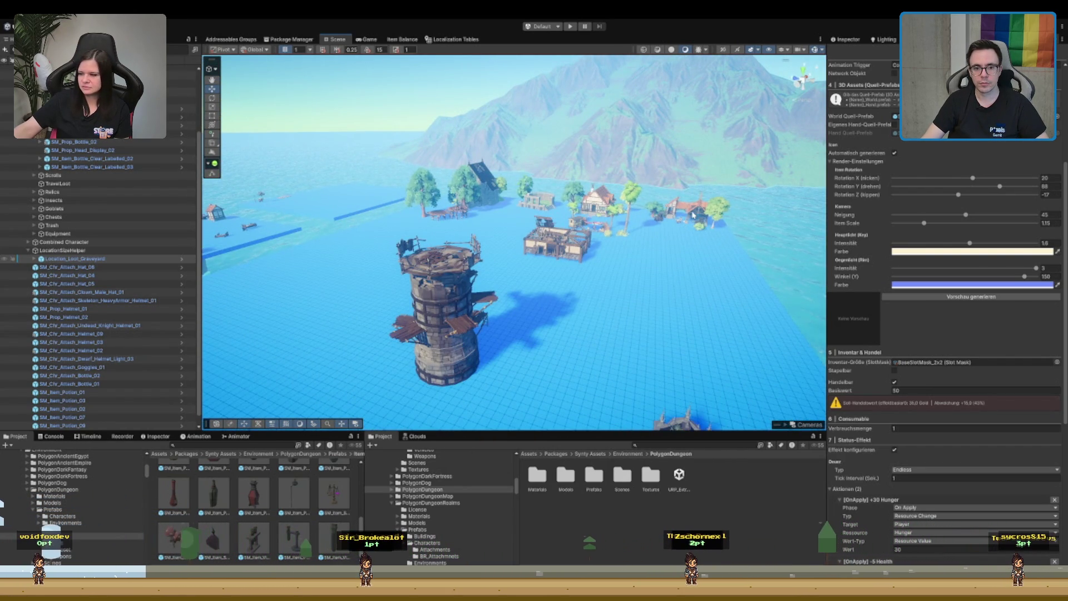
- Frame the village house with the anvil and orbit down to ground level
{"action": "left_click", "coordinate": [691, 217]}
{"action": "key", "text": "f"}
{"action": "mouse_move", "coordinate": [524, 316]}
{"action": "left_mouse_down"}
{"action": "mouse_move", "coordinate": [529, 253]}
{"action": "mouse_move", "coordinate": [599, 216]}
{"action": "mouse_move", "coordinate": [430, 238]}
{"action": "left_mouse_up"}
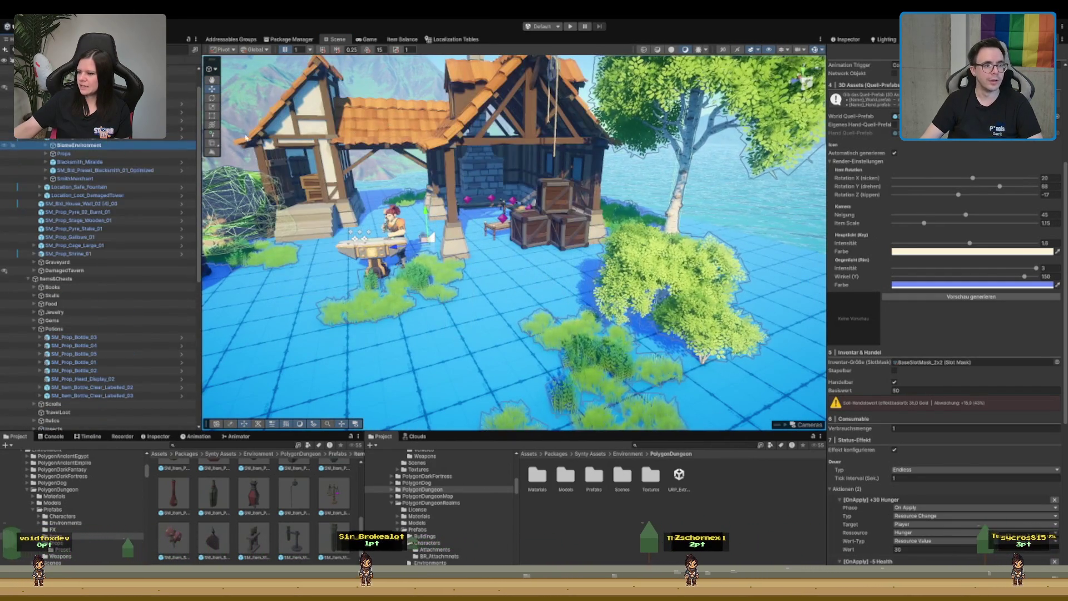
- Collapse the BiomeEnvironment group and frame the graveyard crypt in the Scene view
{"action": "left_click", "coordinate": [139, 152]}
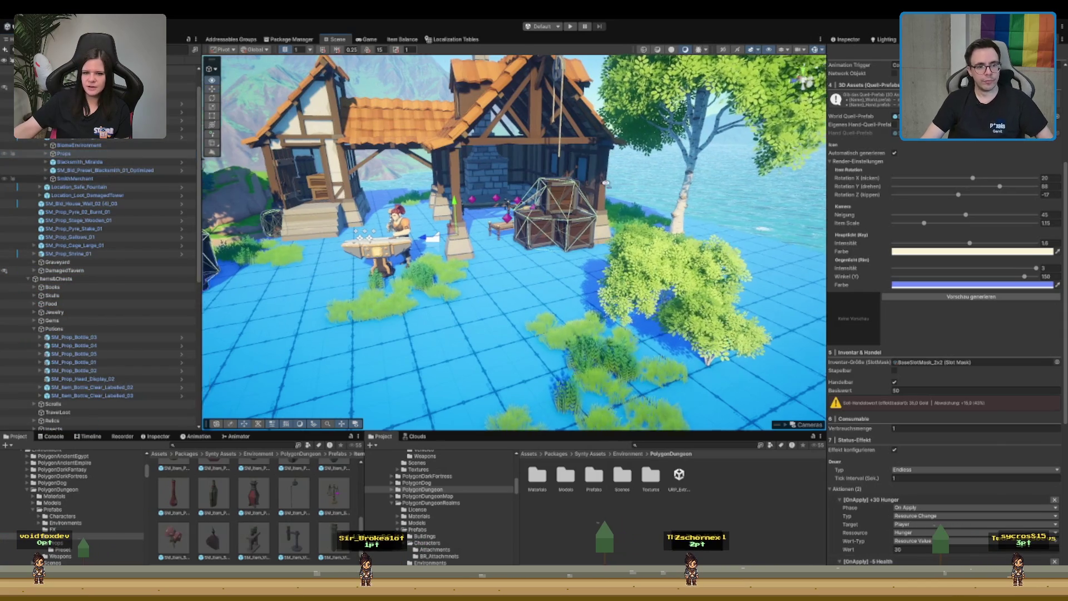
{"action": "left_click", "coordinate": [112, 145]}
{"action": "key", "text": "Left"}
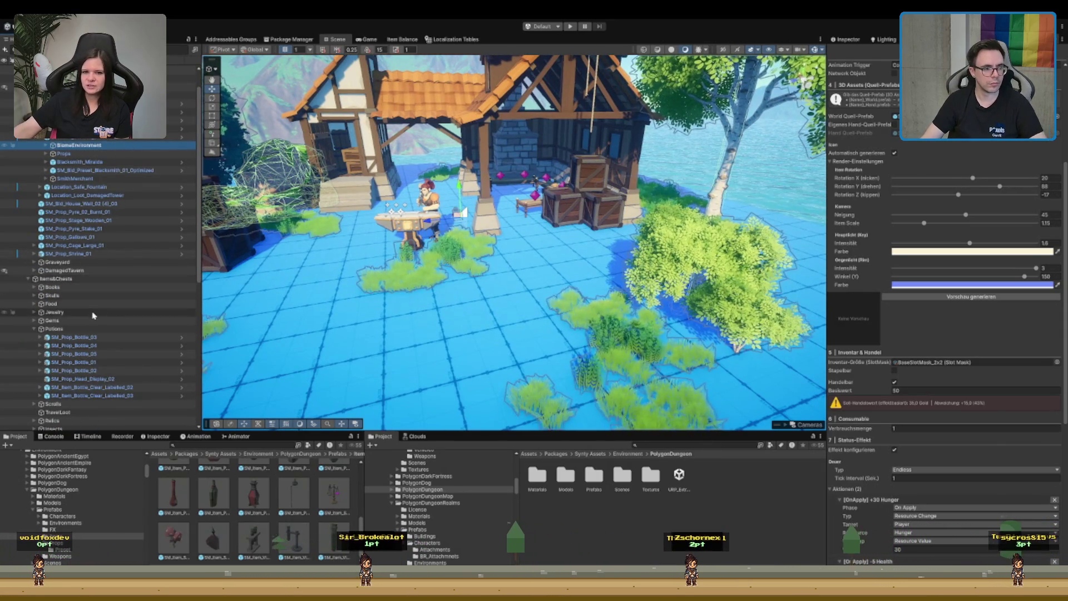
{"action": "scroll", "coordinate": [92, 316], "scroll_direction": "down", "scroll_amount": 5}
{"action": "key", "text": "f"}
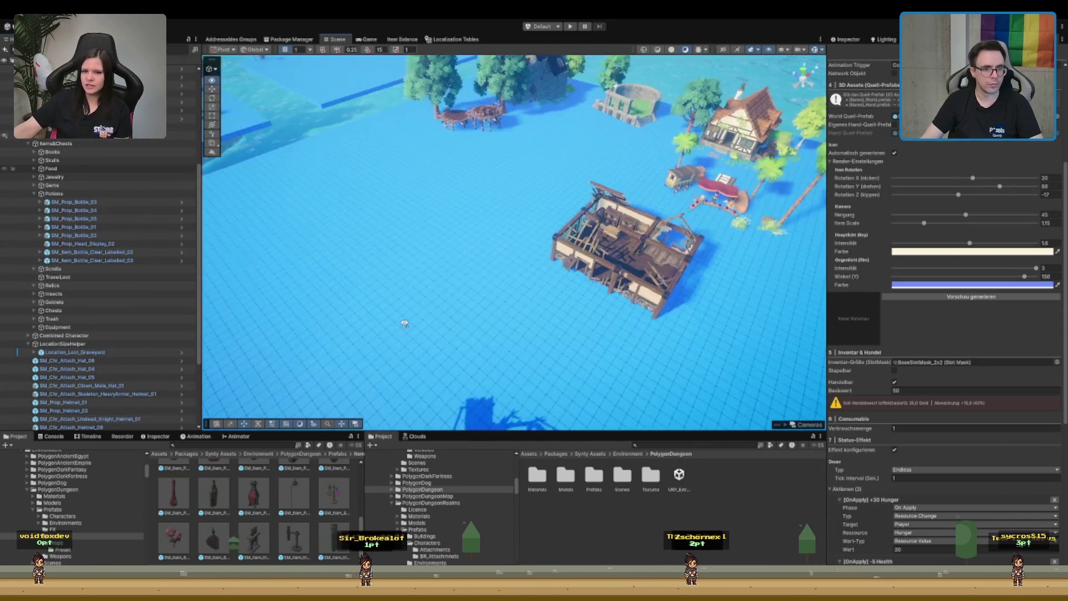
{"action": "key", "text": "f"}
{"action": "scroll", "coordinate": [551, 196], "scroll_direction": "up", "scroll_amount": 3}
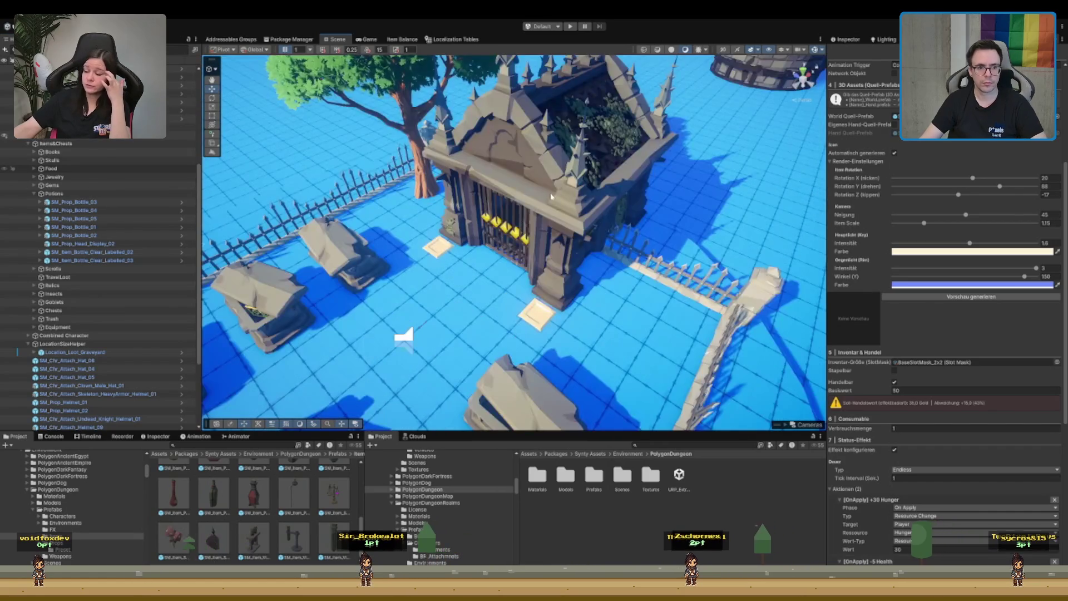
{"action": "scroll", "coordinate": [551, 197], "scroll_direction": "down", "scroll_amount": 5}
- Move the BiomeEnvironment group into Location_Loot_Graveyard, placed above its Building child
{"action": "left_click", "coordinate": [113, 353]}
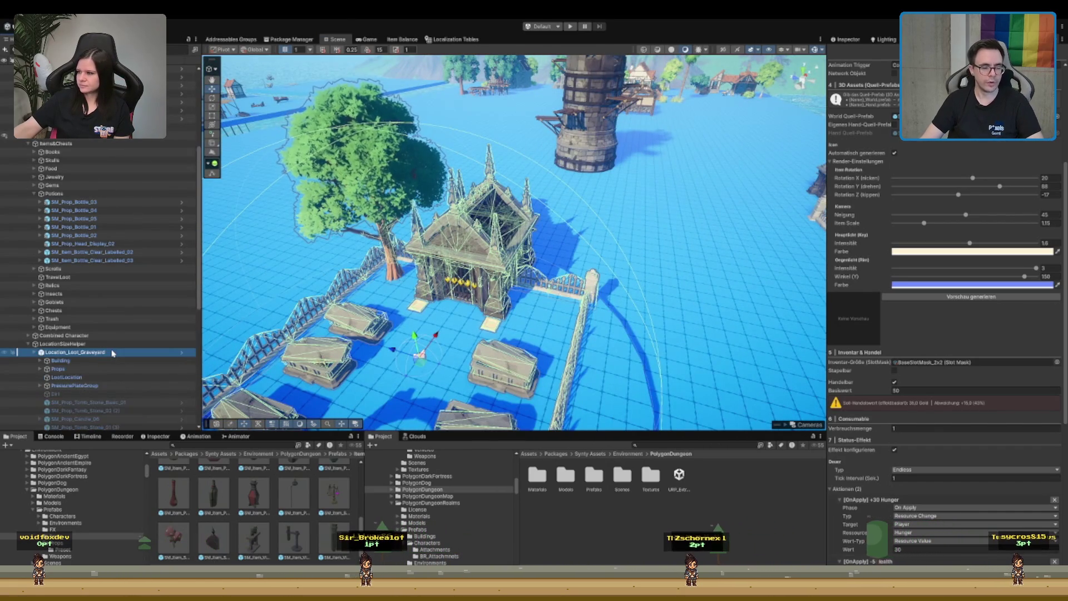
{"action": "key", "text": "Right"}
{"action": "key", "text": "Down"}
{"action": "scroll", "coordinate": [106, 278], "scroll_direction": "down", "scroll_amount": 5}
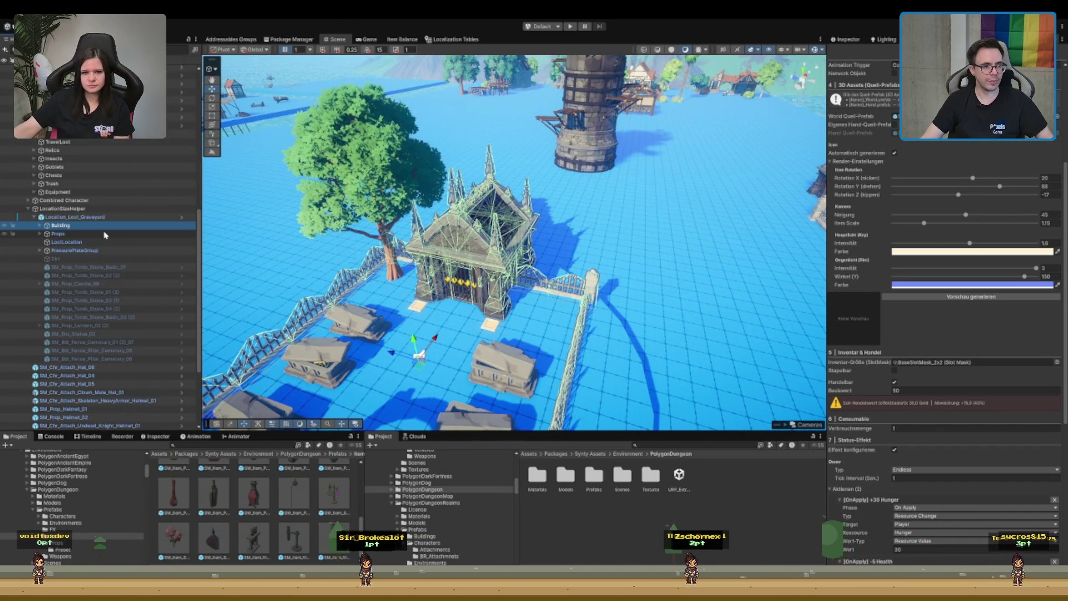
{"action": "key", "text": "ctrl+z"}
{"action": "left_click_drag", "start_coordinate": [76, 232], "coordinate": [85, 225]}
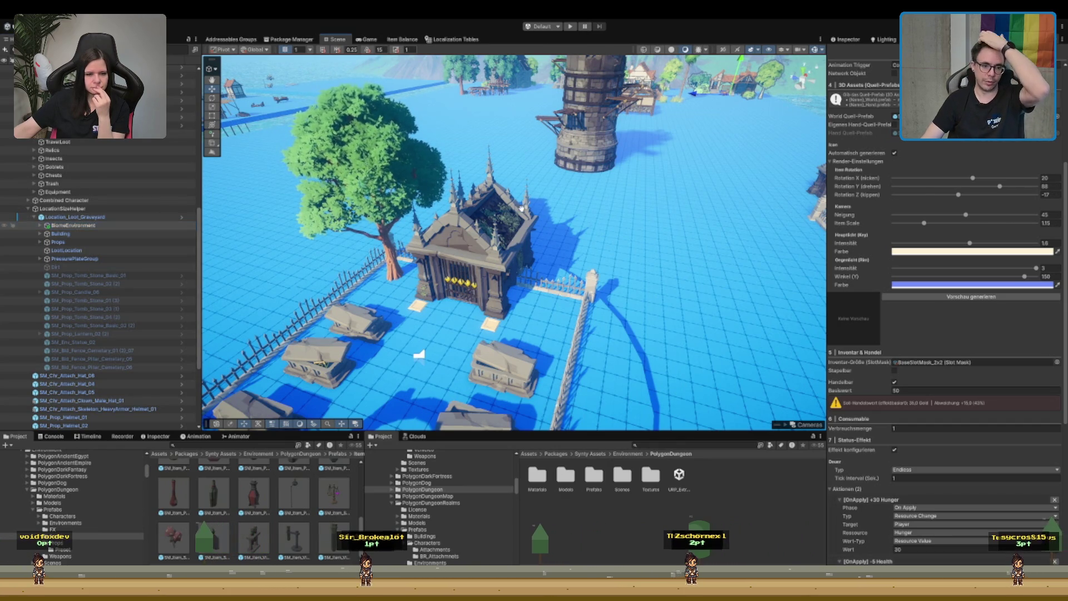
{"action": "key", "text": "f"}
{"action": "scroll", "coordinate": [897, 94], "scroll_direction": "up", "scroll_amount": 5}
- Expand BiomeEnvironment and its ForestProps group to review the graveyard's rocks and grass
{"action": "left_click", "coordinate": [867, 39]}
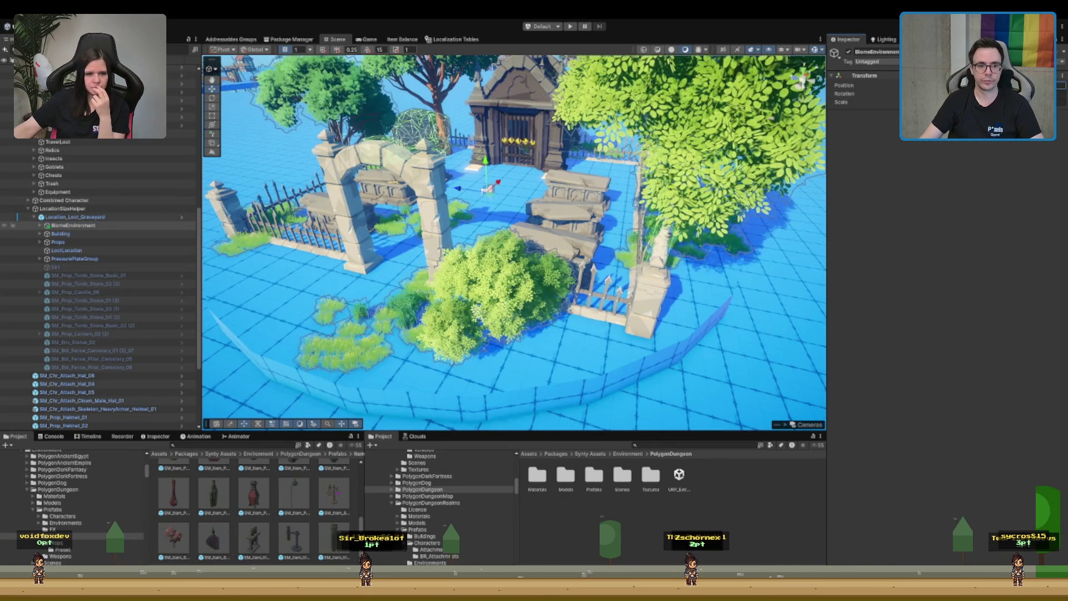
{"action": "scroll", "coordinate": [446, 250], "scroll_direction": "down", "scroll_amount": 5}
{"action": "key", "text": "Right"}
{"action": "left_click", "coordinate": [72, 233]}
{"action": "key", "text": "Right"}
{"action": "key", "text": "Left"}
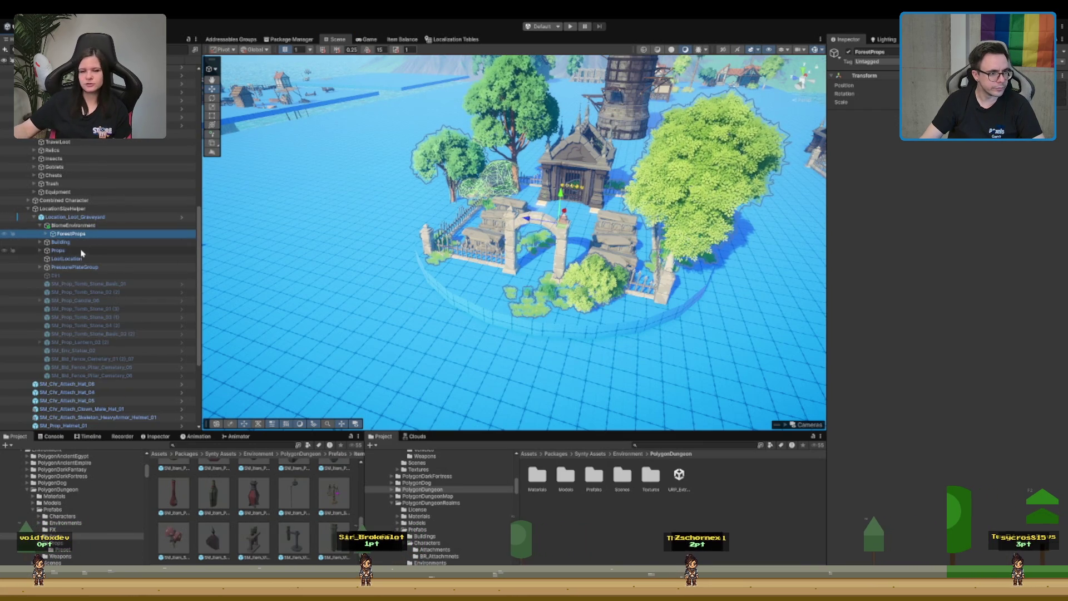
{"action": "key", "text": "Down"}
{"action": "key", "text": "Down"}
{"action": "key", "text": "Down"}
- Delete the P_OakTree_04_Summer oak tree from the Props group
{"action": "left_click", "coordinate": [96, 310]}
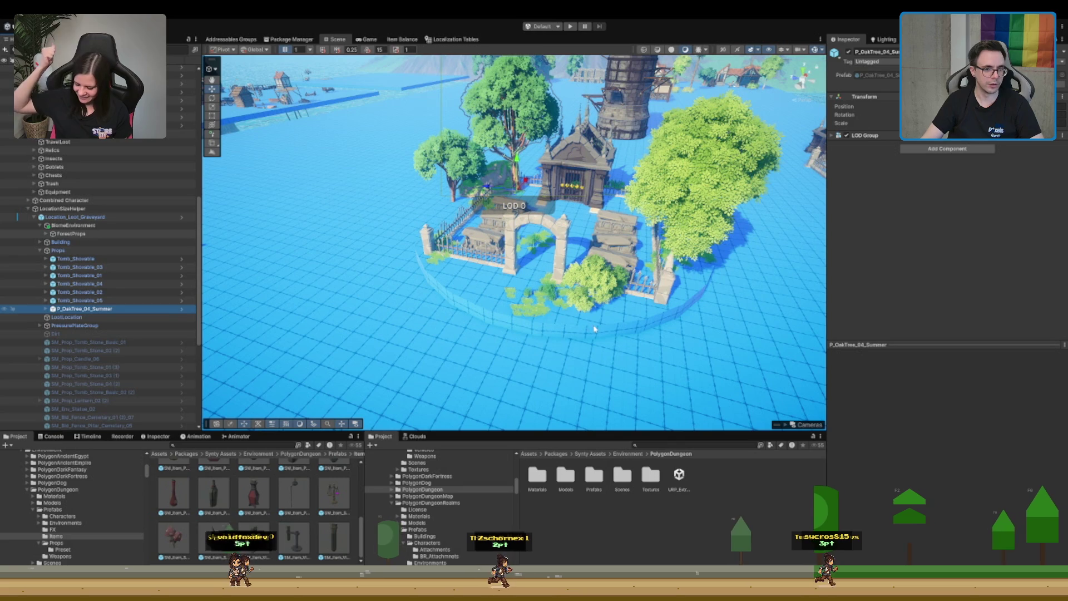
{"action": "left_click", "coordinate": [125, 232]}
{"action": "key", "text": "Right"}
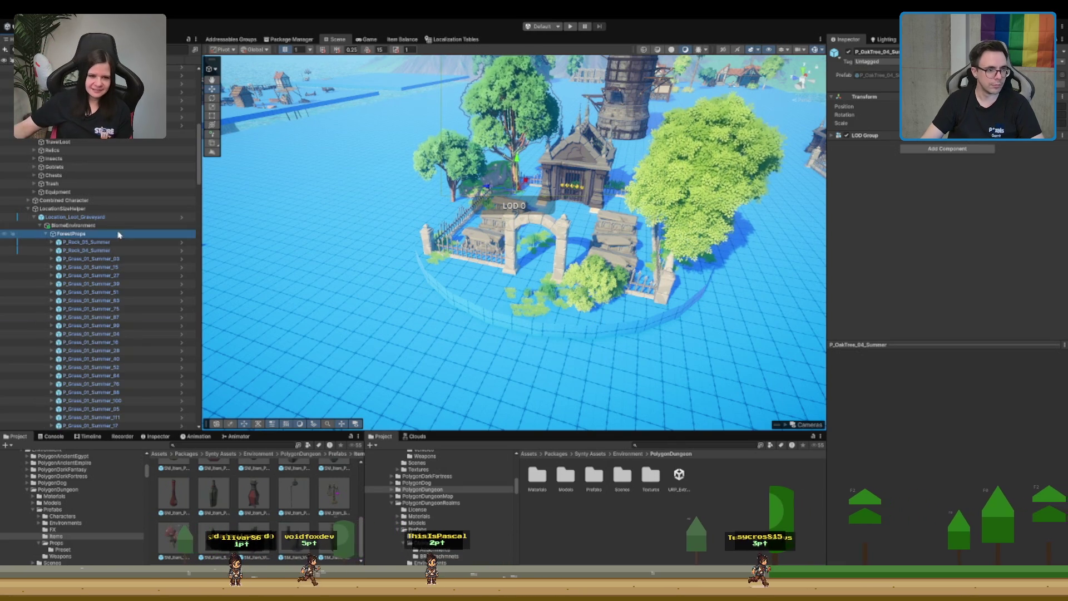
{"action": "key", "text": "Left"}
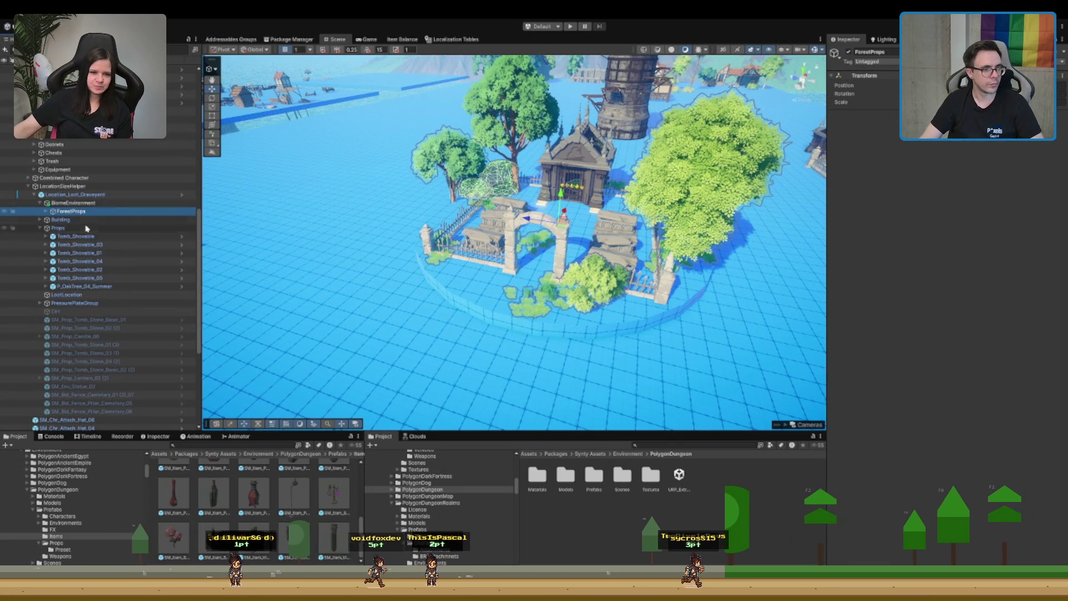
{"action": "left_click", "coordinate": [127, 227]}
{"action": "left_click", "coordinate": [95, 286]}
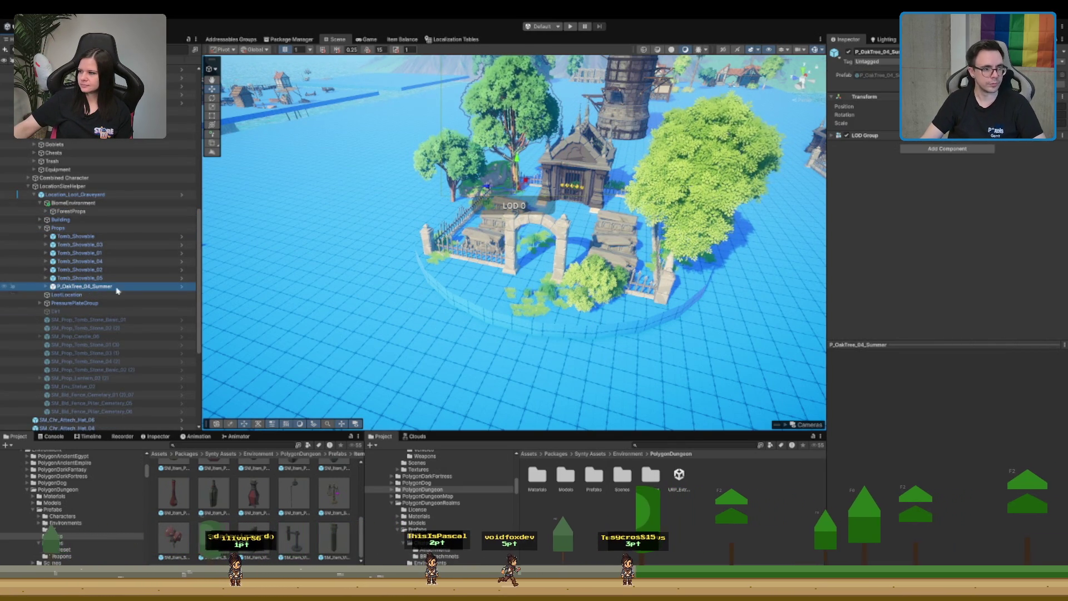
{"action": "key", "text": "Delete"}
- Delete the P_Rock_04/05 mossy rocks and the P_Grass_01_Summer_03 grass clump
{"action": "left_click", "coordinate": [111, 210]}
{"action": "key", "text": "Right"}
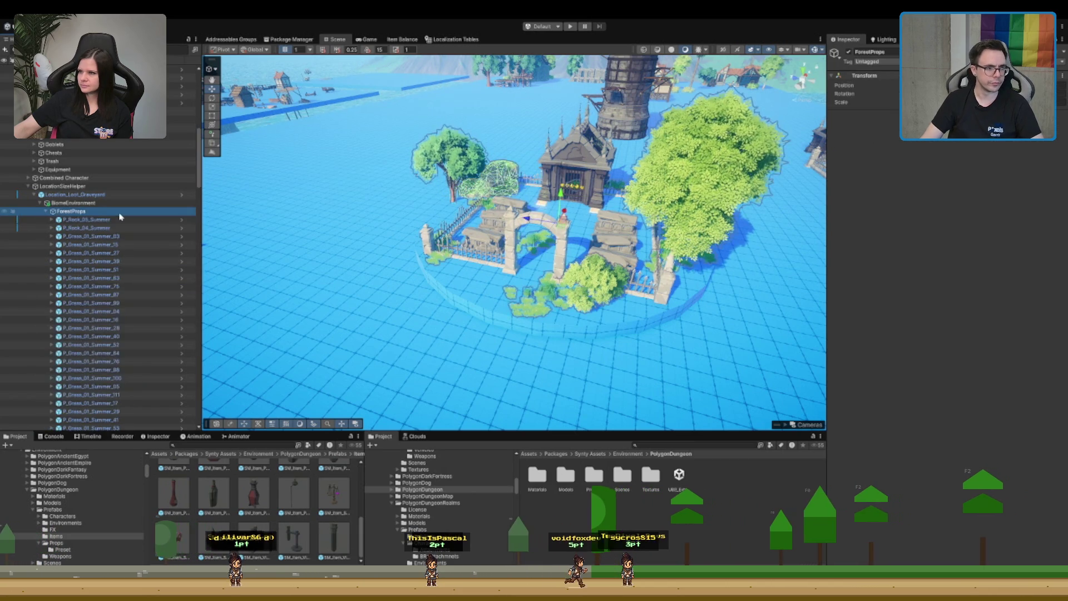
{"action": "left_click", "coordinate": [108, 227]}
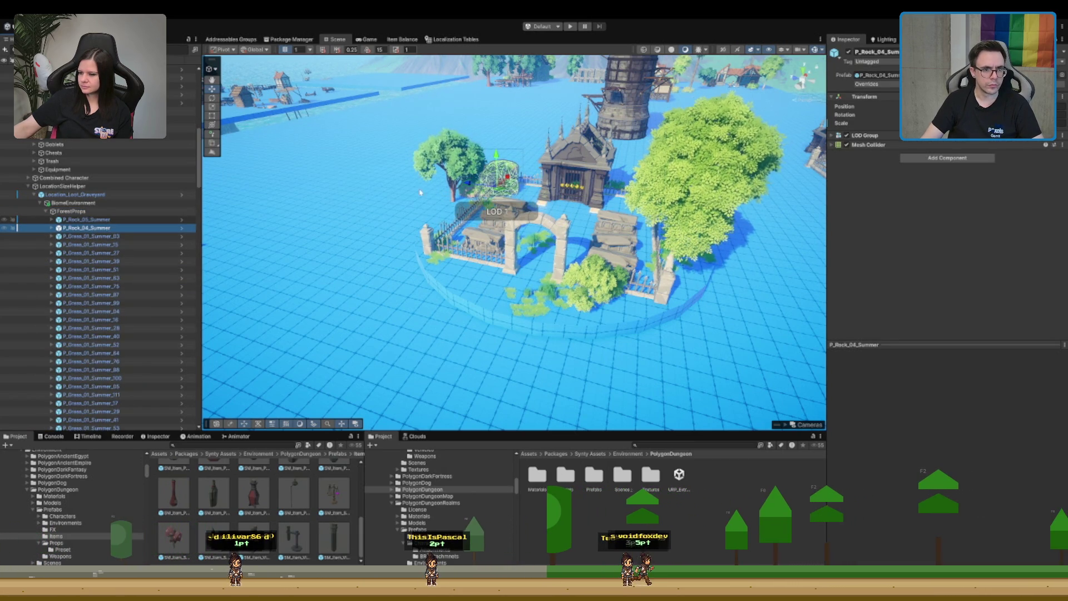
{"action": "scroll", "coordinate": [383, 196], "scroll_direction": "up", "scroll_amount": 5}
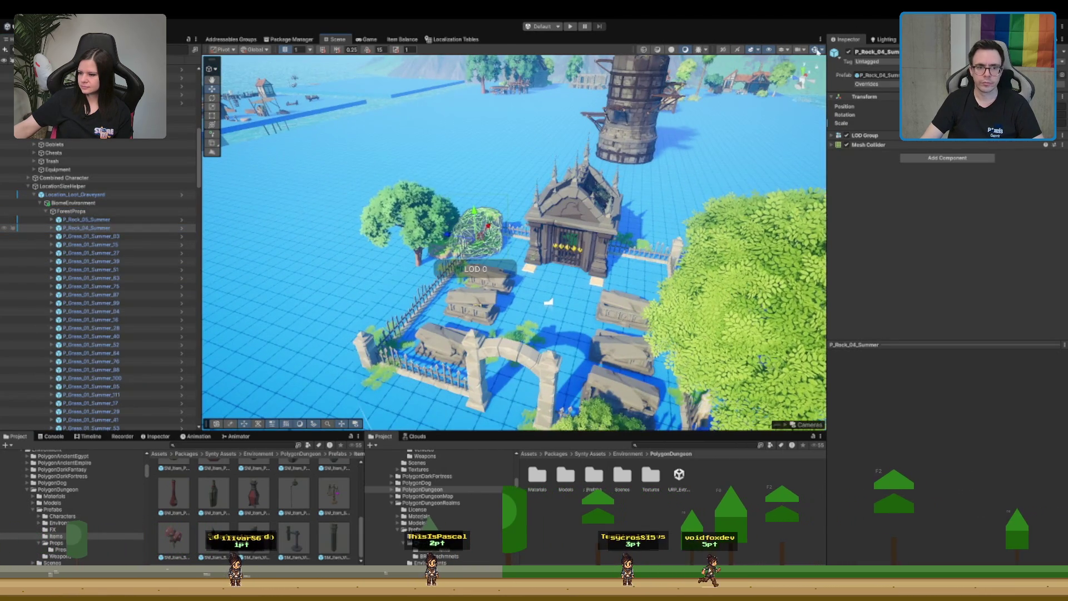
{"action": "key", "text": "f"}
{"action": "left_click", "coordinate": [105, 229]}
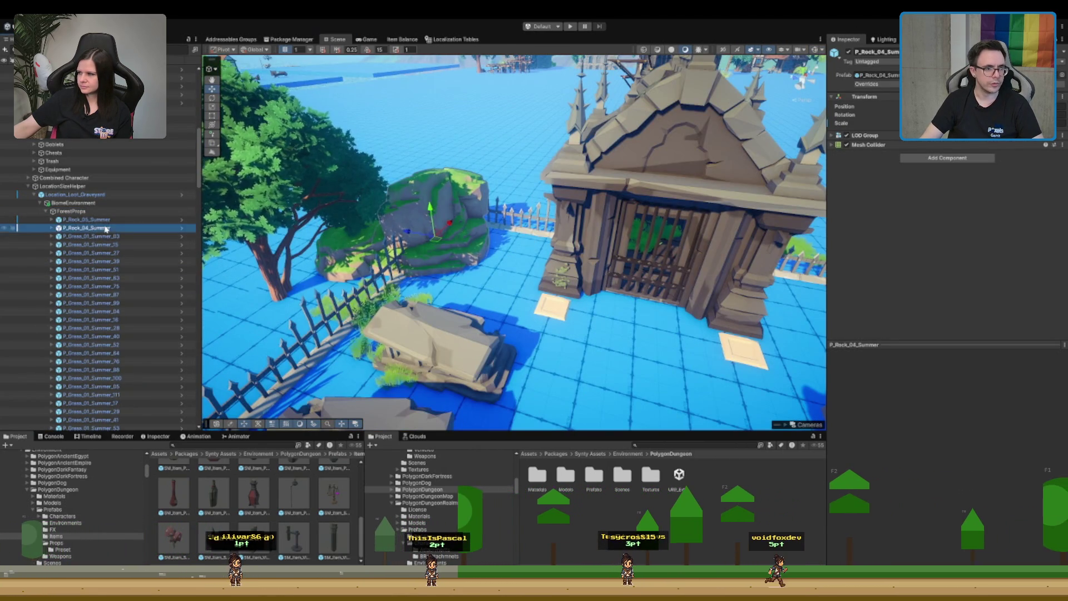
{"action": "key", "text": "Delete"}
{"action": "left_click", "coordinate": [106, 219]}
{"action": "key", "text": "Delete"}
- Move the birch bush from in front of the tombs to behind them near the crypt
{"action": "left_click_drag", "start_coordinate": [384, 211], "coordinate": [401, 209]}
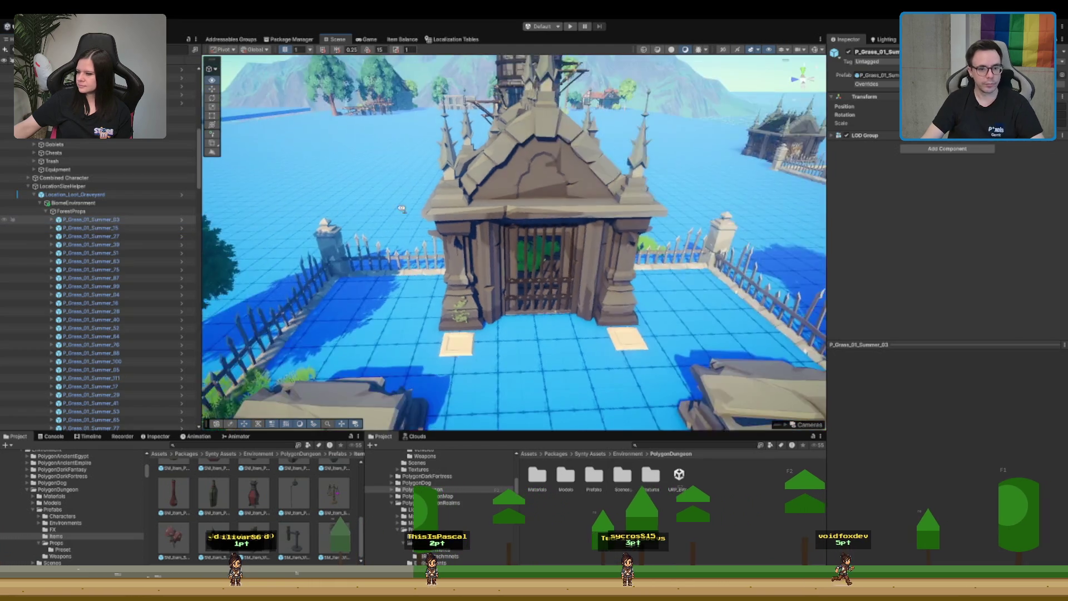
{"action": "scroll", "coordinate": [402, 209], "scroll_direction": "down", "scroll_amount": 6}
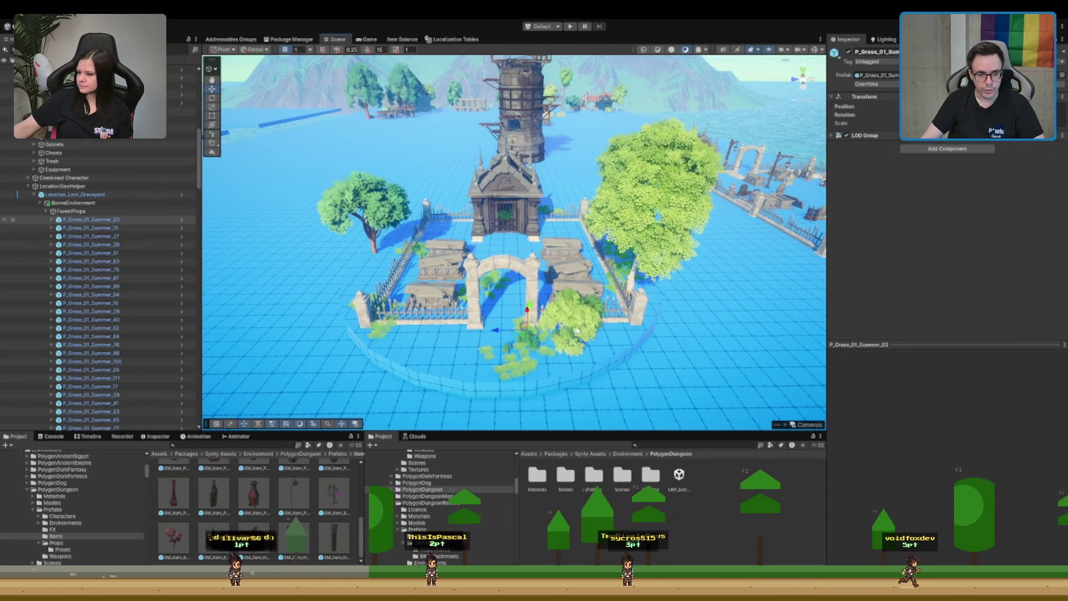
{"action": "left_click", "coordinate": [575, 331]}
{"action": "left_click_drag", "start_coordinate": [566, 339], "coordinate": [546, 267]}
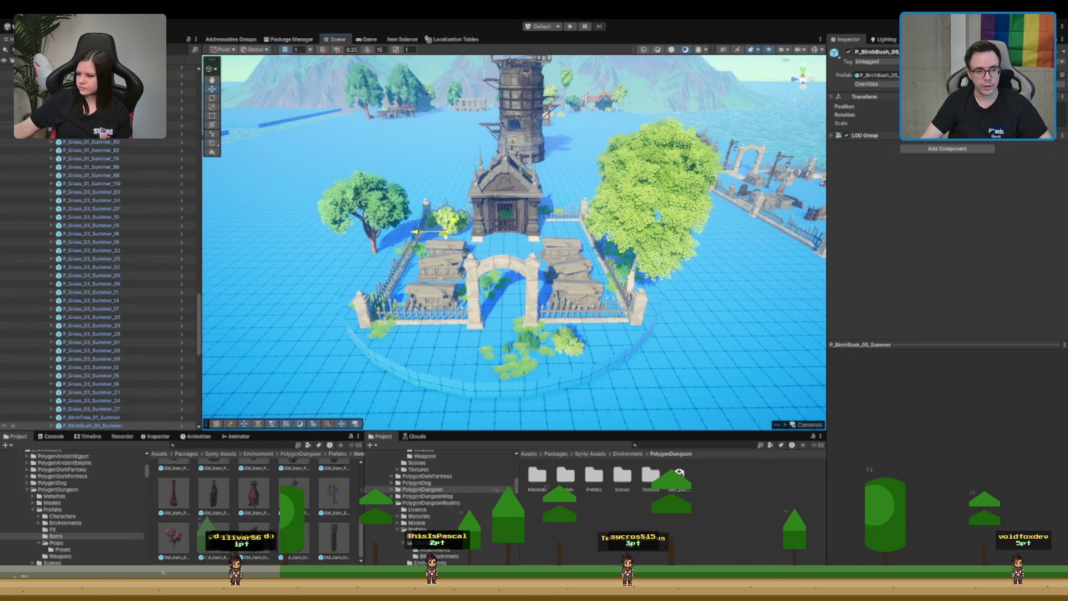
{"action": "key", "text": "f"}
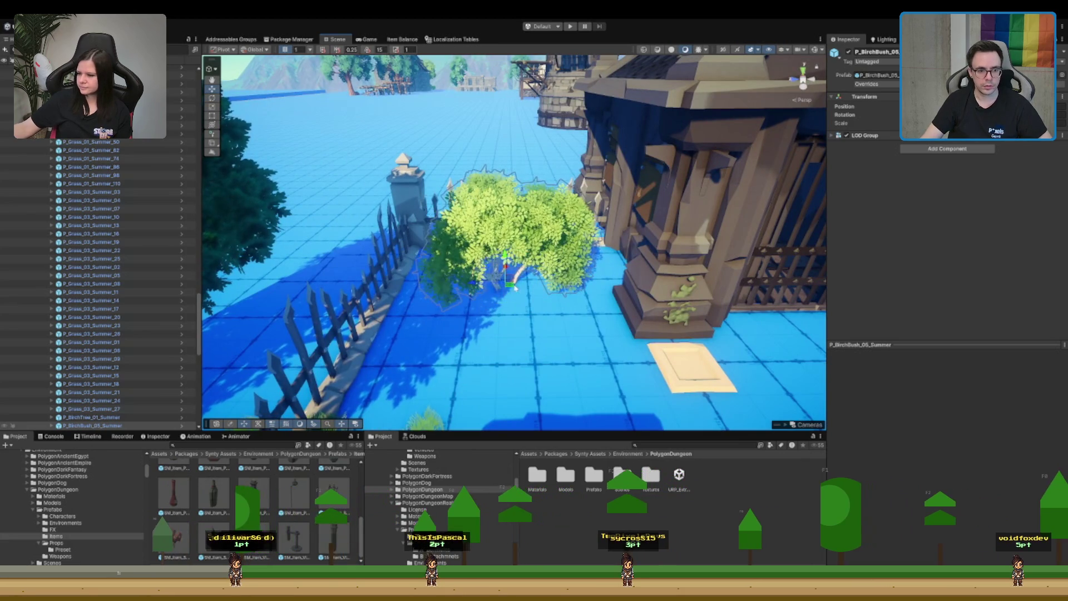
{"action": "scroll", "coordinate": [511, 289], "scroll_direction": "down", "scroll_amount": 5}
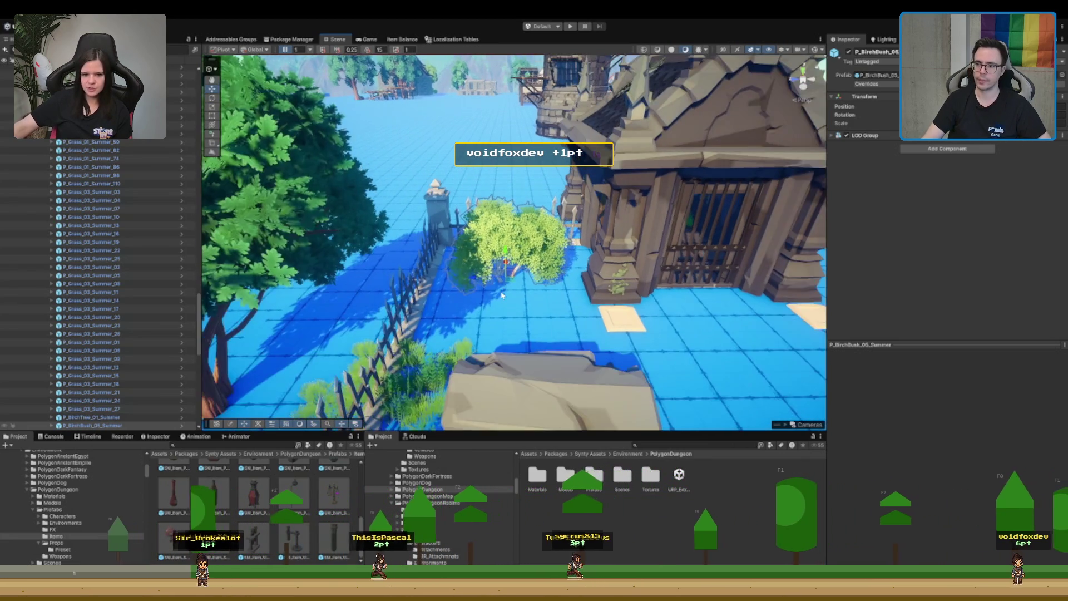
{"action": "scroll", "coordinate": [502, 295], "scroll_direction": "down", "scroll_amount": 6}
- Delete the birch tree standing in the graveyard enclosure
{"action": "left_click_drag", "start_coordinate": [546, 236], "coordinate": [578, 219]}
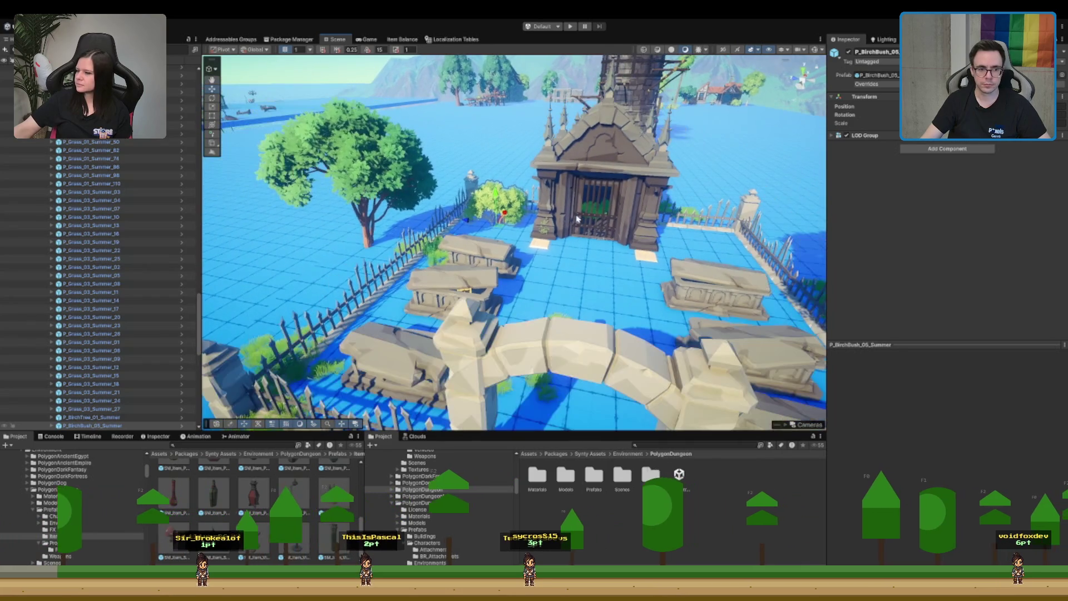
{"action": "mouse_move", "coordinate": [477, 268]}
{"action": "left_mouse_down"}
{"action": "mouse_move", "coordinate": [596, 236]}
{"action": "mouse_move", "coordinate": [587, 267]}
{"action": "left_mouse_up"}
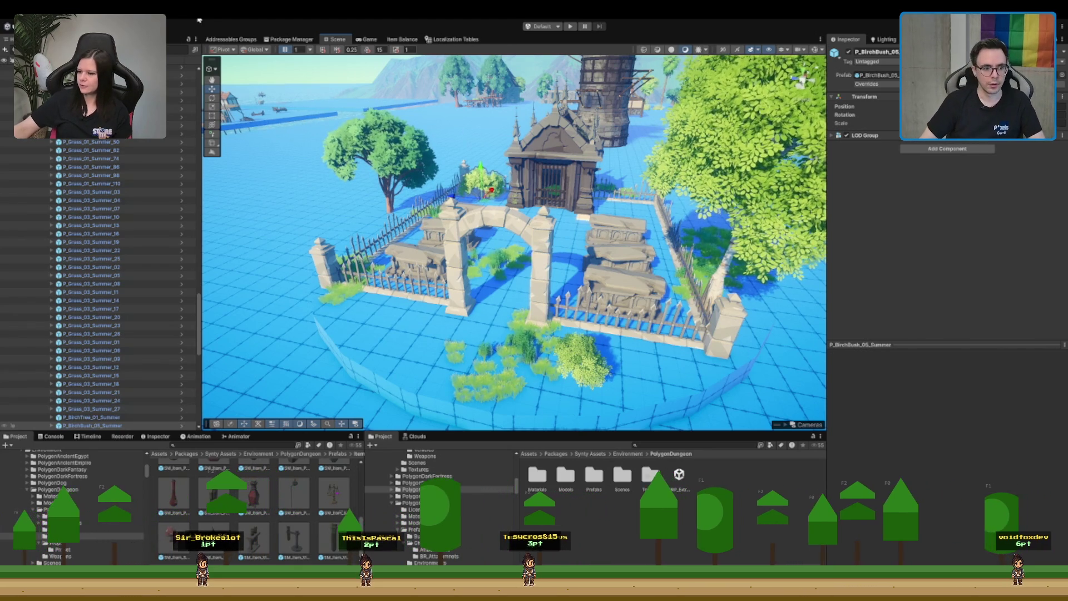
{"action": "left_click_drag", "start_coordinate": [615, 293], "coordinate": [641, 276]}
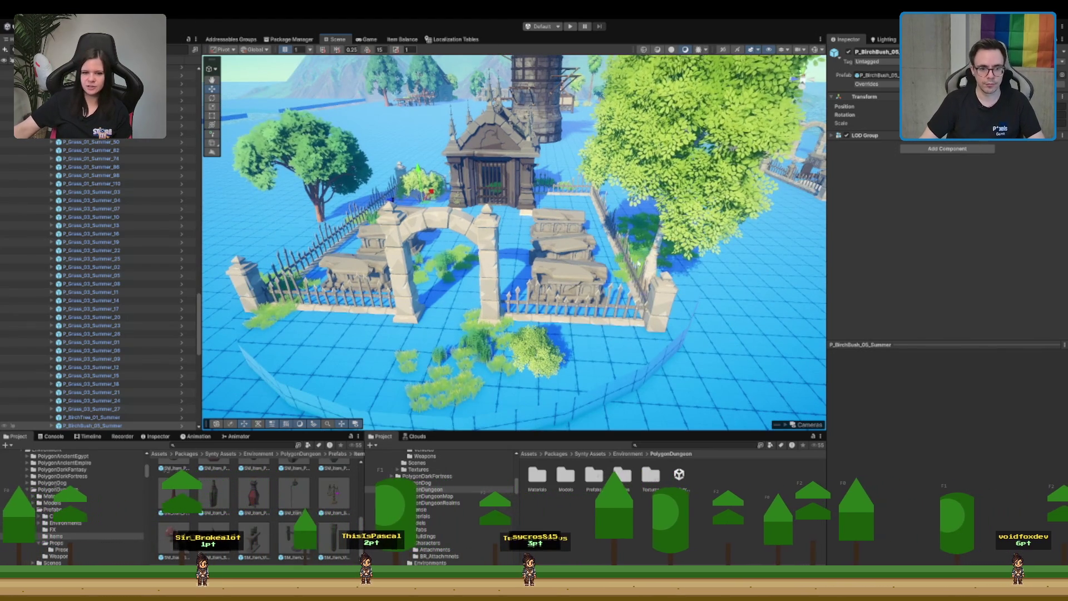
{"action": "left_click", "coordinate": [632, 265]}
{"action": "key", "text": "Delete"}
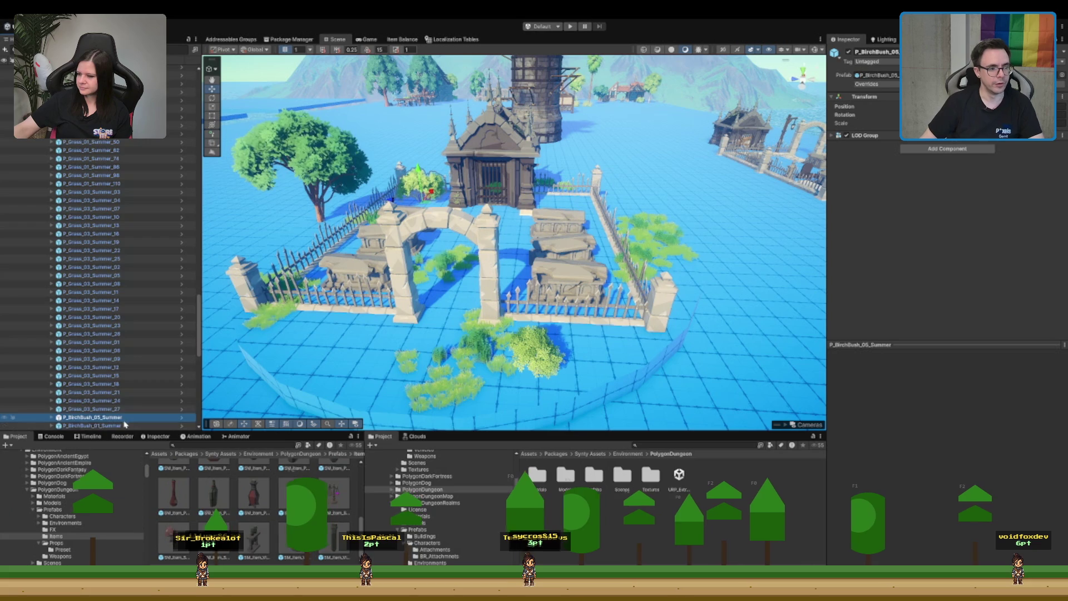
{"action": "scroll", "coordinate": [119, 412], "scroll_direction": "down", "scroll_amount": 3}
{"action": "left_click", "coordinate": [320, 210]}
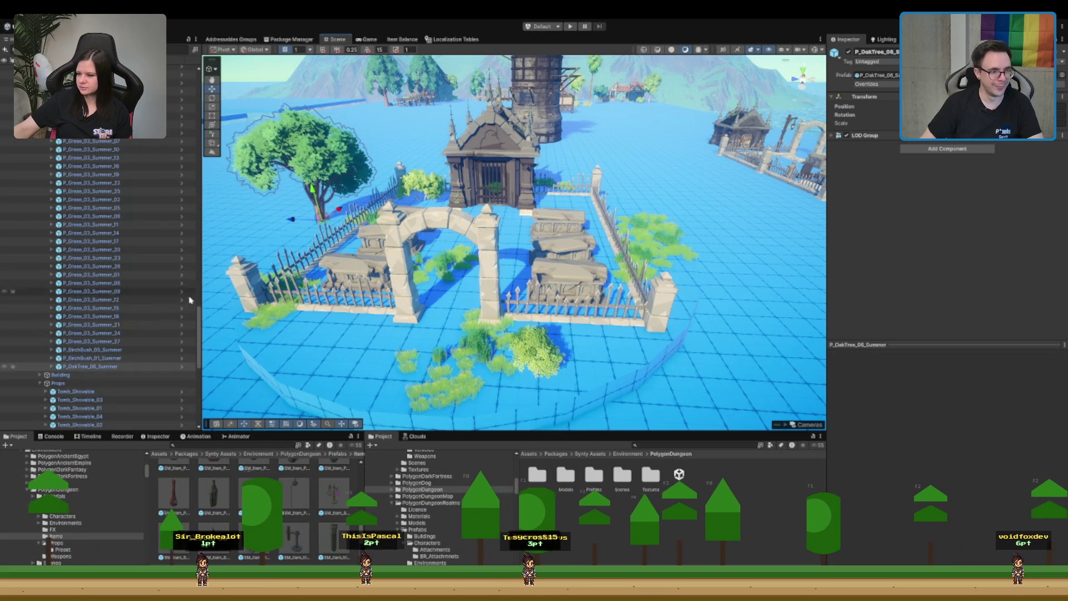
{"action": "key", "text": "Delete"}
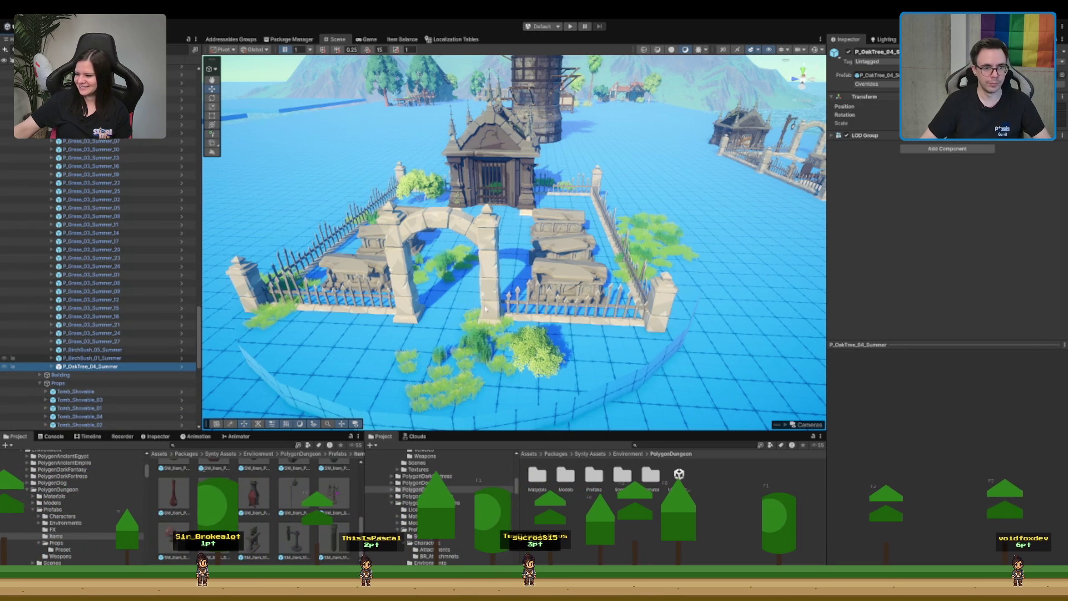
{"action": "scroll", "coordinate": [514, 242], "scroll_direction": "down", "scroll_amount": 5}
{"action": "scroll", "coordinate": [514, 242], "scroll_direction": "up", "scroll_amount": 2}
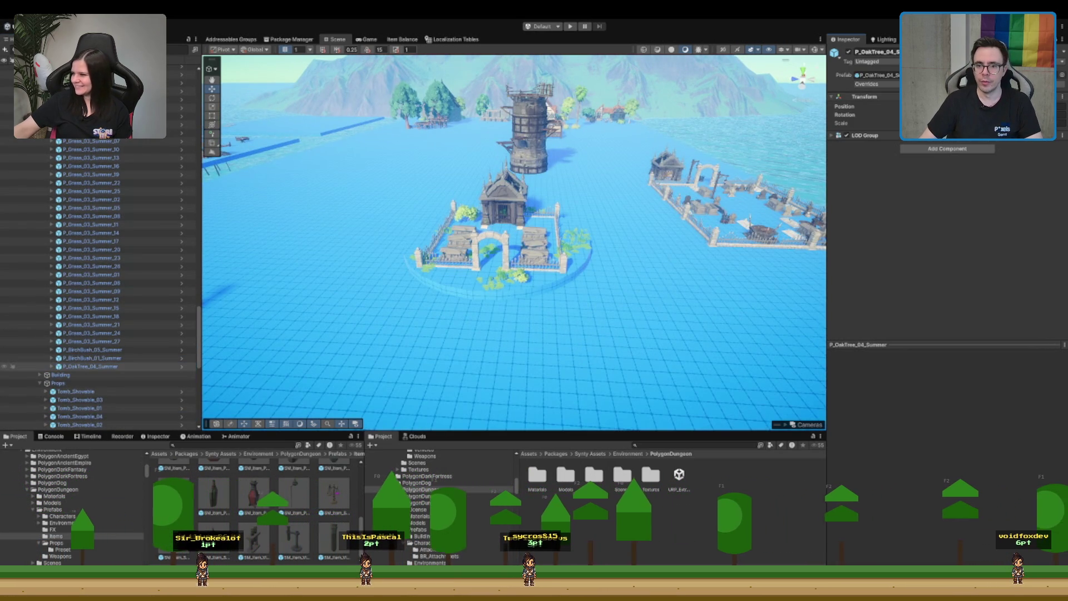
{"action": "key", "text": "ctrl+z"}
{"action": "scroll", "coordinate": [579, 174], "scroll_direction": "up", "scroll_amount": 5}
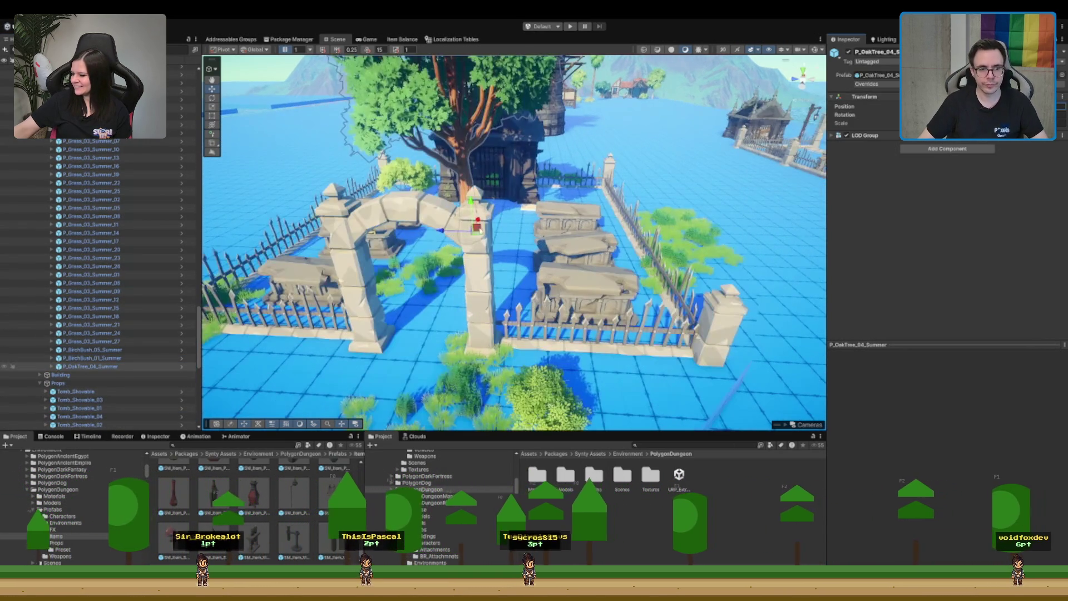
{"action": "scroll", "coordinate": [578, 174], "scroll_direction": "down", "scroll_amount": 3}
{"action": "mouse_move", "coordinate": [578, 174]}
{"action": "left_mouse_down"}
{"action": "mouse_move", "coordinate": [535, 227]}
{"action": "mouse_move", "coordinate": [521, 300]}
{"action": "mouse_move", "coordinate": [380, 188]}
{"action": "left_mouse_up"}
{"action": "left_click_drag", "start_coordinate": [401, 231], "coordinate": [722, 164]}
{"action": "scroll", "coordinate": [515, 250], "scroll_direction": "up", "scroll_amount": 2}
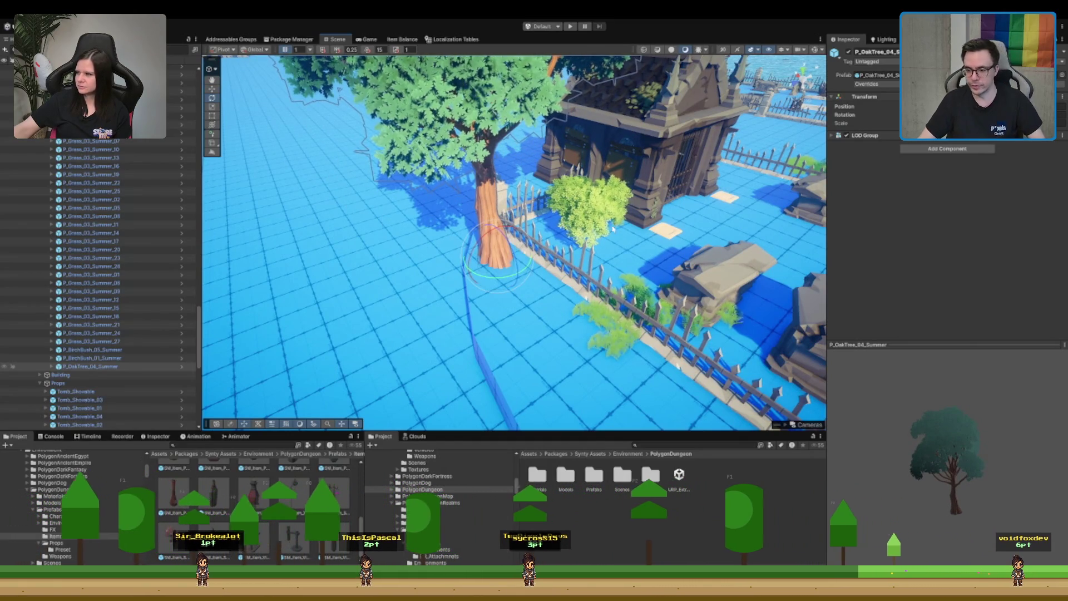
{"action": "scroll", "coordinate": [591, 239], "scroll_direction": "down", "scroll_amount": 3}
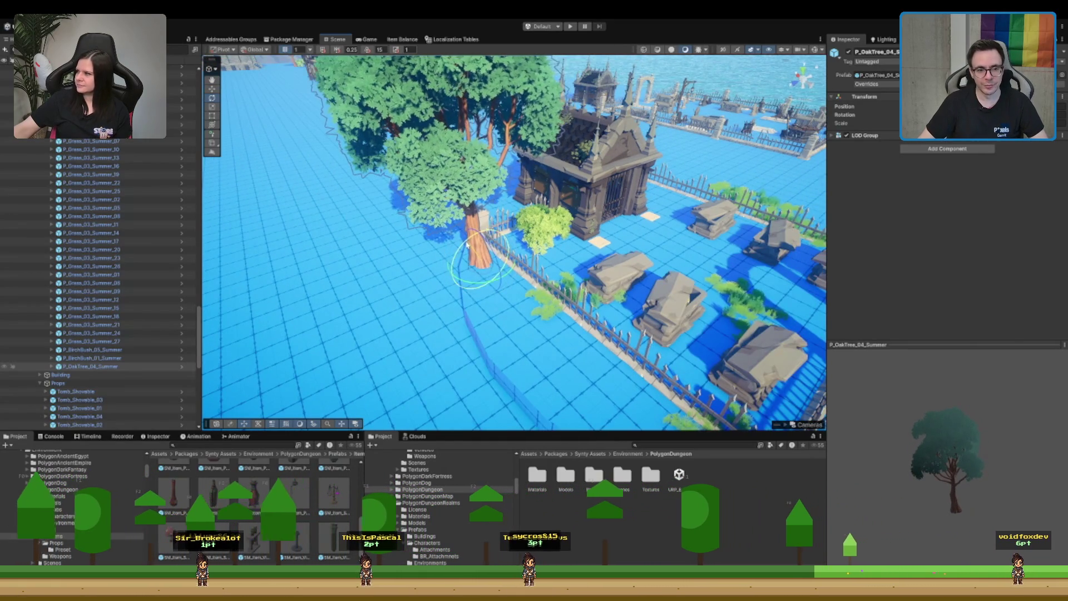
{"action": "mouse_move", "coordinate": [468, 245]}
{"action": "left_mouse_down"}
{"action": "mouse_move", "coordinate": [487, 236]}
{"action": "mouse_move", "coordinate": [480, 212]}
{"action": "left_mouse_up"}
{"action": "scroll", "coordinate": [600, 280], "scroll_direction": "up", "scroll_amount": 4}
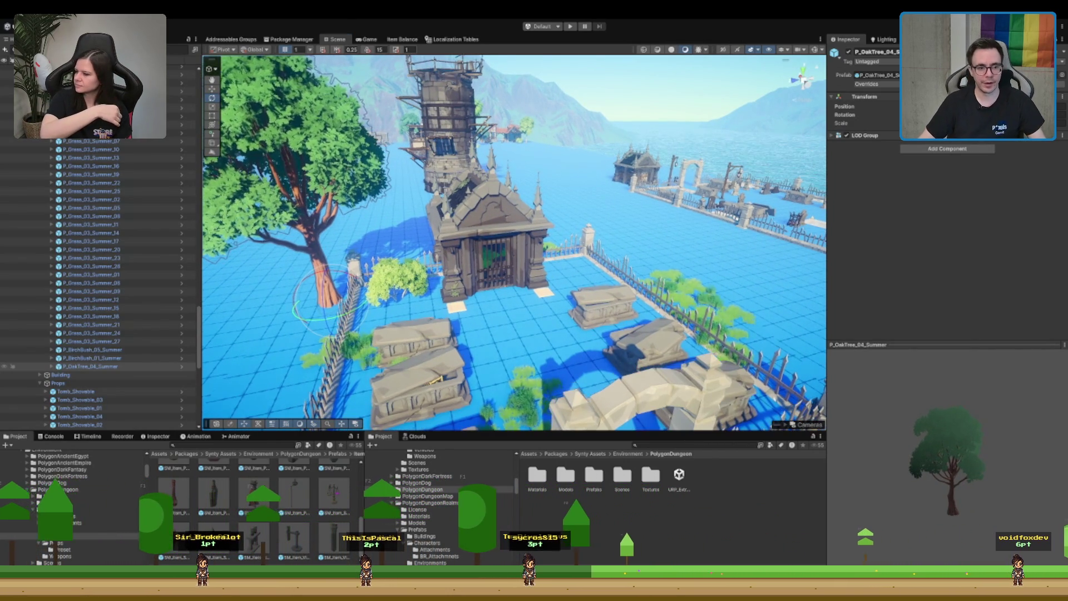
{"action": "left_click_drag", "start_coordinate": [423, 267], "coordinate": [399, 279]}
{"action": "left_click_drag", "start_coordinate": [353, 308], "coordinate": [414, 283]}
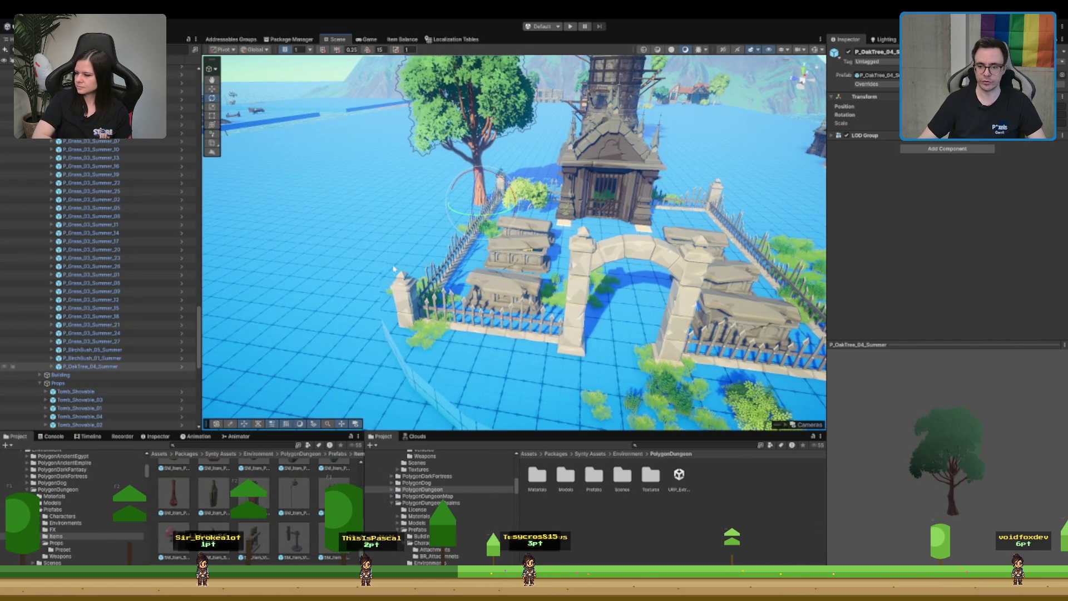
{"action": "mouse_move", "coordinate": [450, 319]}
{"action": "left_mouse_down"}
{"action": "mouse_move", "coordinate": [421, 294]}
{"action": "mouse_move", "coordinate": [506, 310]}
{"action": "left_mouse_up"}
{"action": "left_click", "coordinate": [509, 311]}
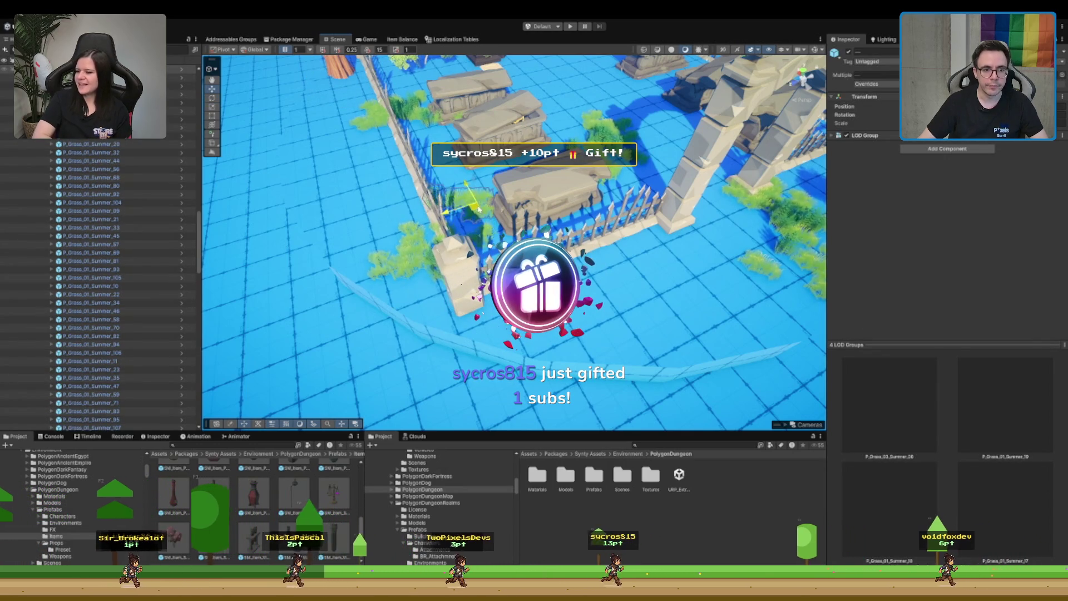
- Move two grass clumps up to the tombs, one next to the right tomb
{"action": "mouse_move", "coordinate": [478, 211]}
{"action": "left_mouse_down"}
{"action": "mouse_move", "coordinate": [489, 185]}
{"action": "mouse_move", "coordinate": [467, 313]}
{"action": "mouse_move", "coordinate": [457, 213]}
{"action": "mouse_move", "coordinate": [439, 176]}
{"action": "mouse_move", "coordinate": [421, 253]}
{"action": "left_mouse_up"}
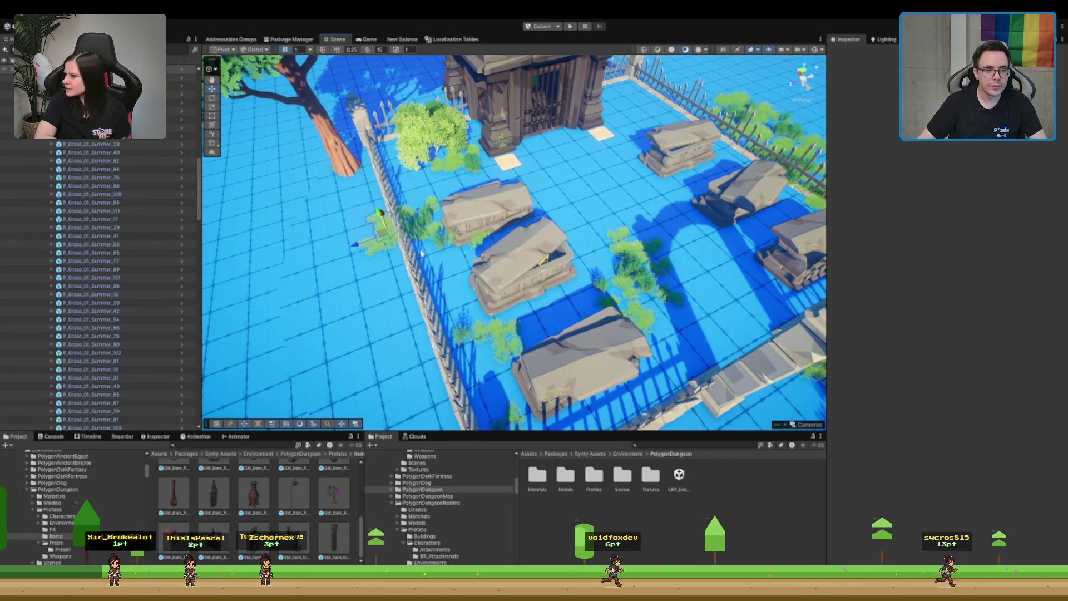
{"action": "left_click", "coordinate": [425, 211]}
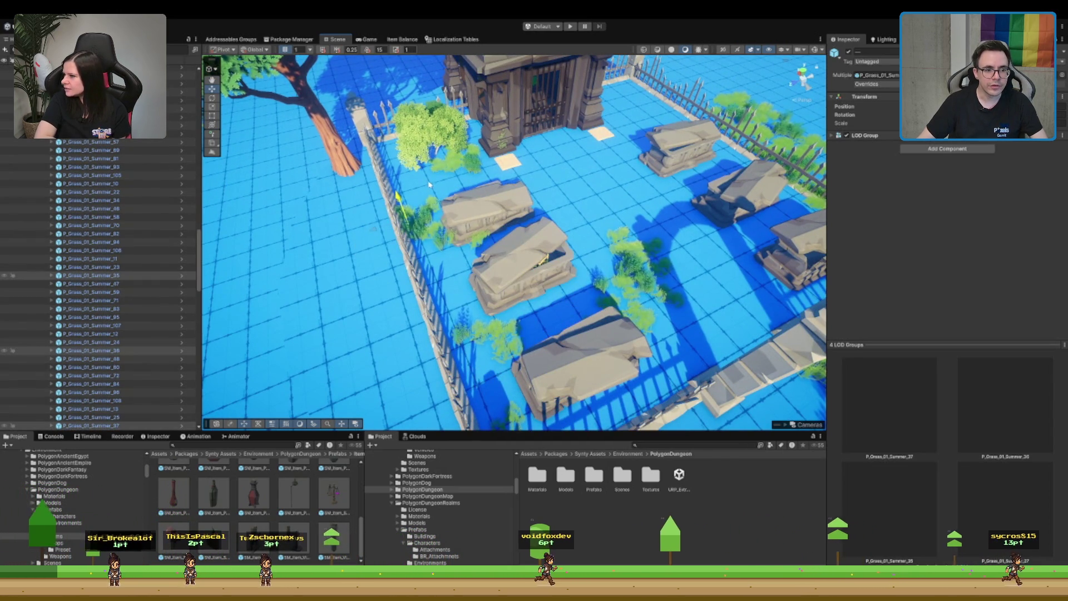
{"action": "mouse_move", "coordinate": [430, 184]}
{"action": "left_mouse_down"}
{"action": "mouse_move", "coordinate": [421, 243]}
{"action": "mouse_move", "coordinate": [473, 184]}
{"action": "mouse_move", "coordinate": [526, 149]}
{"action": "left_mouse_up"}
{"action": "scroll", "coordinate": [528, 149], "scroll_direction": "up", "scroll_amount": 5}
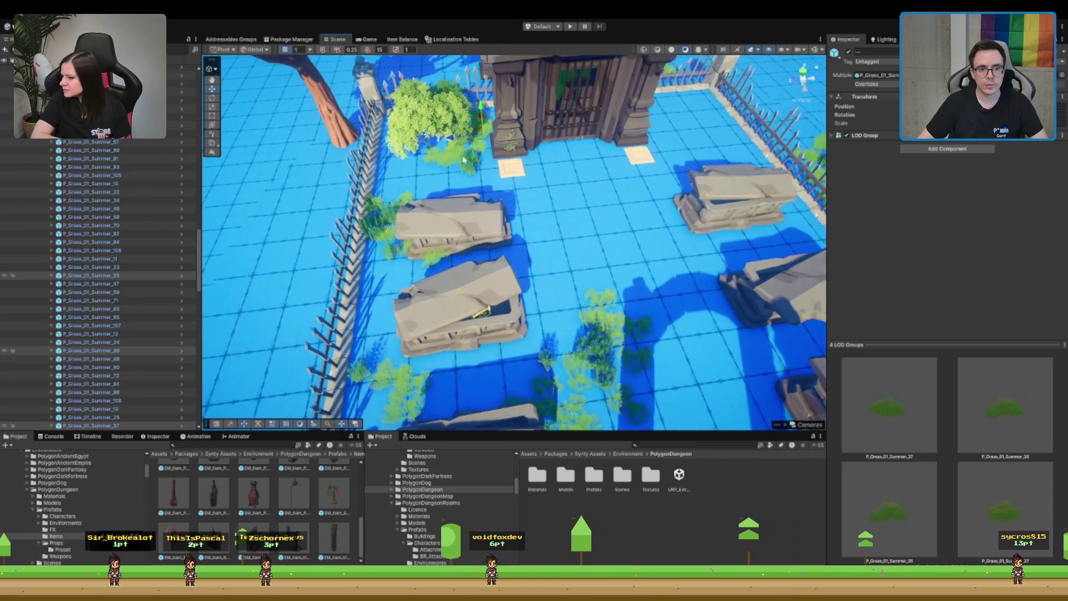
{"action": "left_click_drag", "start_coordinate": [474, 123], "coordinate": [709, 134]}
{"action": "key", "text": "e"}
{"action": "scroll", "coordinate": [509, 210], "scroll_direction": "down", "scroll_amount": 8}
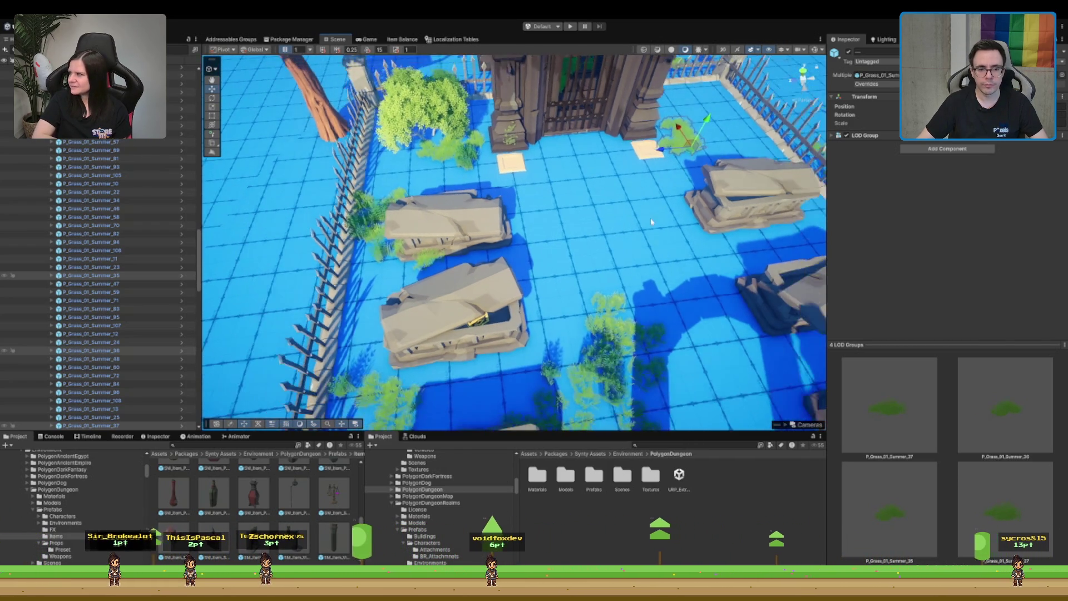
- Shift groups of grass clumps from the yard centre beside the right tomb and along the fence
{"action": "left_click", "coordinate": [510, 210]}
{"action": "mouse_move", "coordinate": [509, 210]}
{"action": "left_mouse_down"}
{"action": "mouse_move", "coordinate": [526, 264]}
{"action": "mouse_move", "coordinate": [549, 232]}
{"action": "mouse_move", "coordinate": [578, 220]}
{"action": "left_mouse_up"}
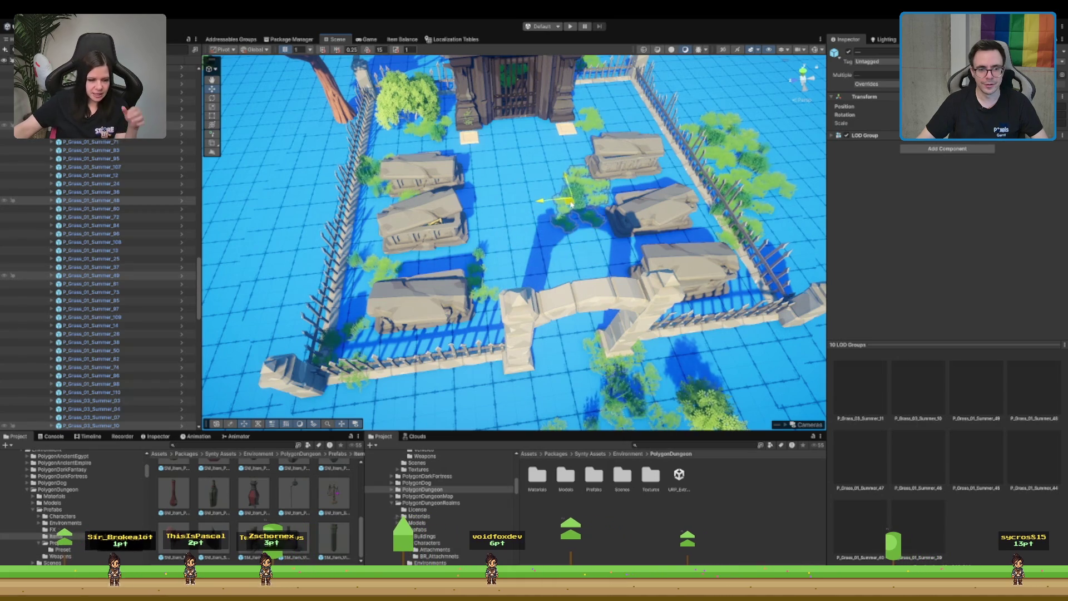
{"action": "left_click", "coordinate": [464, 259]}
{"action": "left_click_drag", "start_coordinate": [464, 258], "coordinate": [667, 243]}
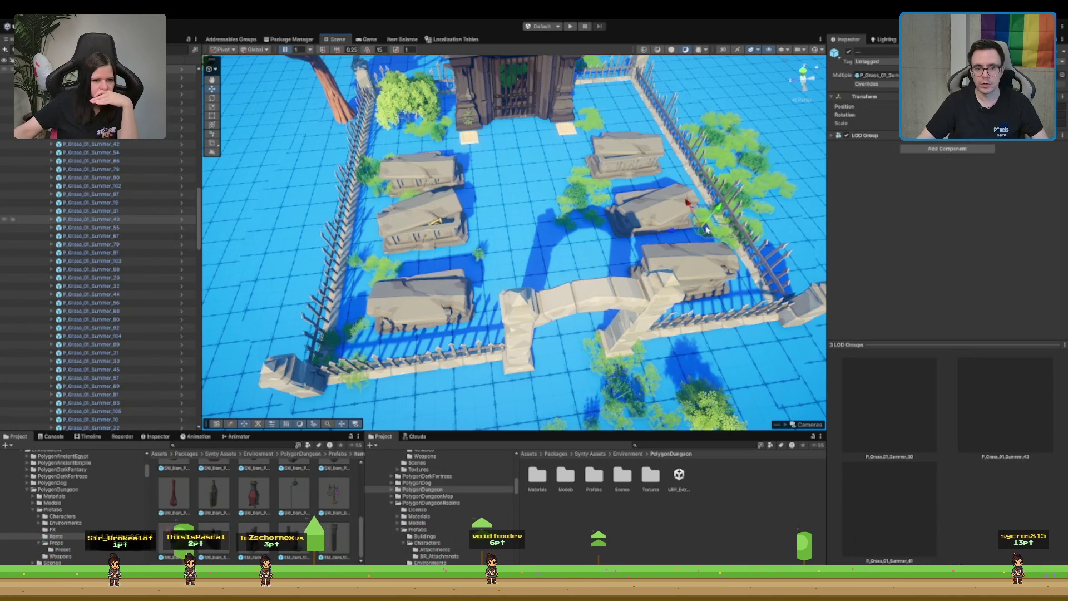
{"action": "key", "text": "f"}
{"action": "left_click", "coordinate": [535, 227]}
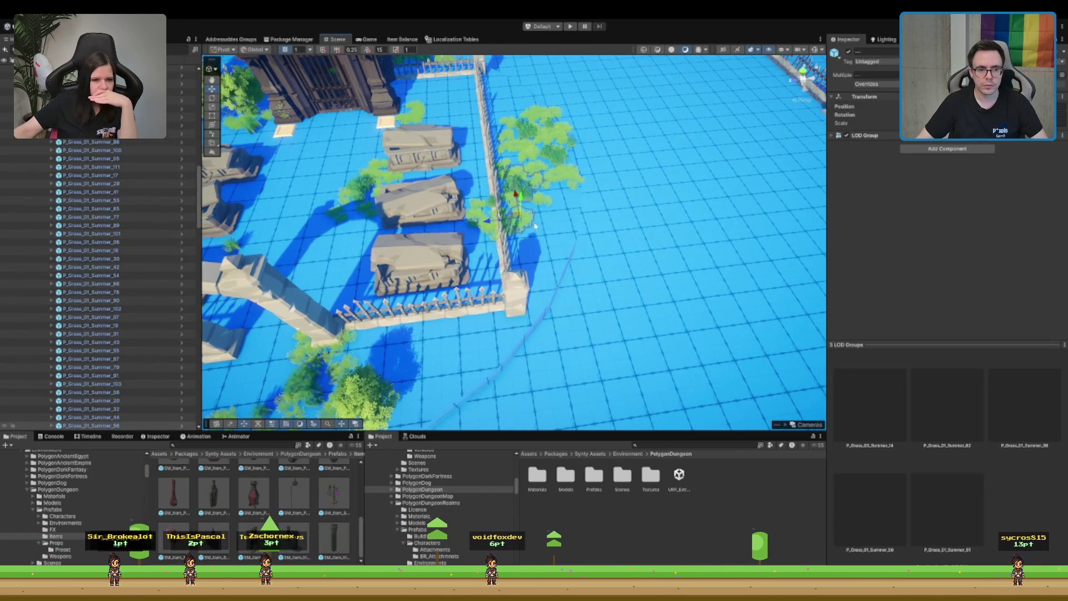
{"action": "left_click_drag", "start_coordinate": [518, 227], "coordinate": [532, 278]}
{"action": "scroll", "coordinate": [531, 276], "scroll_direction": "up", "scroll_amount": 2}
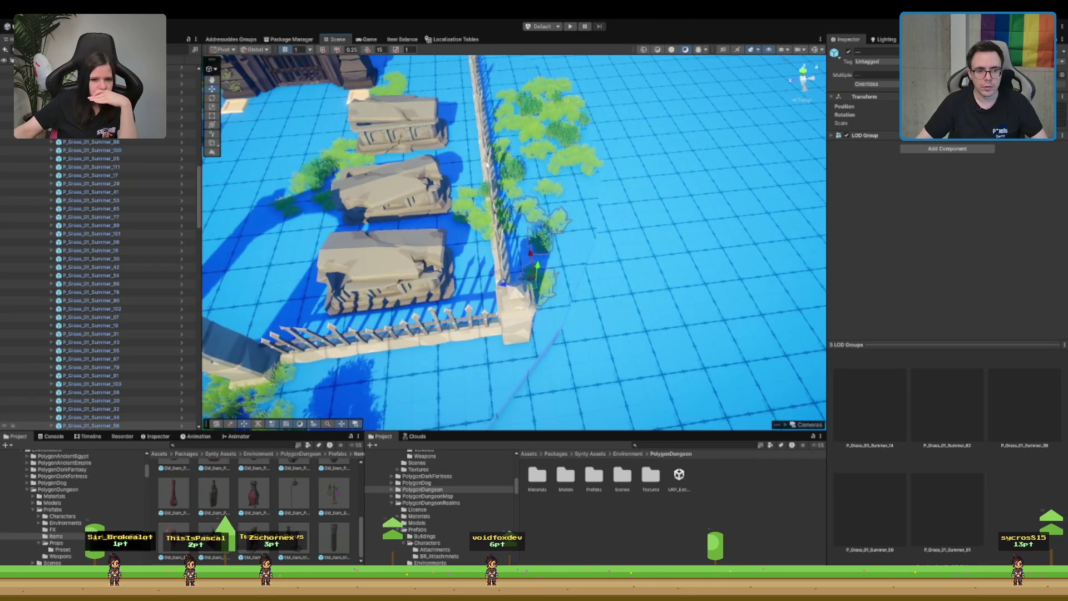
{"action": "left_click", "coordinate": [485, 223]}
{"action": "left_click_drag", "start_coordinate": [485, 222], "coordinate": [510, 256]}
- Move courtyard grass clumps inward toward the arch and next to the fence post
{"action": "left_click", "coordinate": [485, 184]}
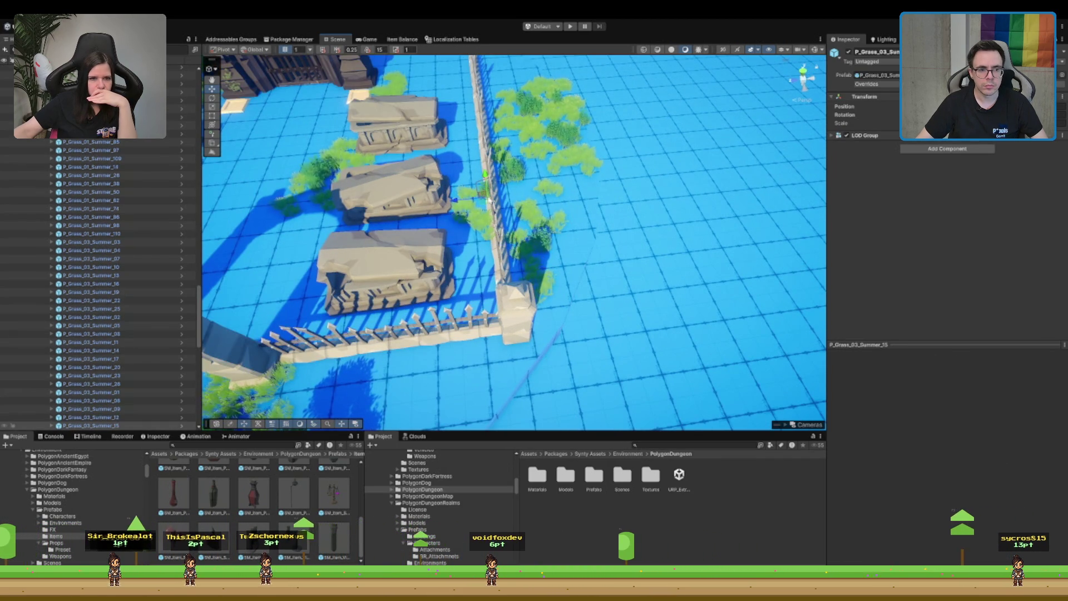
{"action": "left_click", "coordinate": [489, 241]}
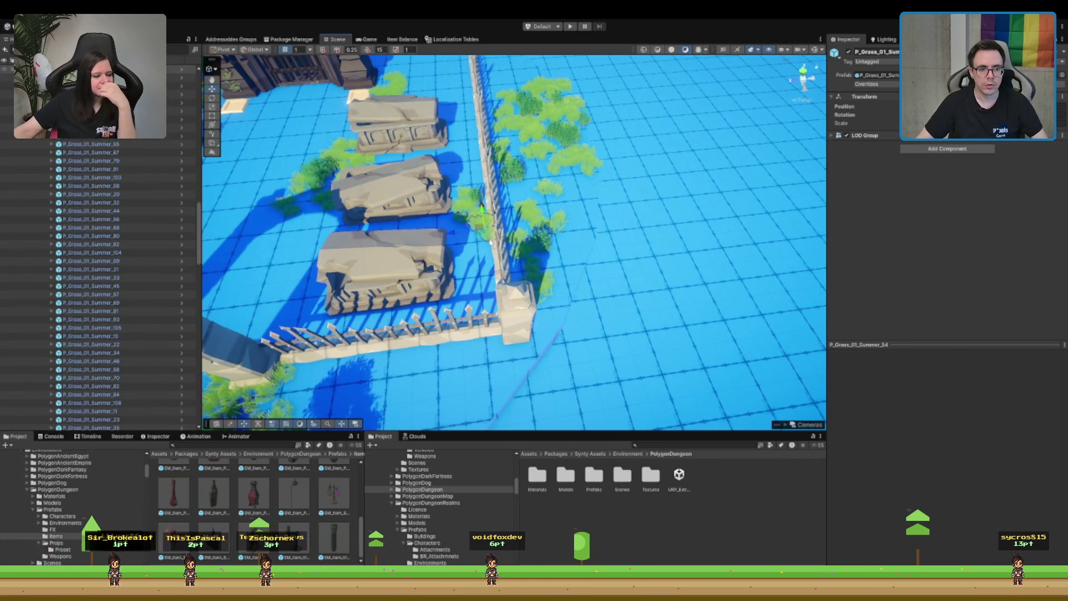
{"action": "left_click_drag", "start_coordinate": [464, 243], "coordinate": [518, 273]}
{"action": "left_click", "coordinate": [518, 273]}
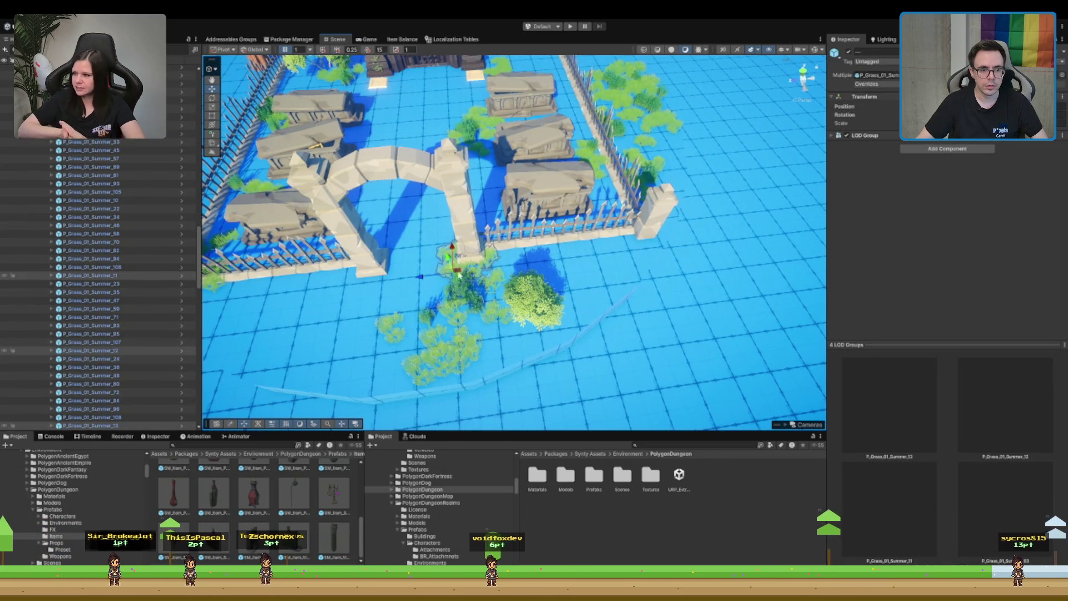
{"action": "left_click", "coordinate": [434, 370]}
{"action": "left_click_drag", "start_coordinate": [441, 368], "coordinate": [302, 313]}
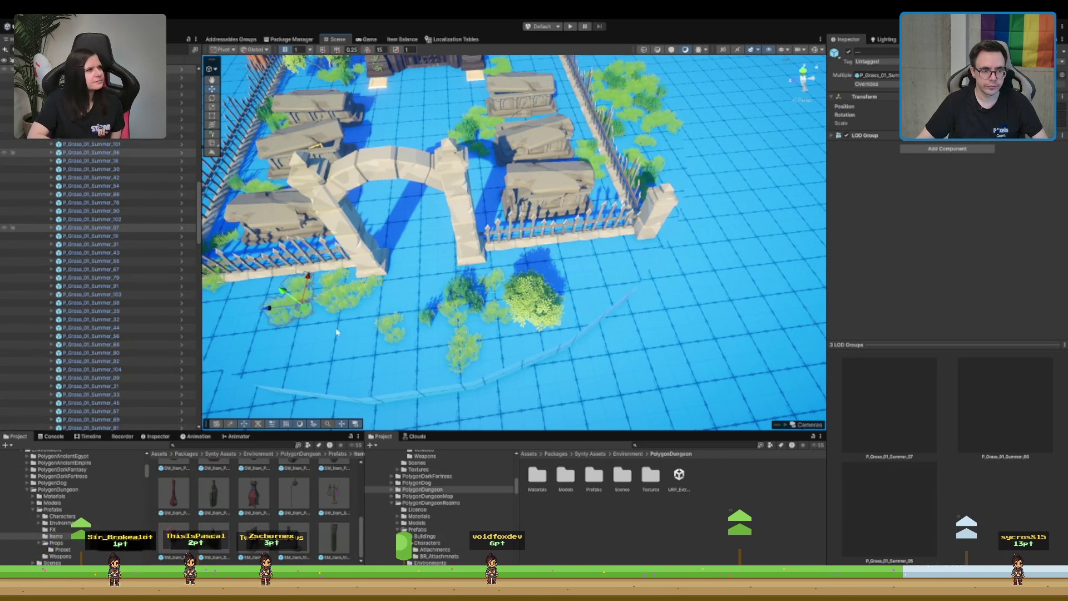
{"action": "key", "text": "f"}
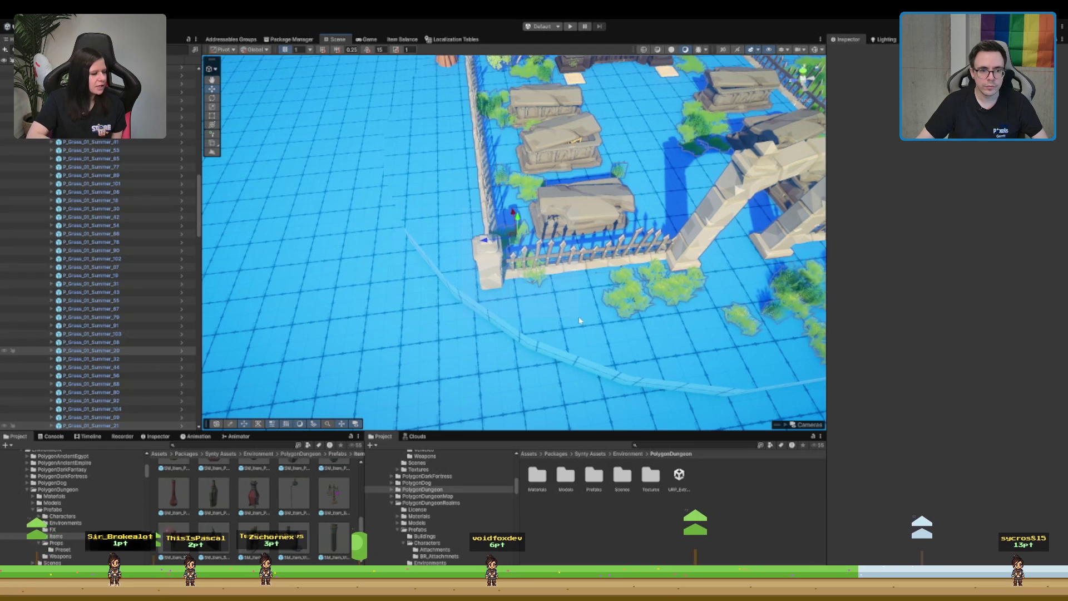
{"action": "mouse_move", "coordinate": [515, 236]}
{"action": "left_mouse_down"}
{"action": "mouse_move", "coordinate": [583, 296]}
{"action": "mouse_move", "coordinate": [602, 291]}
{"action": "left_mouse_up"}
- Select and frame the small grass clump beside the tombs
{"action": "left_click", "coordinate": [500, 207]}
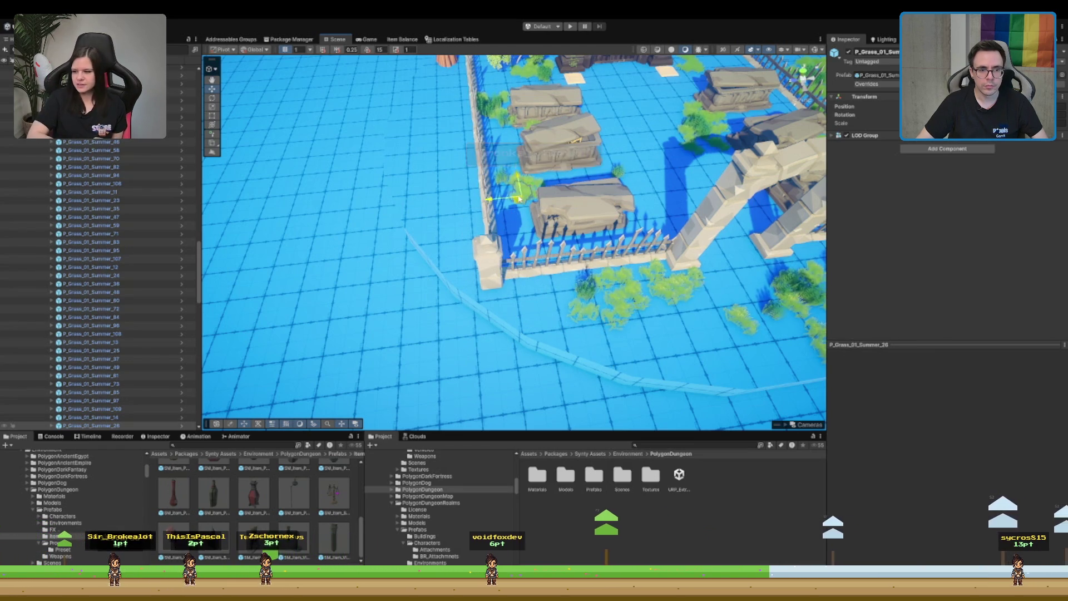
{"action": "scroll", "coordinate": [577, 206], "scroll_direction": "down", "scroll_amount": 5}
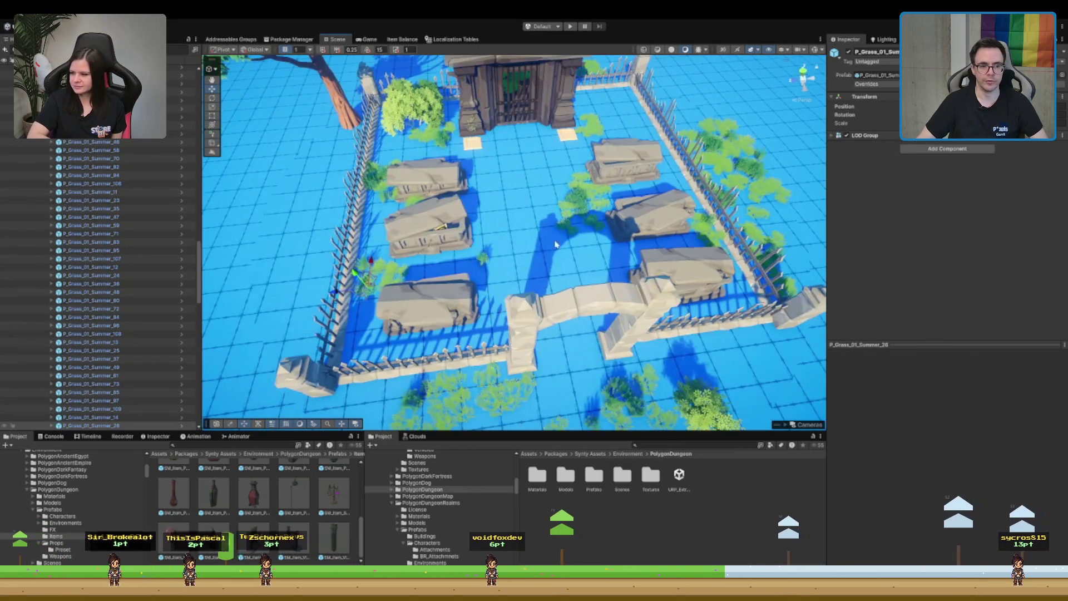
{"action": "left_click", "coordinate": [484, 260]}
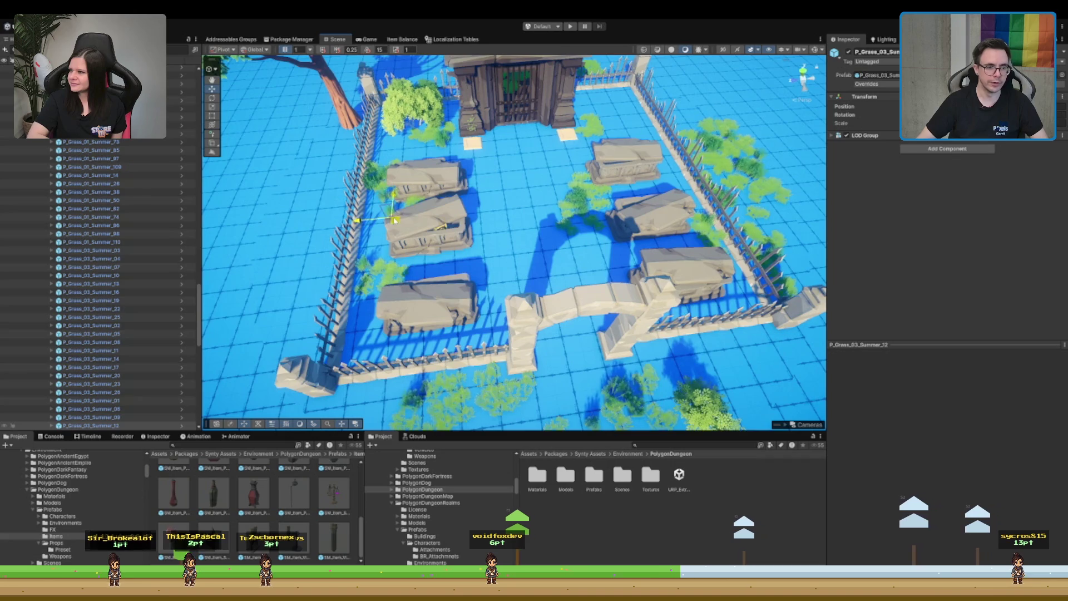
{"action": "scroll", "coordinate": [467, 201], "scroll_direction": "up", "scroll_amount": 5}
{"action": "key", "text": "f"}
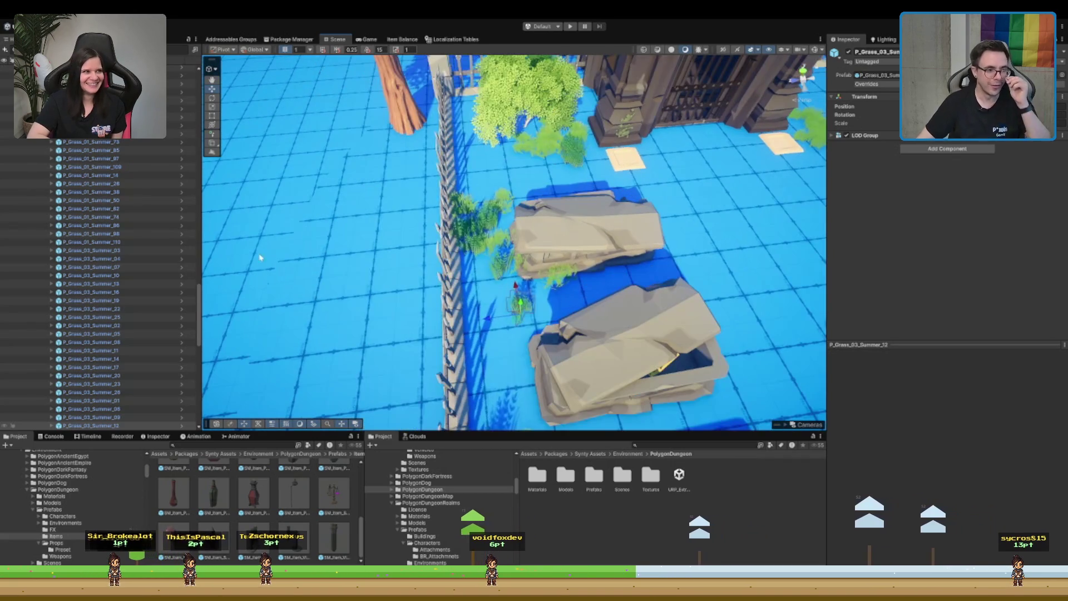
{"action": "scroll", "coordinate": [74, 163], "scroll_direction": "down", "scroll_amount": 10}
{"action": "left_click", "coordinate": [74, 165]}
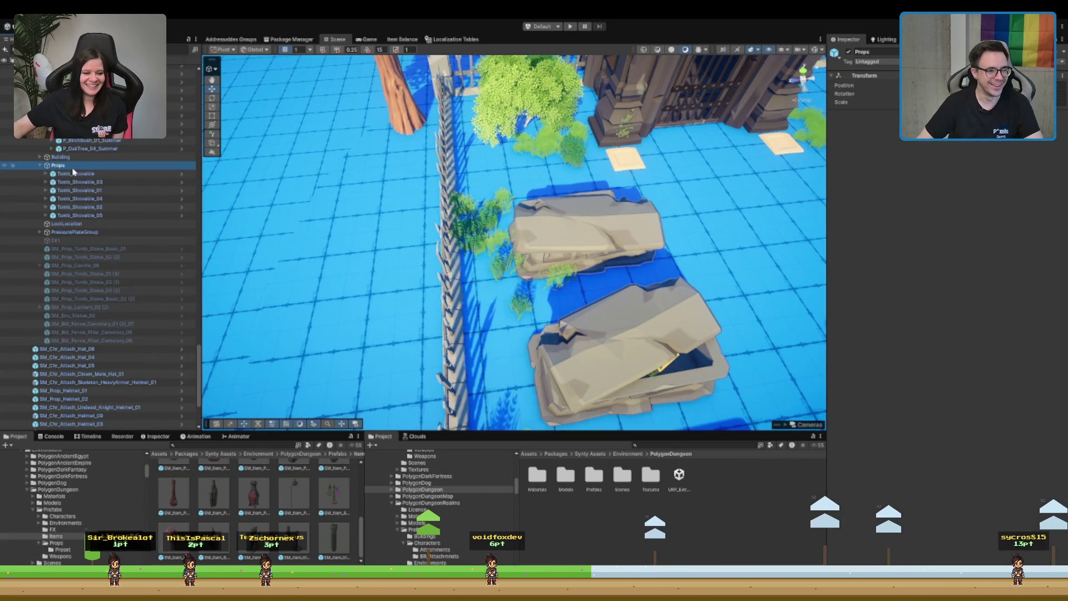
- Hide the Props group's tombs in the Scene view and pick grass clumps near the gate
{"action": "left_click", "coordinate": [4, 169]}
{"action": "left_click", "coordinate": [531, 251]}
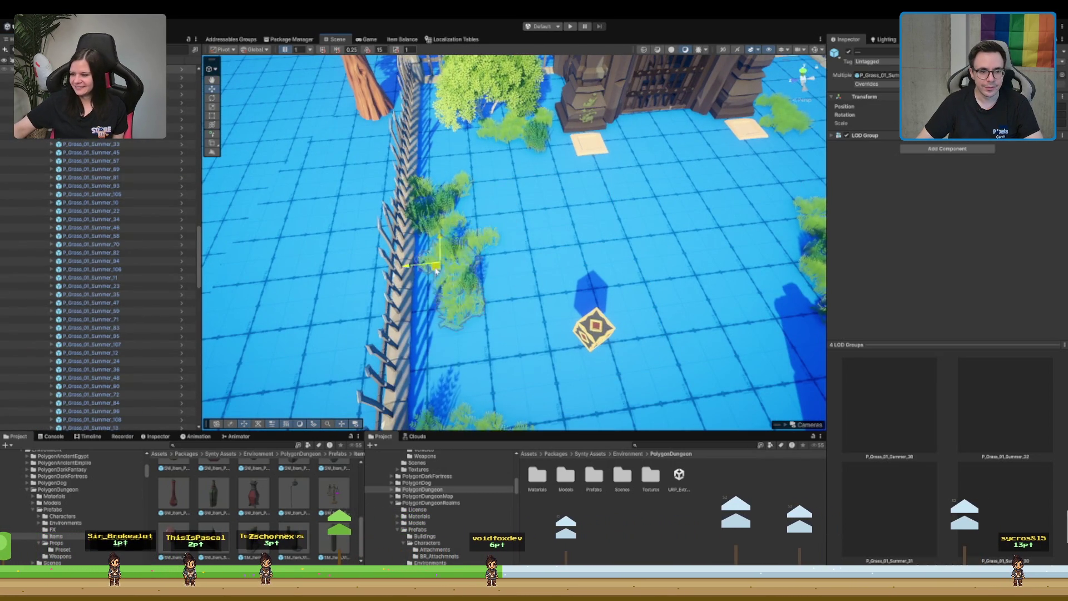
{"action": "left_click", "coordinate": [481, 251]}
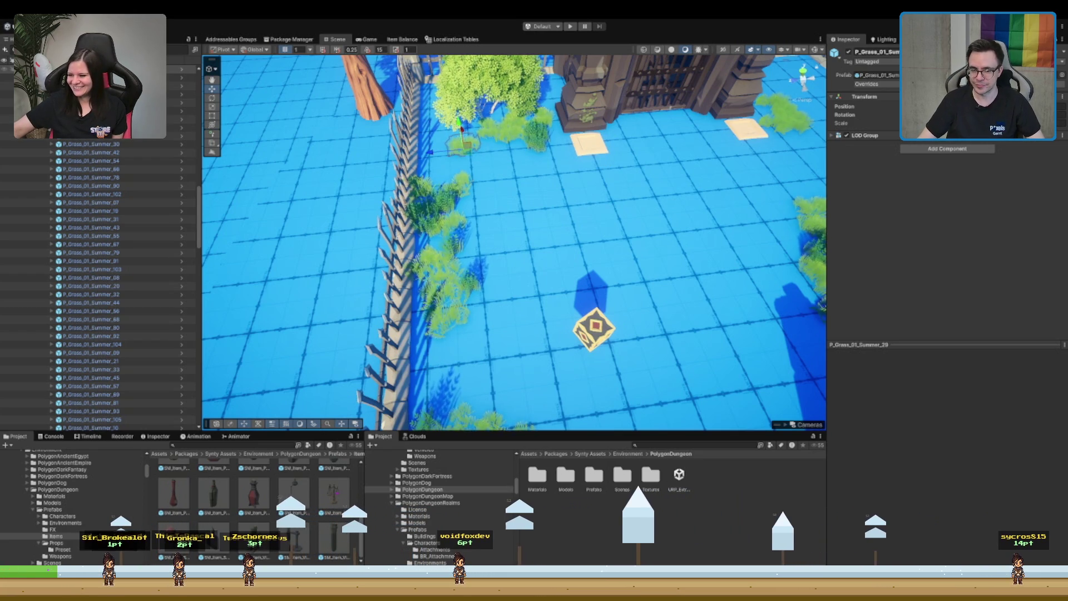
{"action": "scroll", "coordinate": [515, 242], "scroll_direction": "down", "scroll_amount": 5}
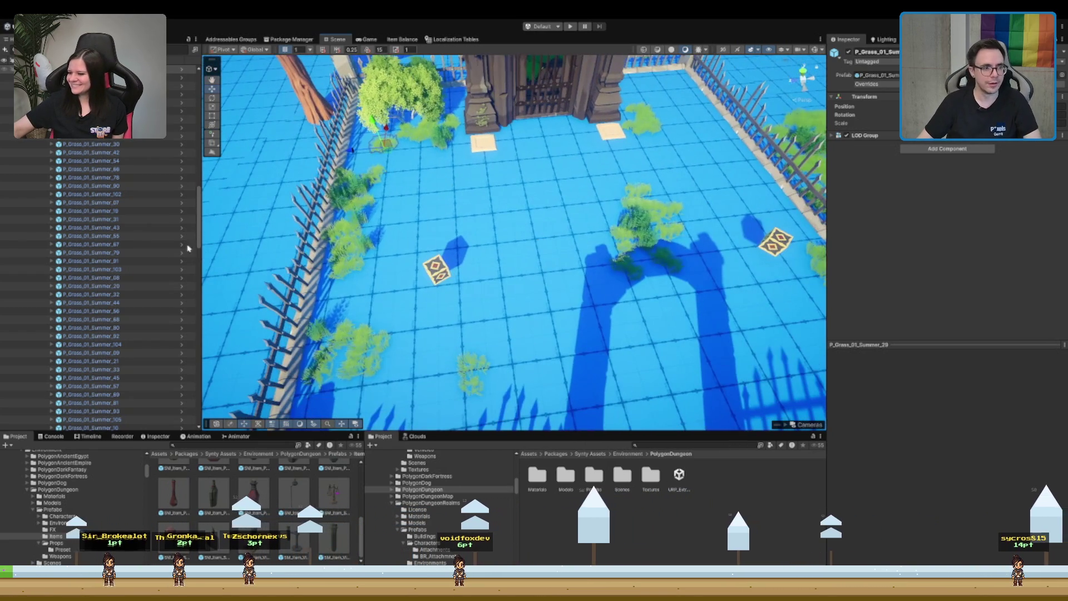
- Slide the three grass clumps along the fence toward the corner
{"action": "scroll", "coordinate": [111, 180], "scroll_direction": "down", "scroll_amount": 6}
{"action": "scroll", "coordinate": [515, 207], "scroll_direction": "down", "scroll_amount": 5}
{"action": "scroll", "coordinate": [516, 208], "scroll_direction": "up", "scroll_amount": 8}
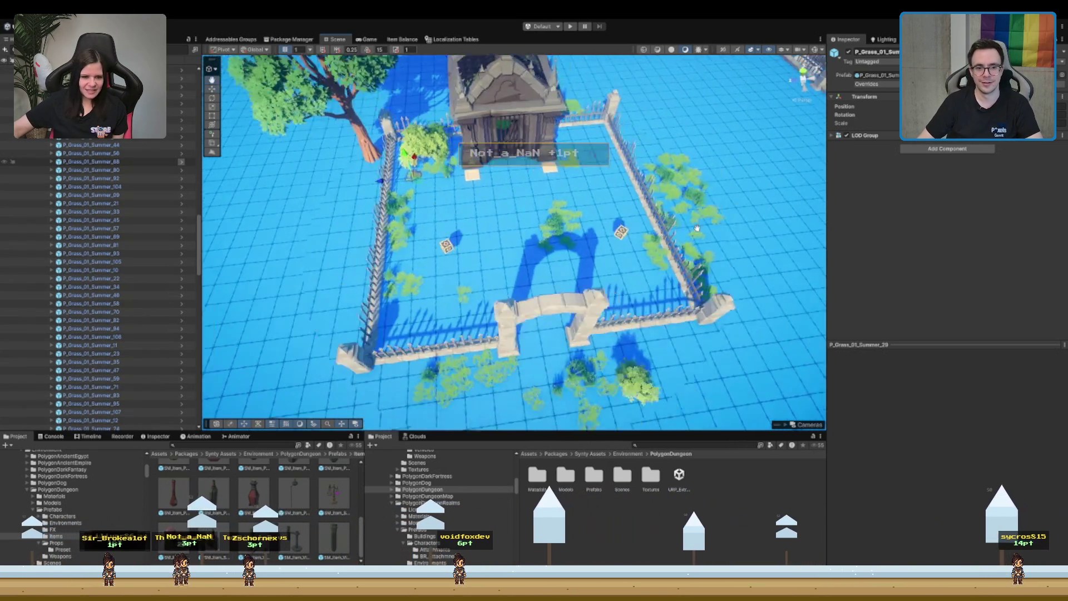
{"action": "scroll", "coordinate": [515, 207], "scroll_direction": "down", "scroll_amount": 4}
{"action": "scroll", "coordinate": [528, 217], "scroll_direction": "up", "scroll_amount": 5}
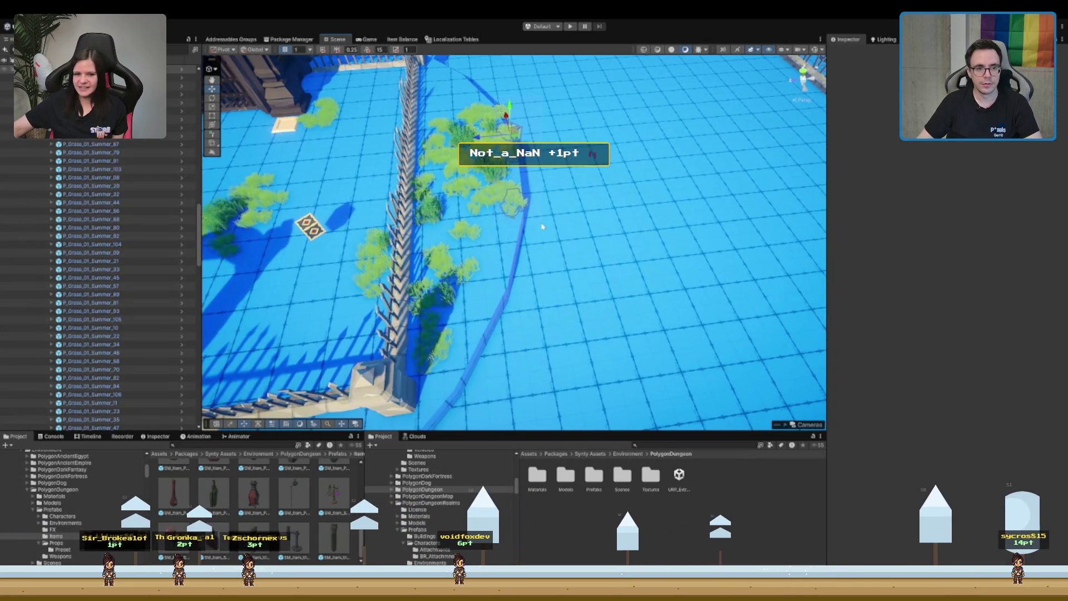
{"action": "left_click_drag", "start_coordinate": [543, 227], "coordinate": [440, 200]}
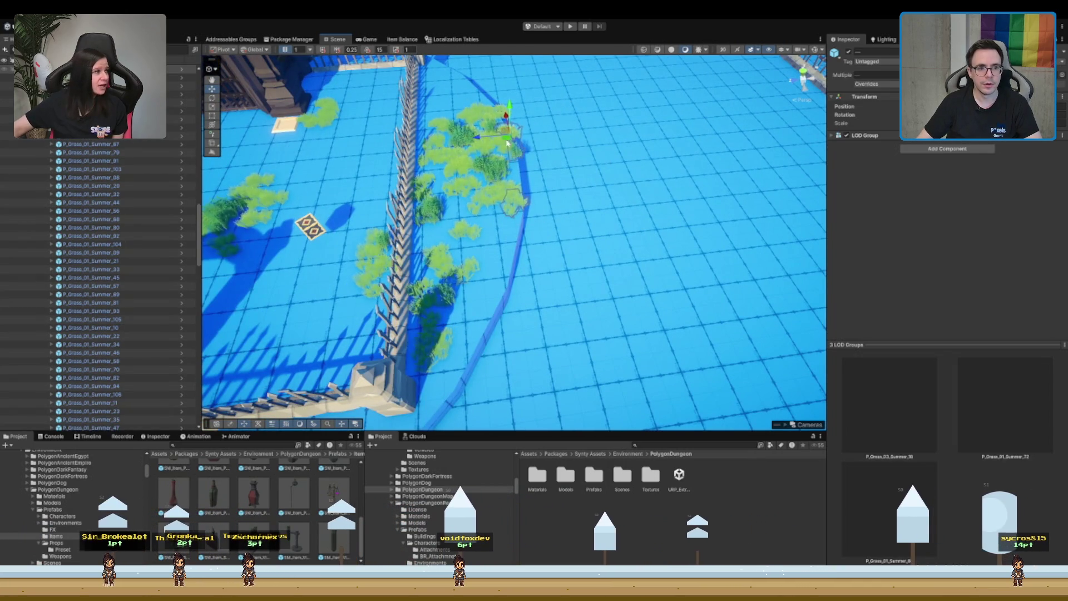
{"action": "left_click", "coordinate": [463, 330]}
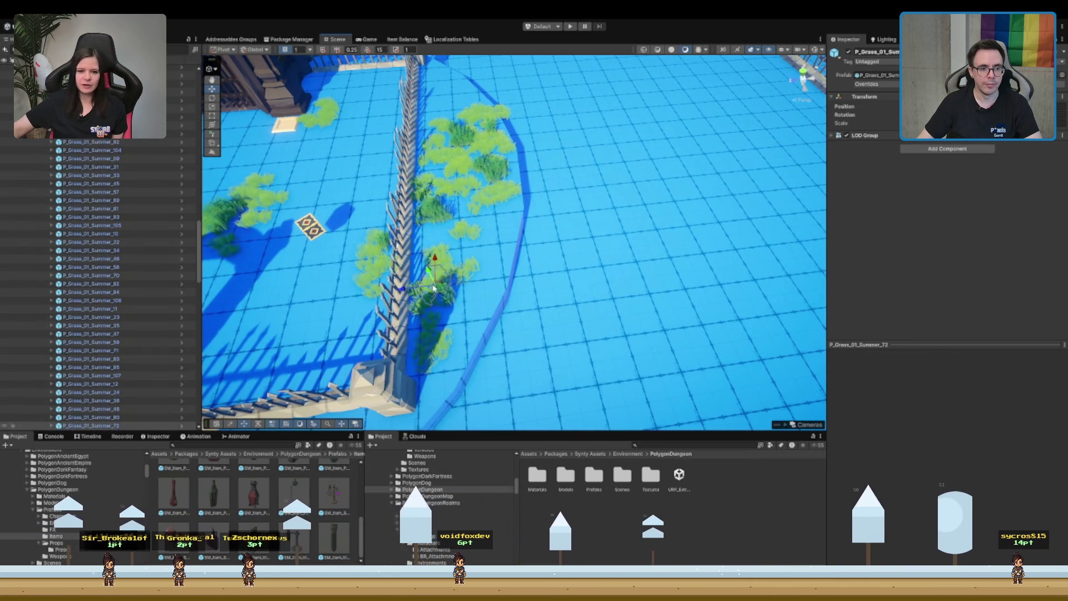
{"action": "left_click_drag", "start_coordinate": [464, 330], "coordinate": [505, 268]}
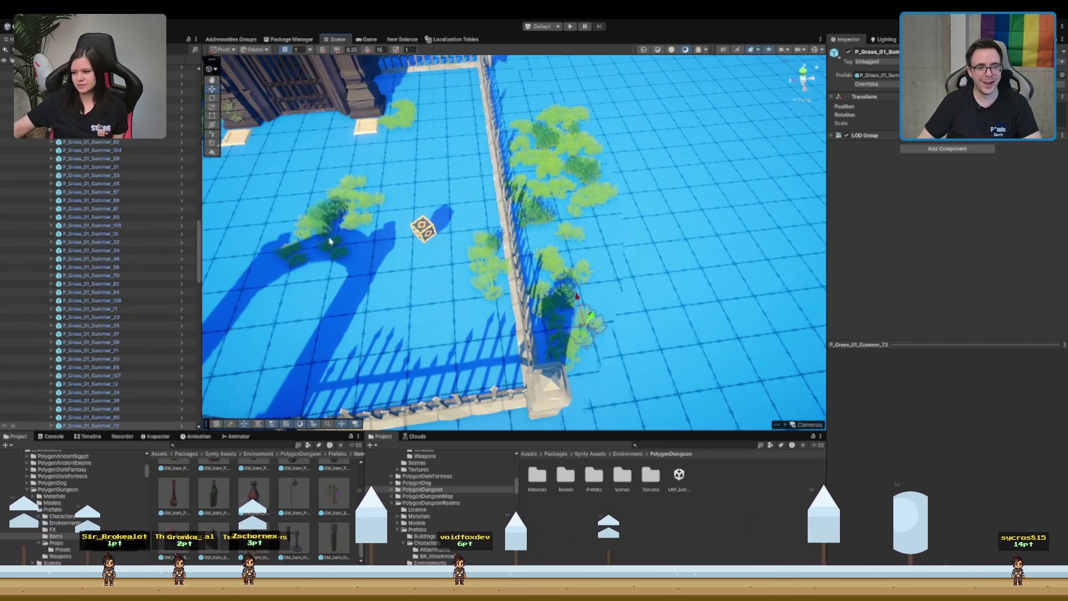
{"action": "mouse_move", "coordinate": [503, 281]}
{"action": "left_mouse_down"}
{"action": "mouse_move", "coordinate": [538, 245]}
{"action": "mouse_move", "coordinate": [428, 275]}
{"action": "mouse_move", "coordinate": [430, 232]}
{"action": "left_mouse_up"}
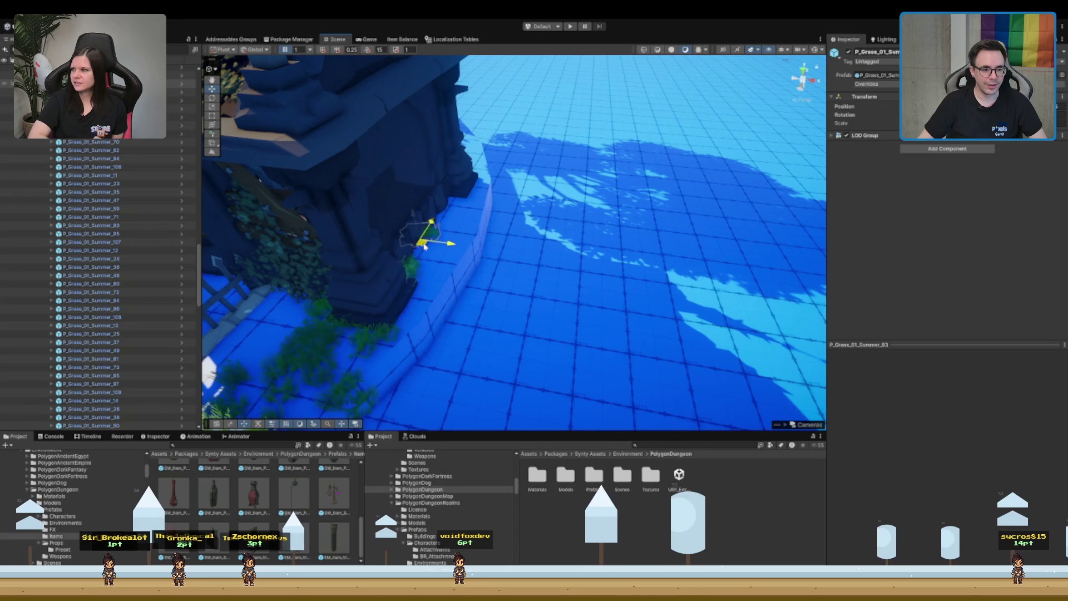
- Gather grass clumps at the crypt's pillar base, undo a stray move, and focus the clump inside the crypt
{"action": "left_click", "coordinate": [286, 317]}
{"action": "left_click", "coordinate": [416, 272]}
{"action": "left_click", "coordinate": [370, 309]}
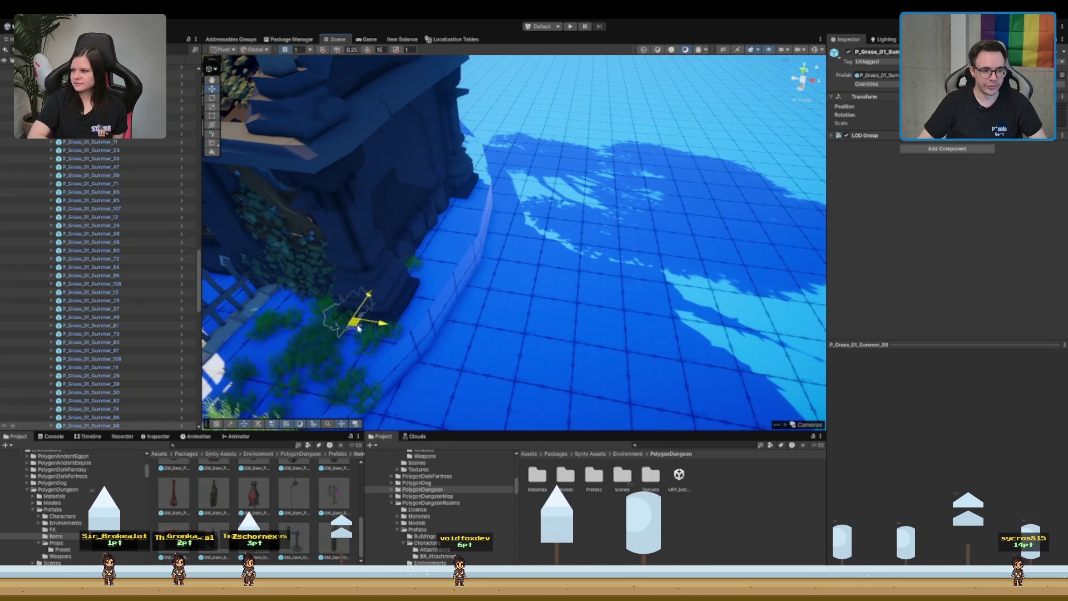
{"action": "left_click", "coordinate": [276, 361]}
{"action": "left_click", "coordinate": [418, 267]}
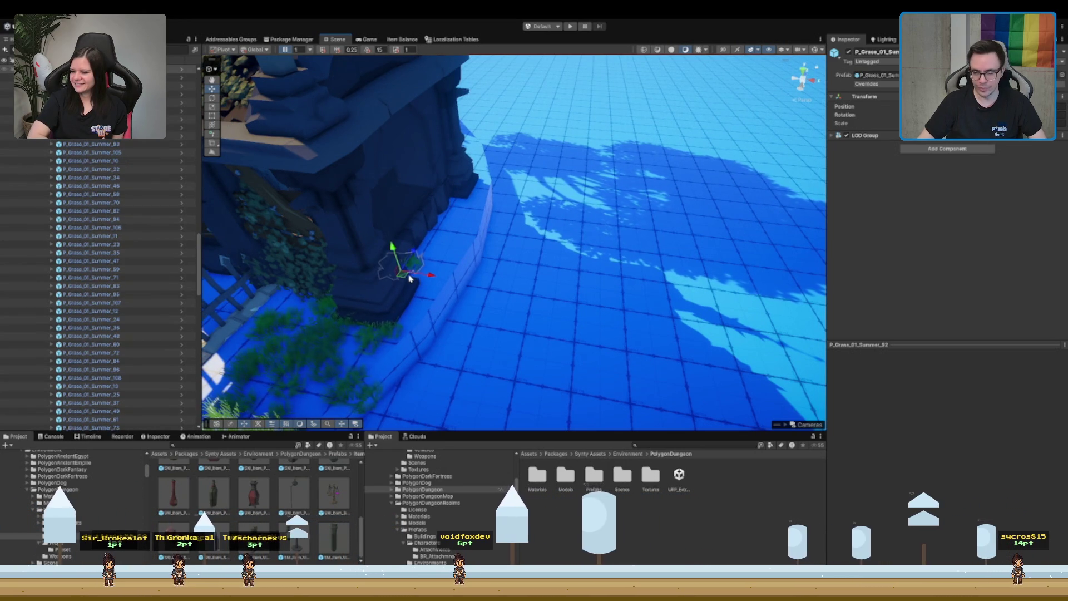
{"action": "left_click", "coordinate": [361, 365]}
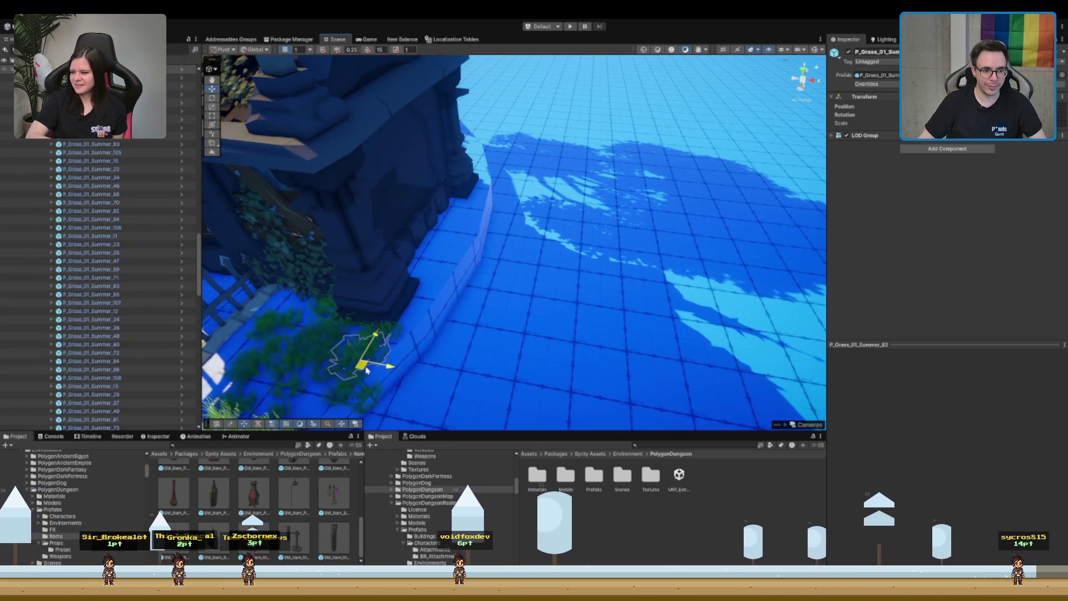
{"action": "scroll", "coordinate": [479, 317], "scroll_direction": "up", "scroll_amount": 3}
{"action": "left_click", "coordinate": [464, 298]}
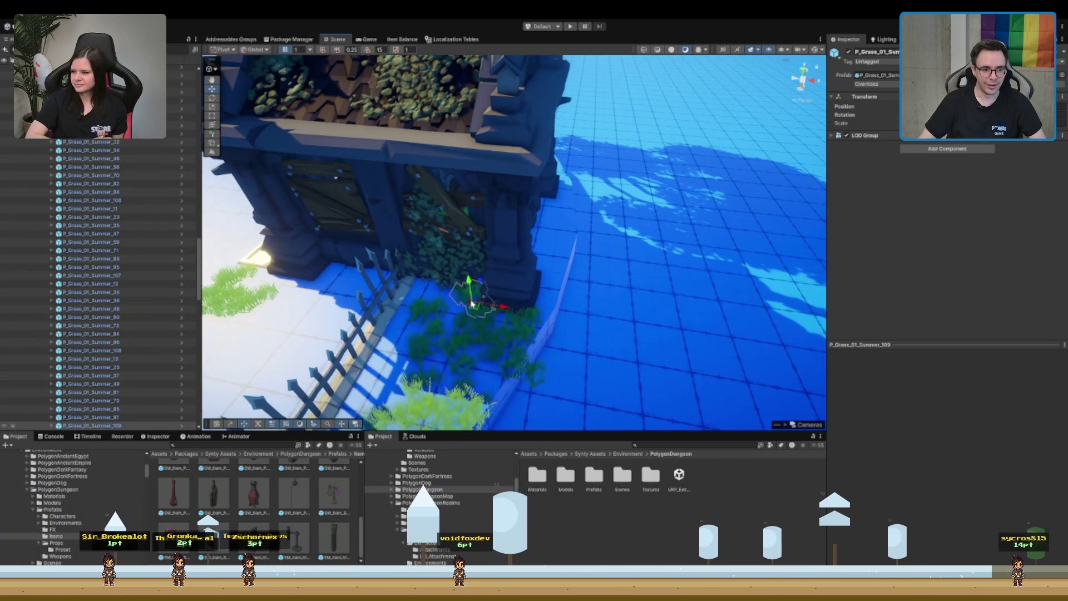
{"action": "key", "text": "ctrl+z"}
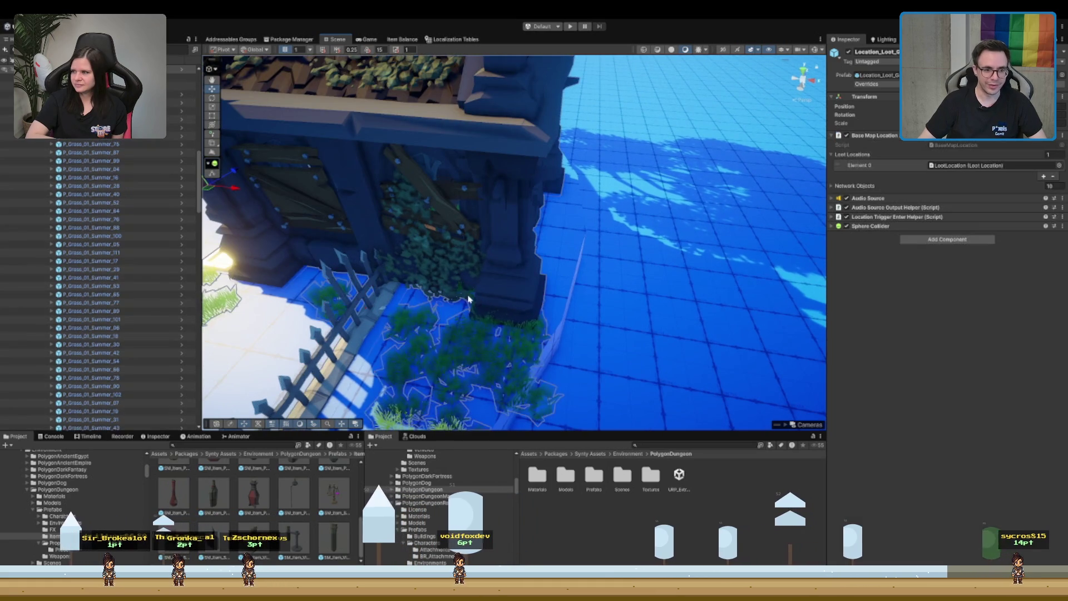
{"action": "left_click", "coordinate": [490, 311]}
{"action": "left_click_drag", "start_coordinate": [491, 315], "coordinate": [699, 159]}
{"action": "key", "text": "f"}
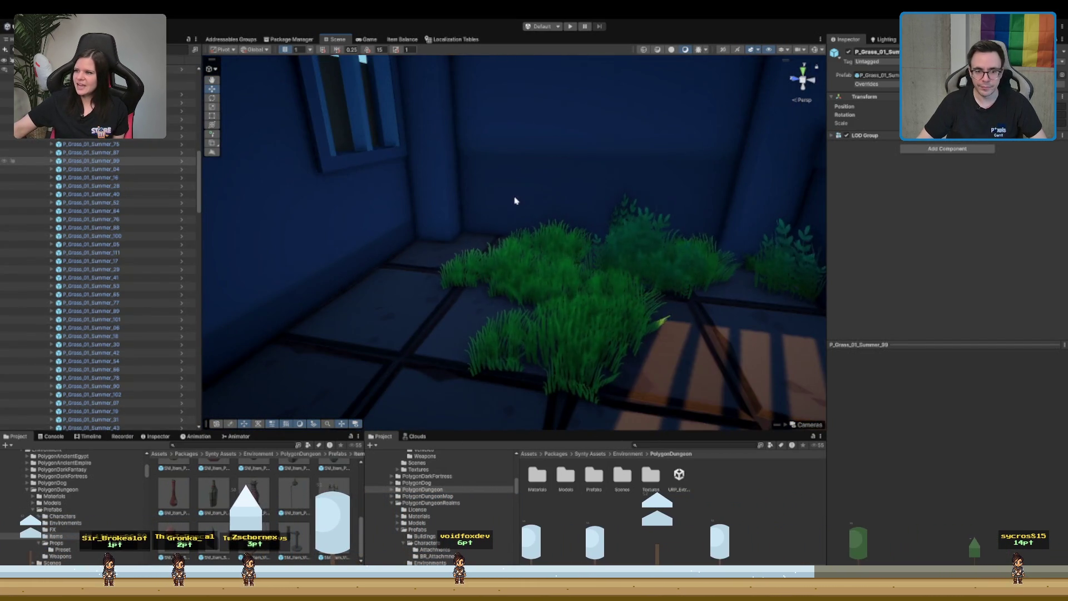
{"action": "mouse_move", "coordinate": [515, 200]}
{"action": "left_mouse_down"}
{"action": "mouse_move", "coordinate": [556, 236]}
{"action": "mouse_move", "coordinate": [512, 234]}
{"action": "left_mouse_up"}
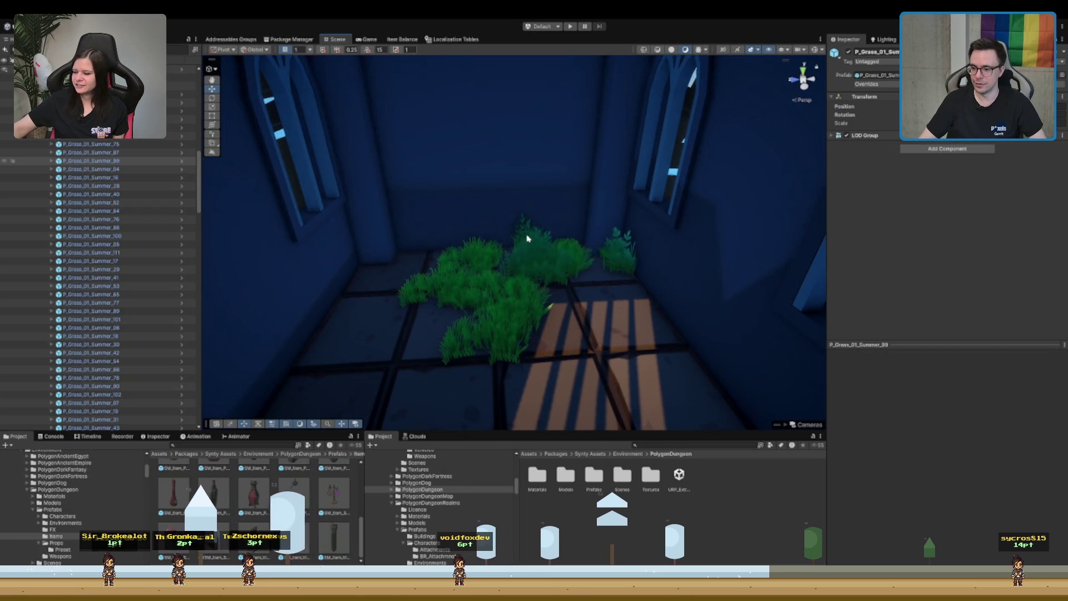
{"action": "left_click_drag", "start_coordinate": [589, 226], "coordinate": [579, 231]}
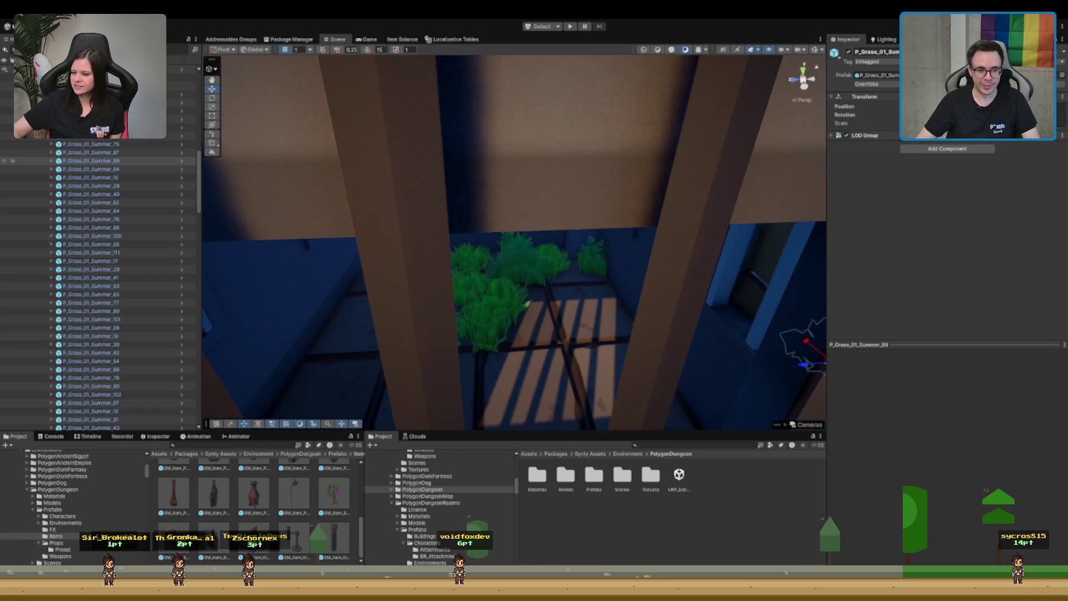
{"action": "mouse_move", "coordinate": [321, 215]}
{"action": "left_mouse_down"}
{"action": "mouse_move", "coordinate": [644, 388]}
{"action": "mouse_move", "coordinate": [692, 431]}
{"action": "left_mouse_up"}
- Drag the grass clumps out of the crypt to the oak tree's base, then check those by the fence
{"action": "scroll", "coordinate": [522, 168], "scroll_direction": "down", "scroll_amount": 10}
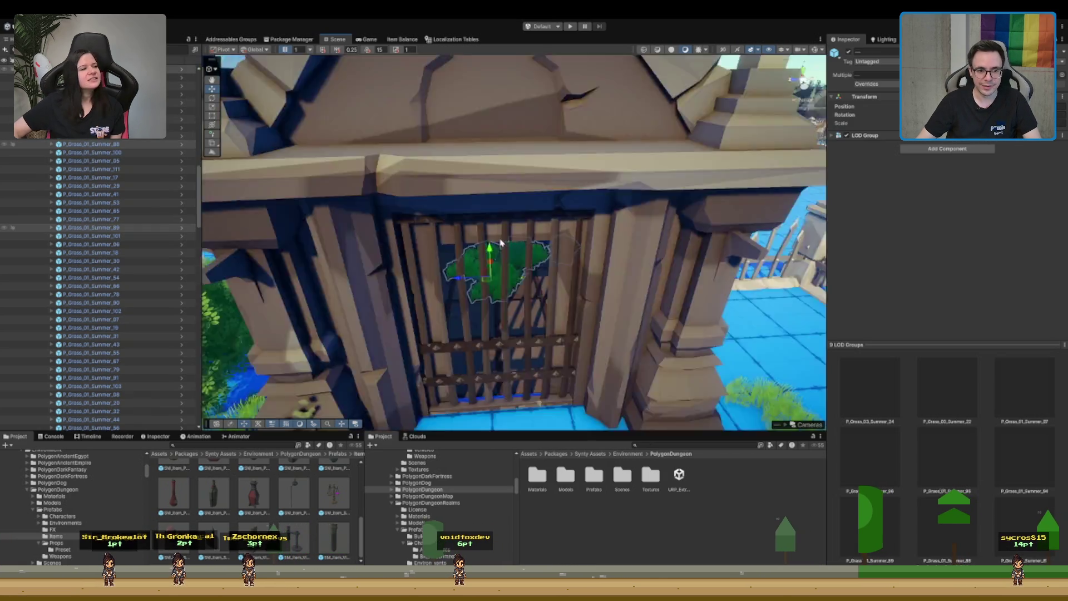
{"action": "left_click_drag", "start_coordinate": [521, 168], "coordinate": [545, 295]}
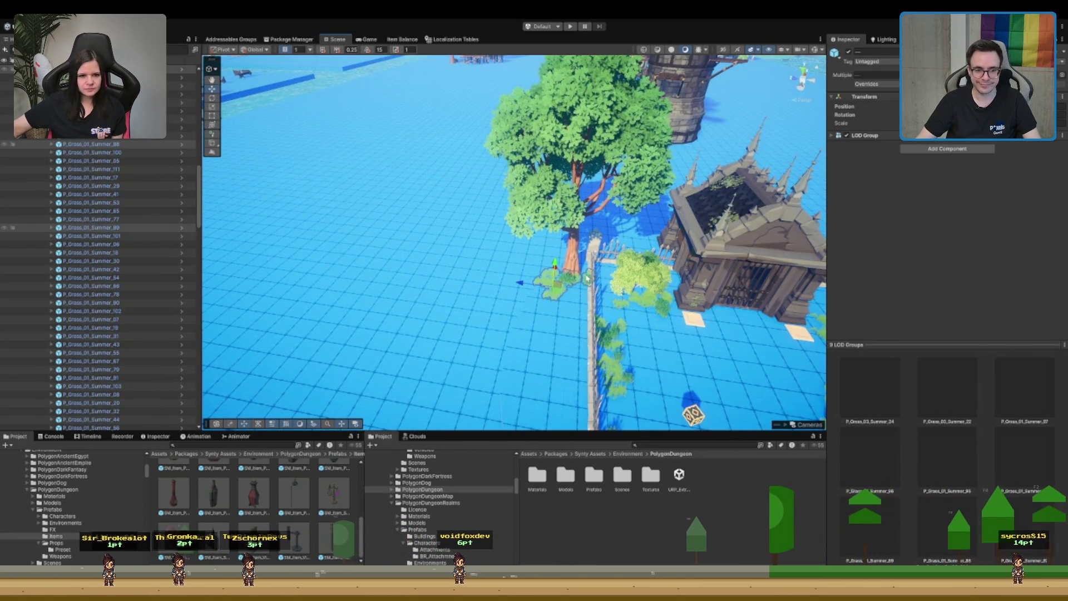
{"action": "left_click", "coordinate": [545, 295]}
{"action": "scroll", "coordinate": [552, 271], "scroll_direction": "up", "scroll_amount": 2}
{"action": "scroll", "coordinate": [552, 271], "scroll_direction": "up", "scroll_amount": 5}
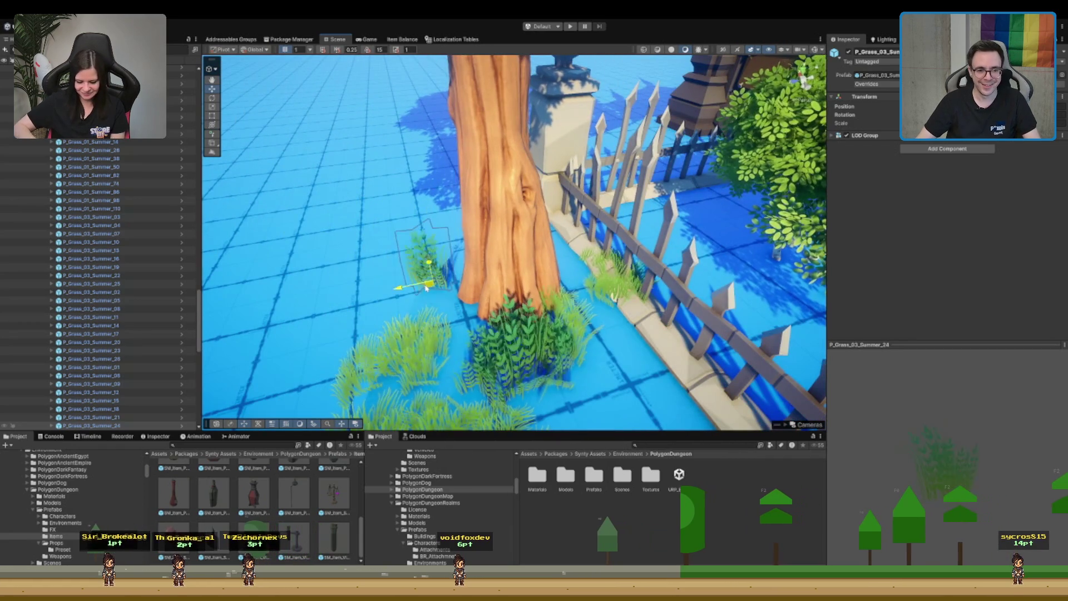
{"action": "left_click", "coordinate": [634, 244]}
{"action": "scroll", "coordinate": [615, 295], "scroll_direction": "down", "scroll_amount": 10}
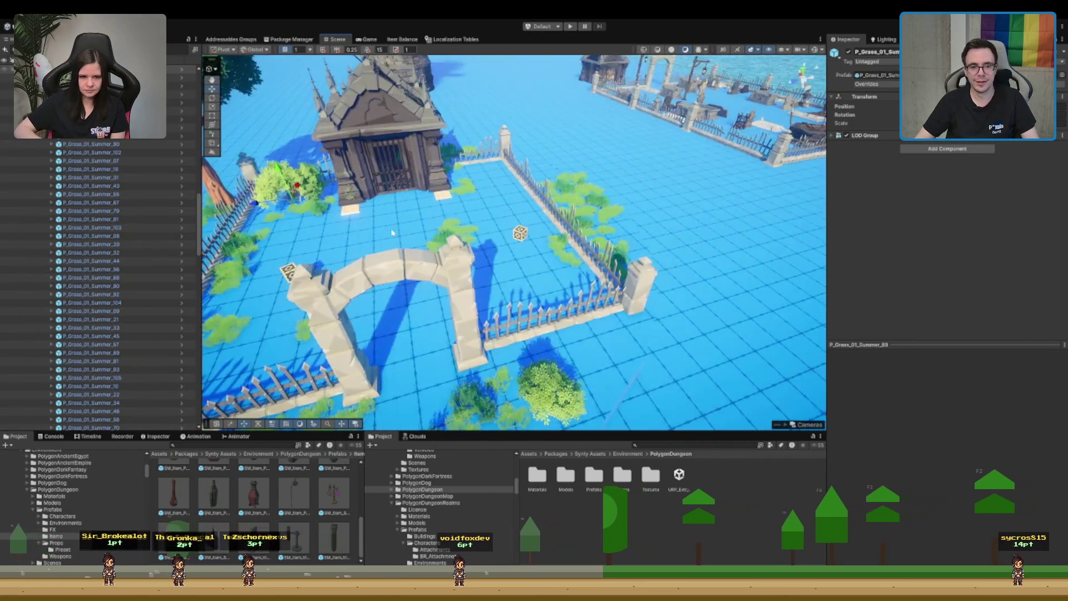
{"action": "scroll", "coordinate": [392, 232], "scroll_direction": "down", "scroll_amount": 5}
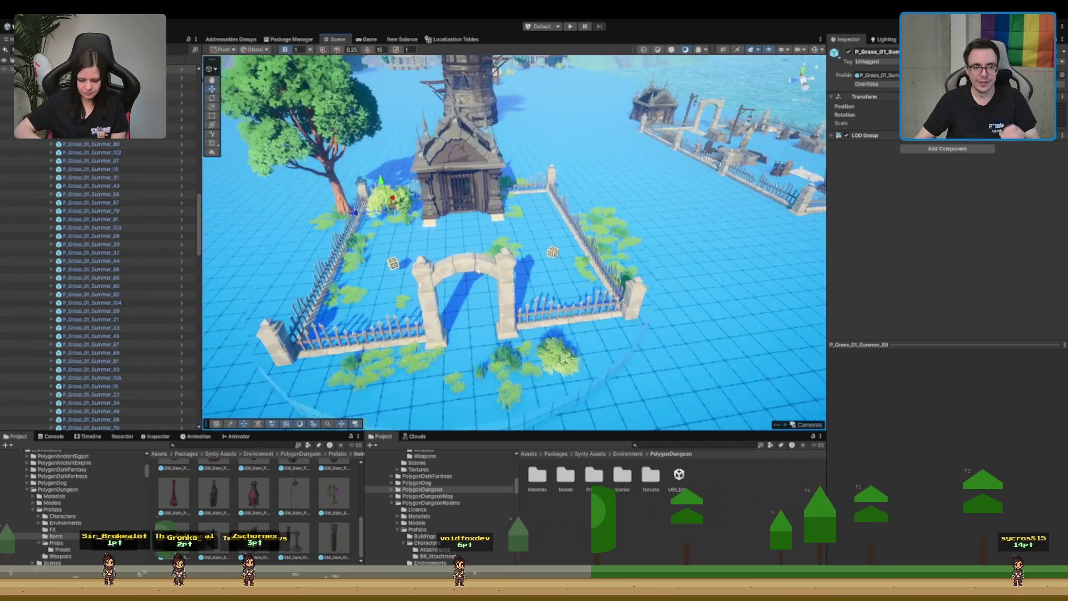
{"action": "scroll", "coordinate": [74, 213], "scroll_direction": "up", "scroll_amount": 10}
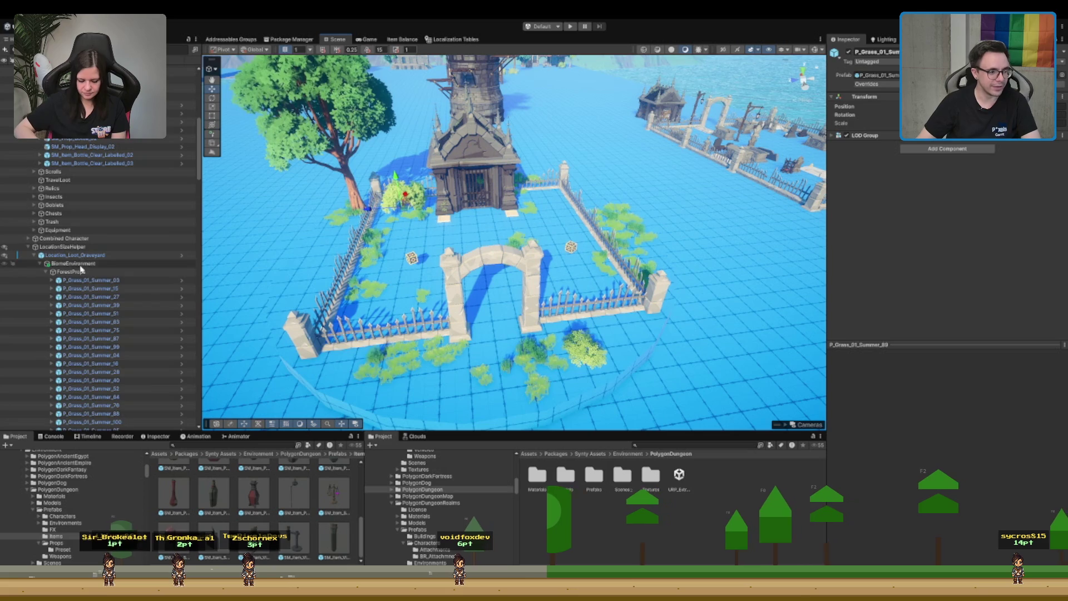
- Unhide the Props group's tombs in the Scene view and collapse the Props group
{"action": "left_click", "coordinate": [46, 271]}
{"action": "left_click", "coordinate": [77, 288]}
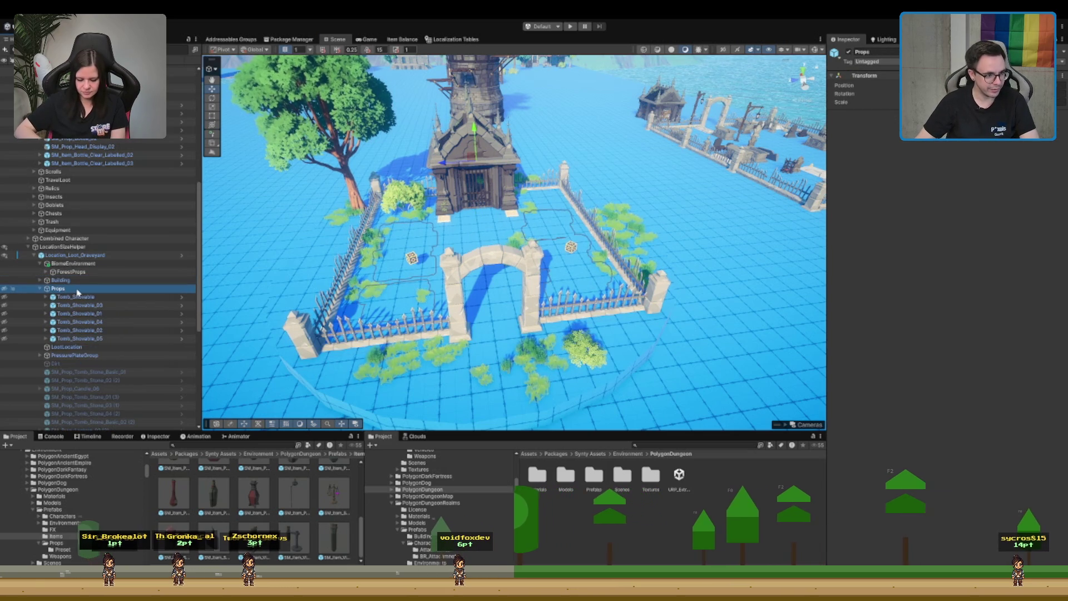
{"action": "left_click", "coordinate": [6, 288]}
{"action": "key", "text": "f"}
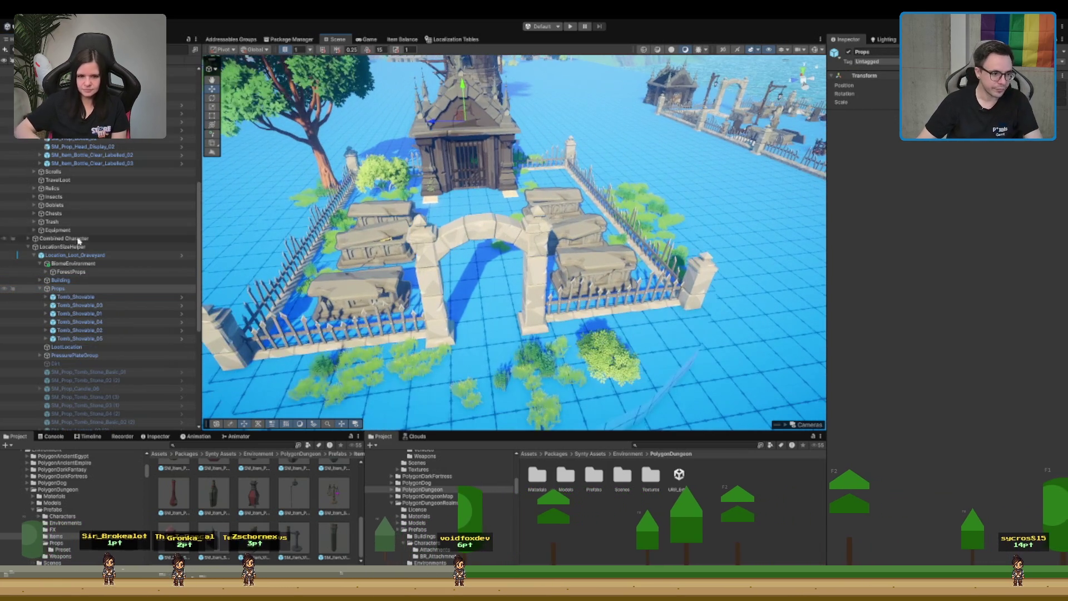
{"action": "key", "text": "Left"}
{"action": "left_click", "coordinate": [111, 296]}
- Activate the Dirt object and briefly toggle its child props on, leaving them disabled
{"action": "left_click", "coordinate": [119, 313]}
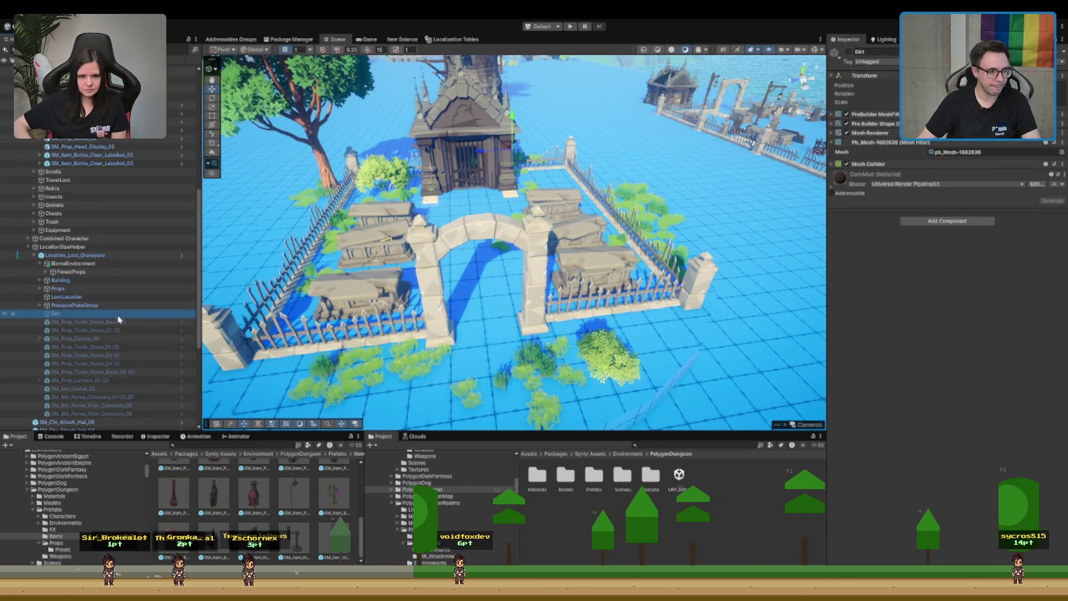
{"action": "left_click", "coordinate": [848, 51]}
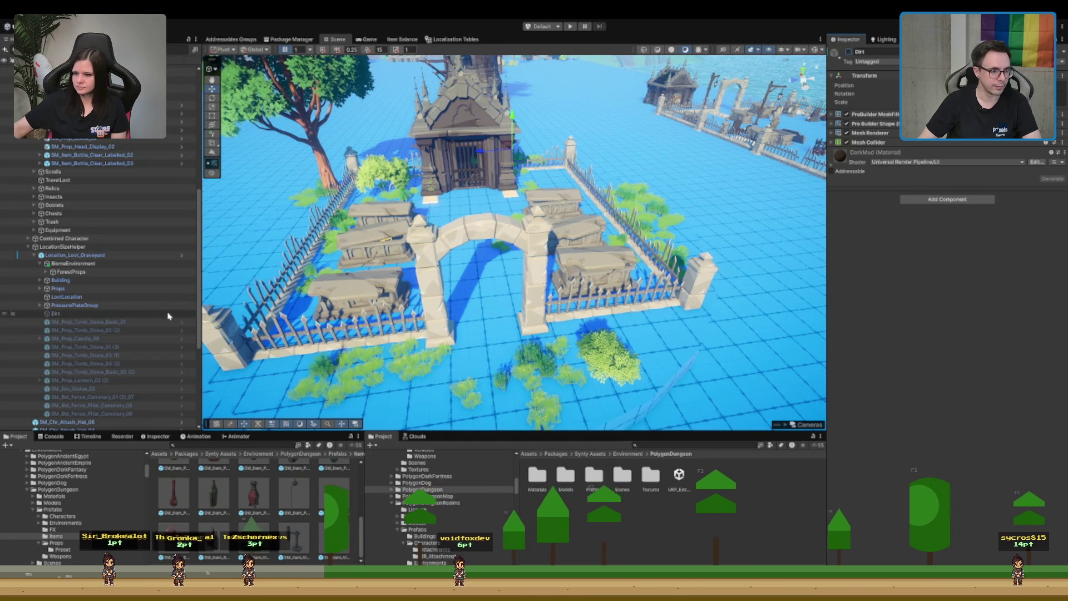
{"action": "left_click", "coordinate": [112, 313]}
{"action": "left_click", "coordinate": [89, 413], "text": "shift"}
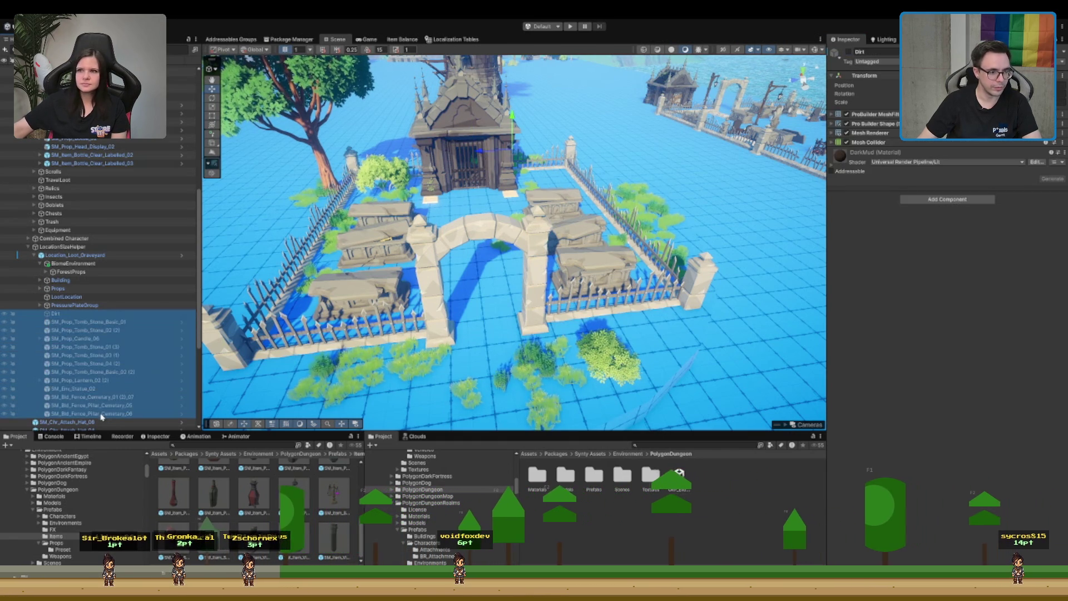
{"action": "left_click", "coordinate": [848, 52]}
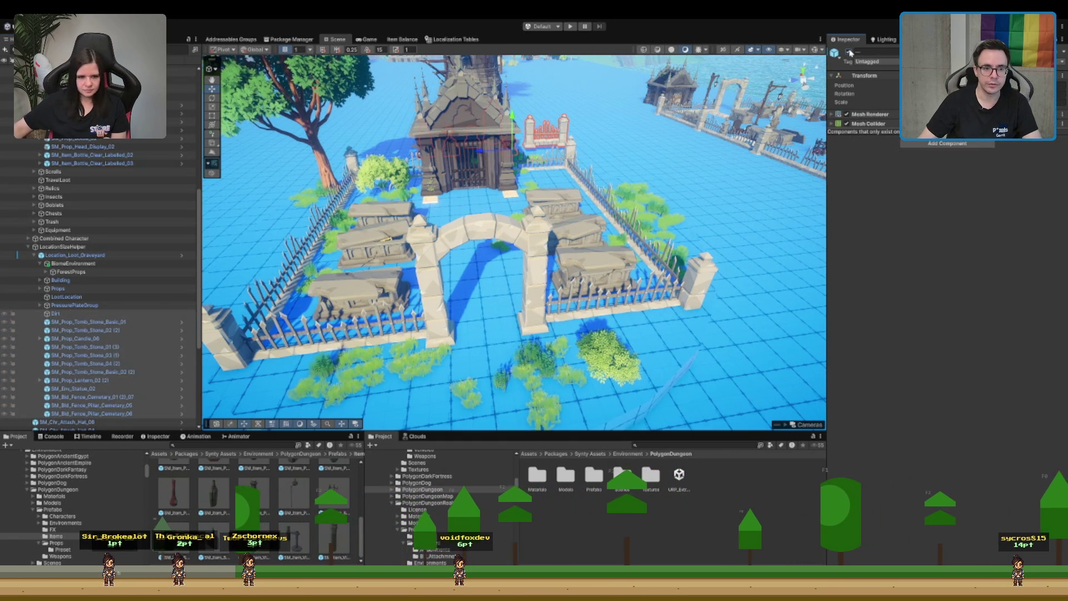
{"action": "left_click_drag", "start_coordinate": [512, 240], "coordinate": [470, 231]}
{"action": "left_click", "coordinate": [850, 54]}
- Re-centre on the graveyard and select Location_Loot_Graveyard to view its settings
{"action": "left_click_drag", "start_coordinate": [556, 194], "coordinate": [573, 192]}
{"action": "left_click", "coordinate": [40, 263]}
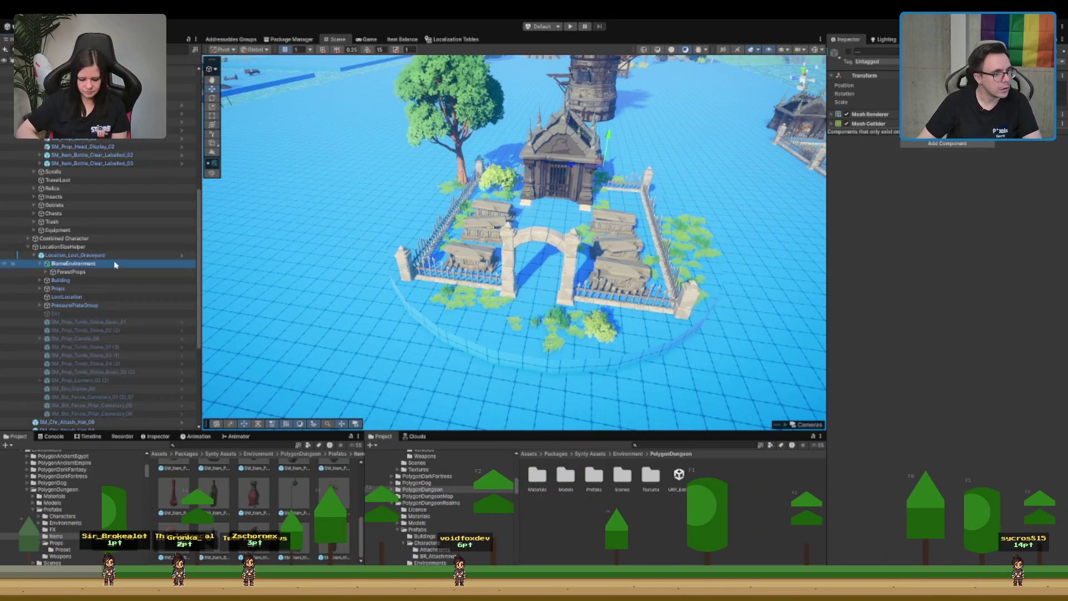
{"action": "left_click", "coordinate": [78, 255]}
{"action": "left_click", "coordinate": [848, 93]}
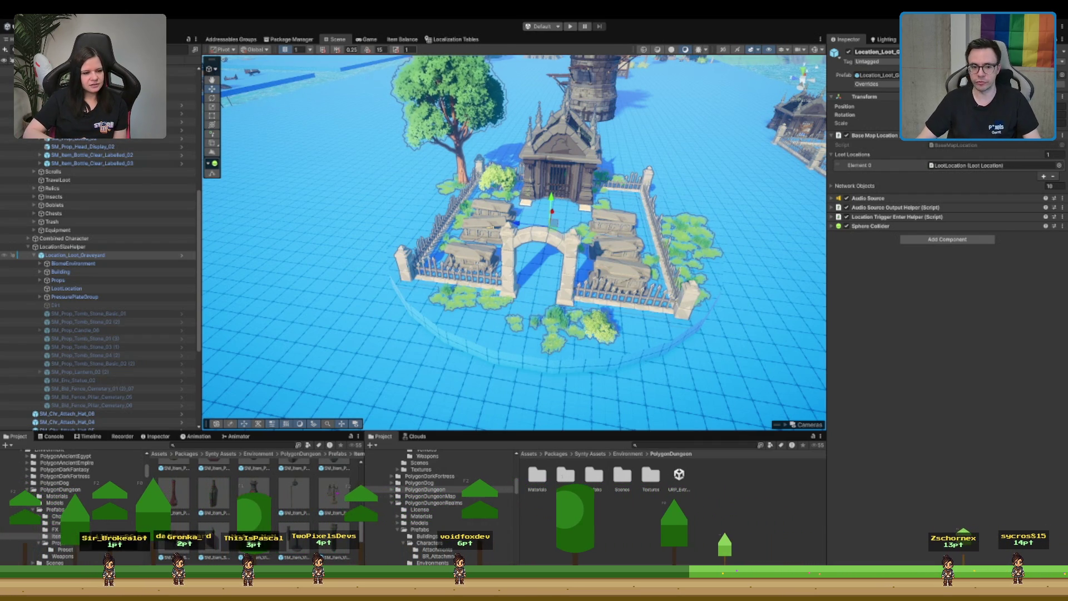
{"action": "scroll", "coordinate": [603, 185], "scroll_direction": "up", "scroll_amount": 5}
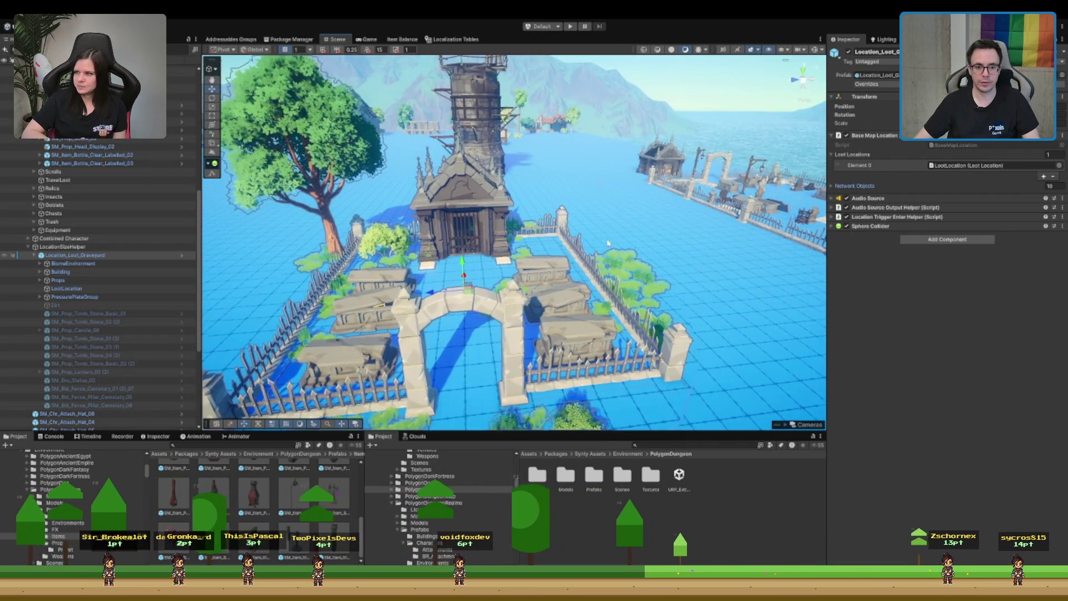
- File Location_Loot_Graveyard in the Hierarchy alongside the other Location_ objects
{"action": "key", "text": "f"}
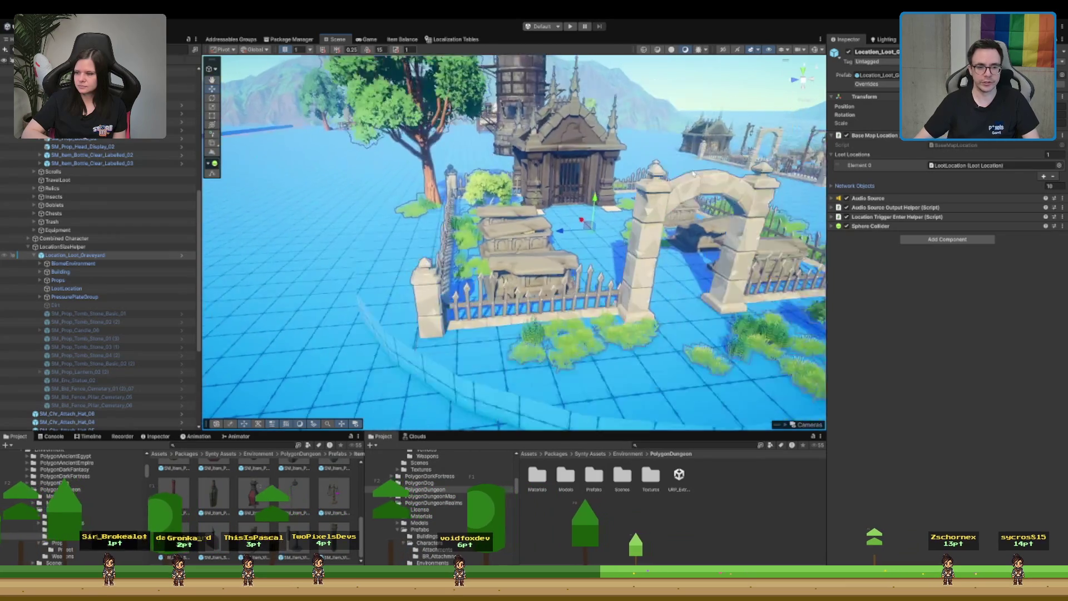
{"action": "left_click", "coordinate": [106, 256]}
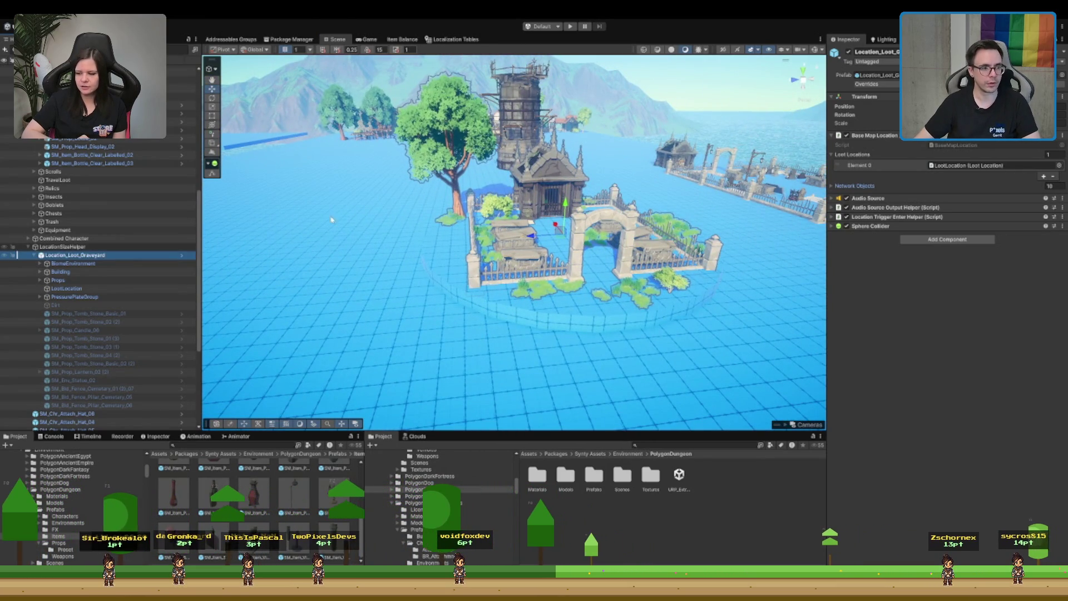
{"action": "key", "text": "Left"}
{"action": "scroll", "coordinate": [106, 338], "scroll_direction": "up", "scroll_amount": 5}
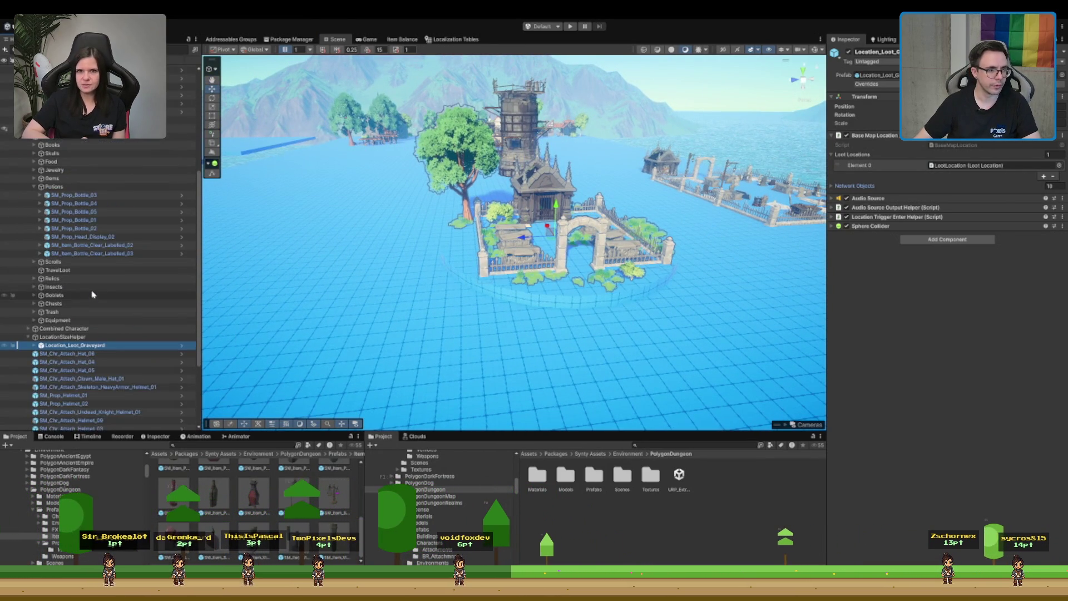
{"action": "scroll", "coordinate": [93, 289], "scroll_direction": "up", "scroll_amount": 3}
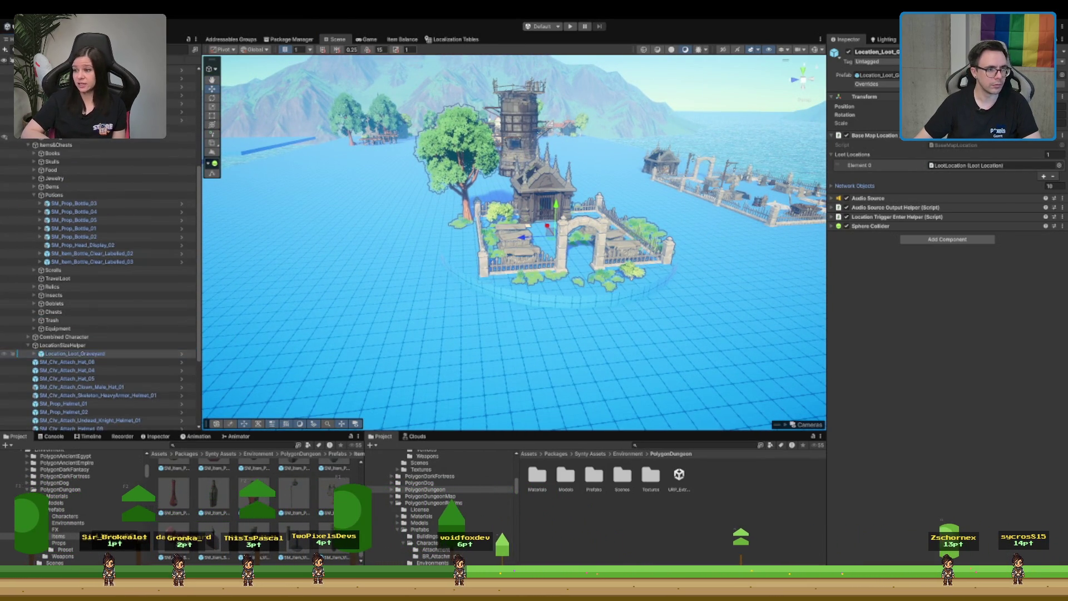
{"action": "mouse_move", "coordinate": [100, 402]}
{"action": "left_mouse_down"}
{"action": "mouse_move", "coordinate": [114, 416]}
{"action": "mouse_move", "coordinate": [61, 394]}
{"action": "left_mouse_up"}
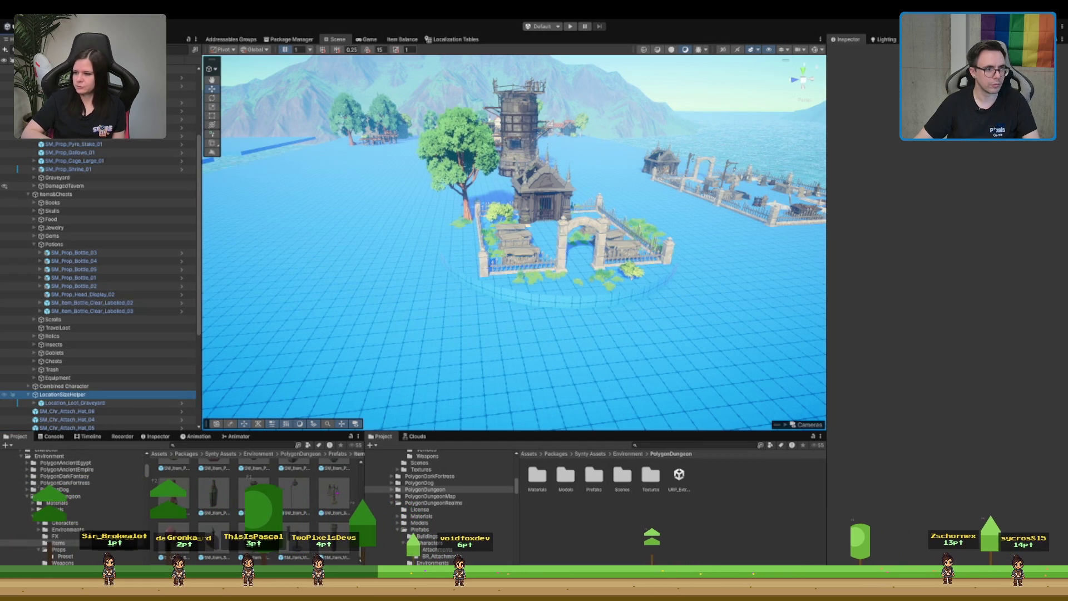
{"action": "scroll", "coordinate": [71, 305], "scroll_direction": "up", "scroll_amount": 3}
{"action": "left_click", "coordinate": [71, 305]}
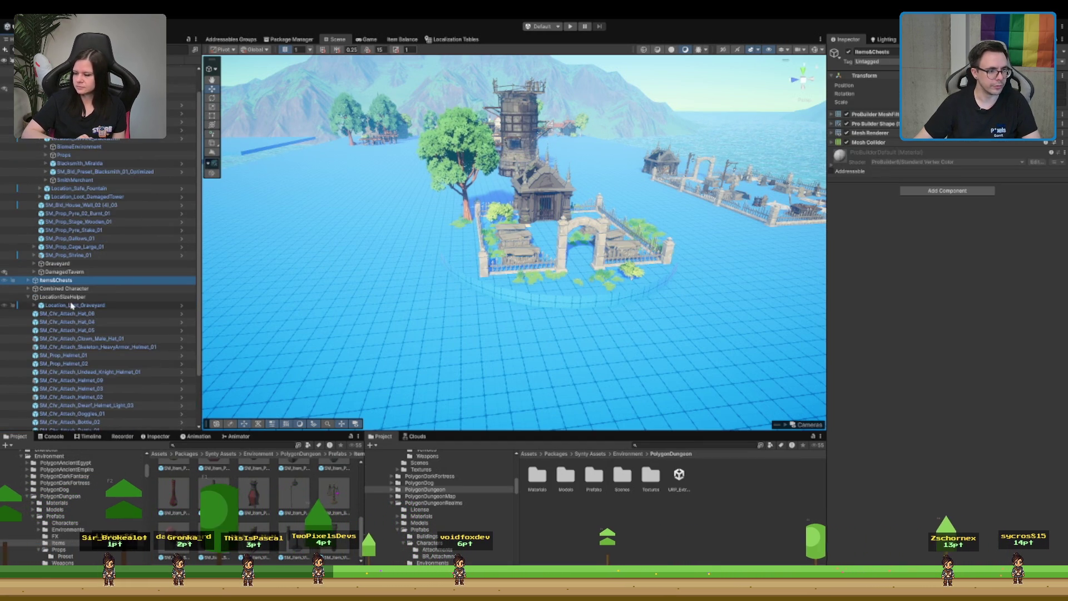
{"action": "mouse_move", "coordinate": [79, 307]}
{"action": "left_mouse_down"}
{"action": "mouse_move", "coordinate": [92, 191]}
{"action": "mouse_move", "coordinate": [93, 201]}
{"action": "left_mouse_up"}
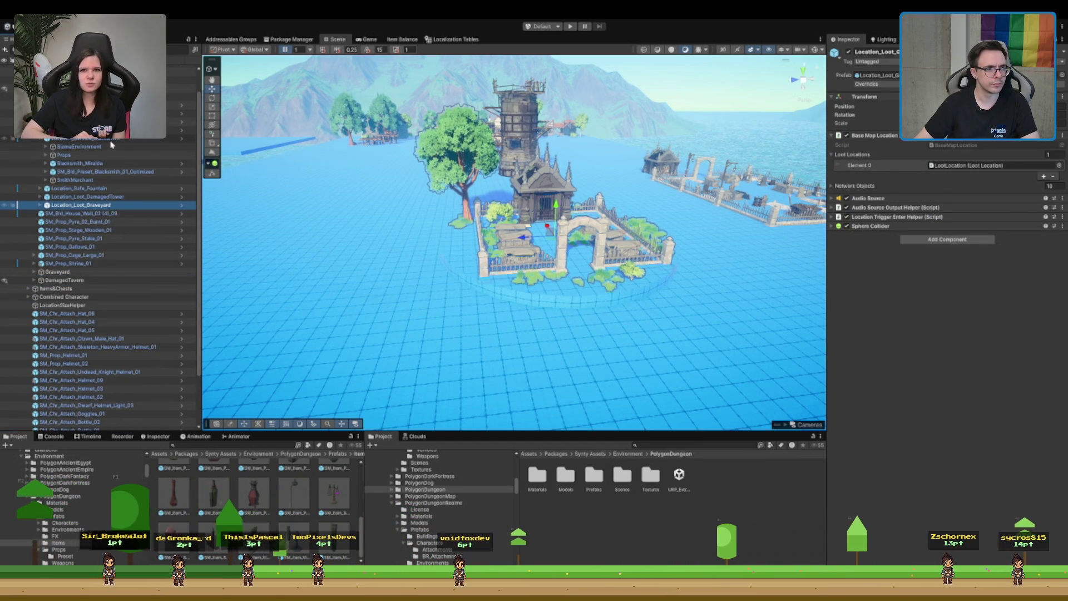
- Move the graveyard location beside the DamagedTower, undoing a drag that sank it below the water
{"action": "scroll", "coordinate": [111, 145], "scroll_direction": "down", "scroll_amount": 2}
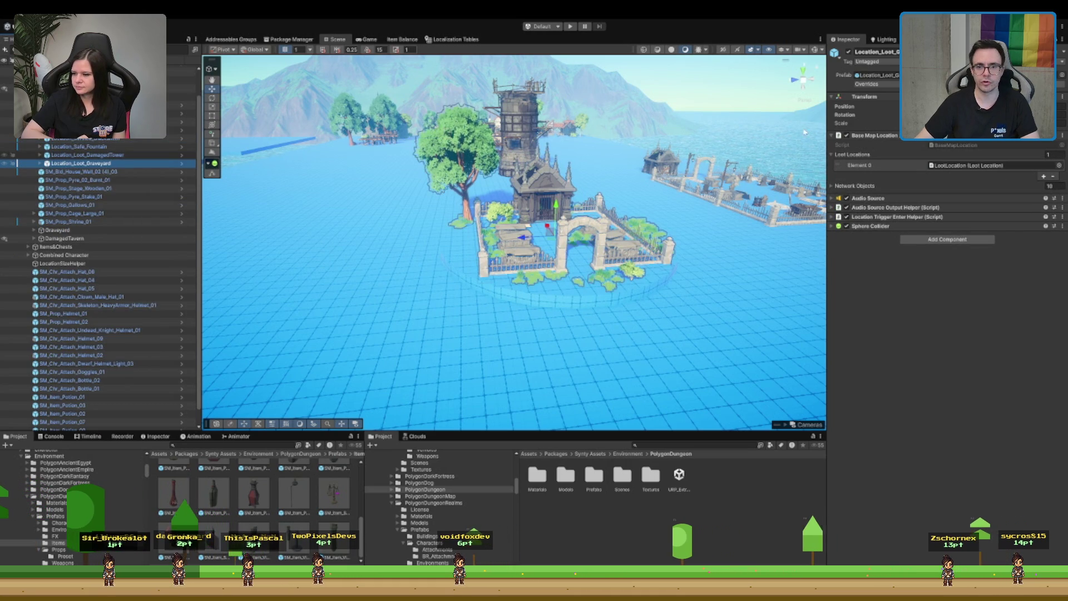
{"action": "left_click_drag", "start_coordinate": [556, 209], "coordinate": [554, 264]}
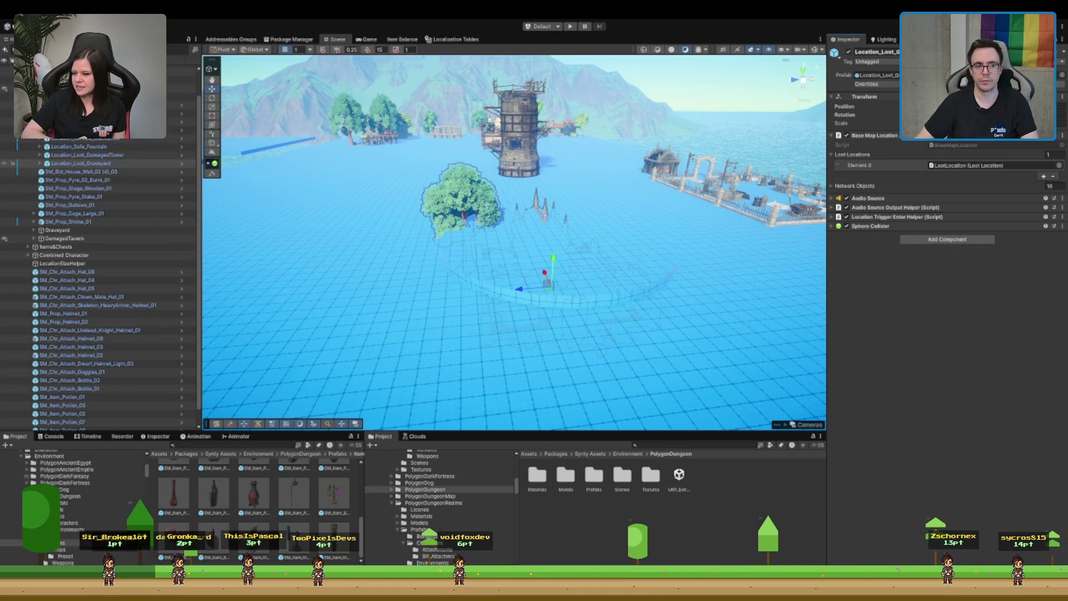
{"action": "left_click", "coordinate": [78, 163]}
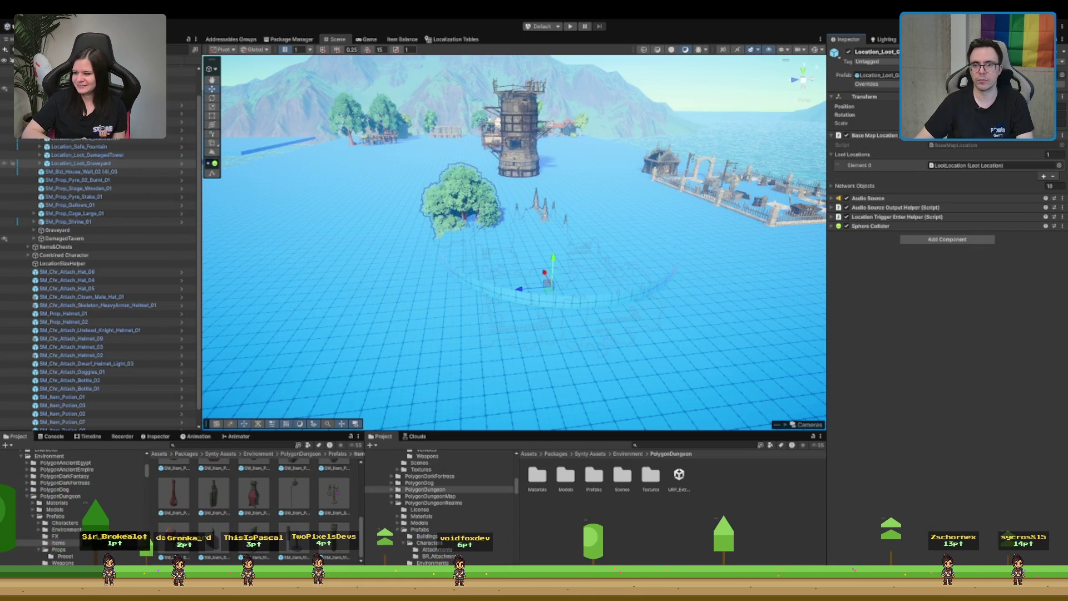
{"action": "key", "text": "ctrl+z"}
{"action": "mouse_move", "coordinate": [558, 245]}
{"action": "left_mouse_down"}
{"action": "mouse_move", "coordinate": [517, 187]}
{"action": "mouse_move", "coordinate": [433, 179]}
{"action": "left_mouse_up"}
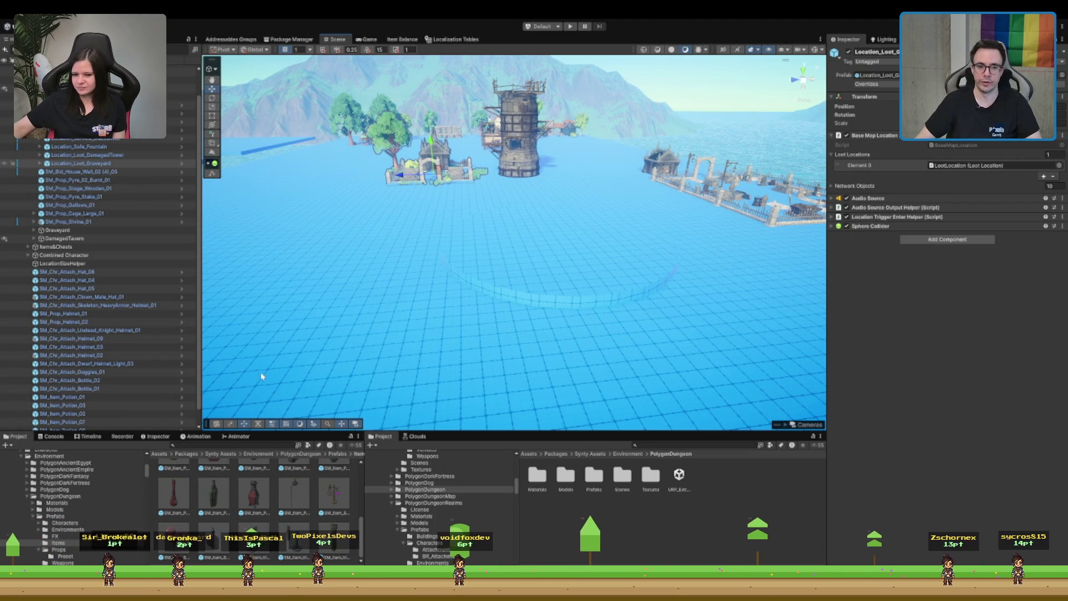
{"action": "left_click", "coordinate": [72, 264]}
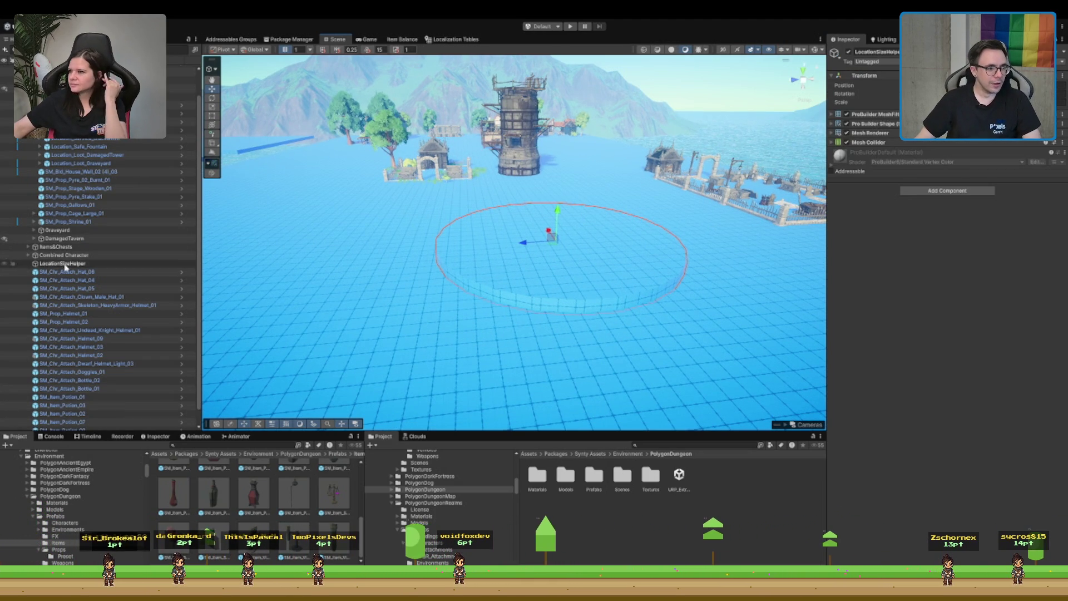
- Place LocationSizeHelper just above the Graveyard group, then frame and orbit around it
{"action": "mouse_move", "coordinate": [74, 268]}
{"action": "left_mouse_down"}
{"action": "mouse_move", "coordinate": [82, 228]}
{"action": "mouse_move", "coordinate": [97, 228]}
{"action": "mouse_move", "coordinate": [89, 221]}
{"action": "mouse_move", "coordinate": [82, 238]}
{"action": "left_mouse_up"}
{"action": "left_click", "coordinate": [86, 238]}
{"action": "left_click", "coordinate": [60, 239]}
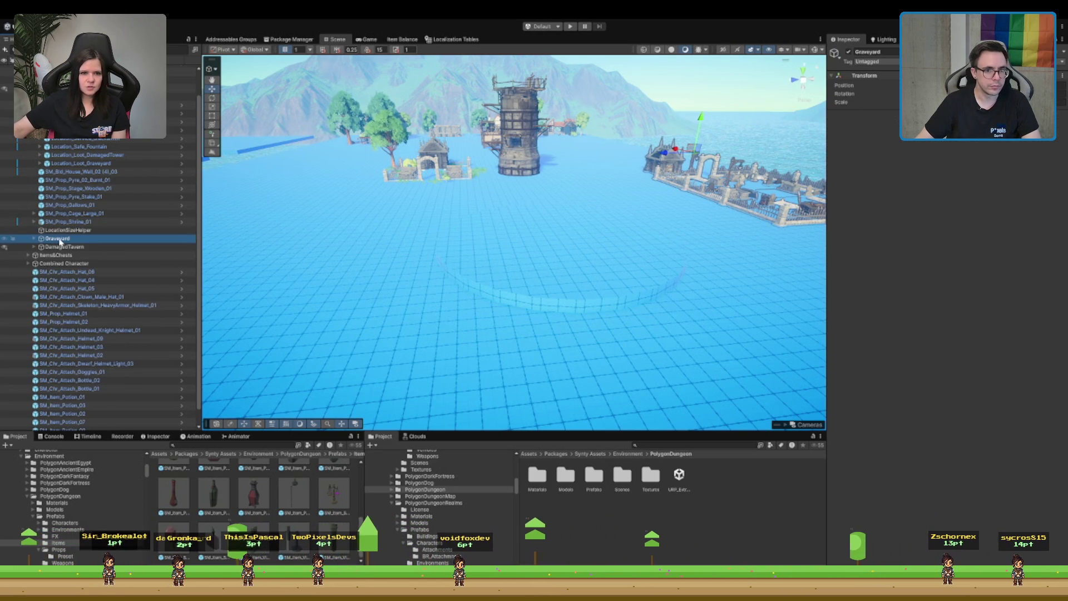
{"action": "left_click", "coordinate": [66, 263]}
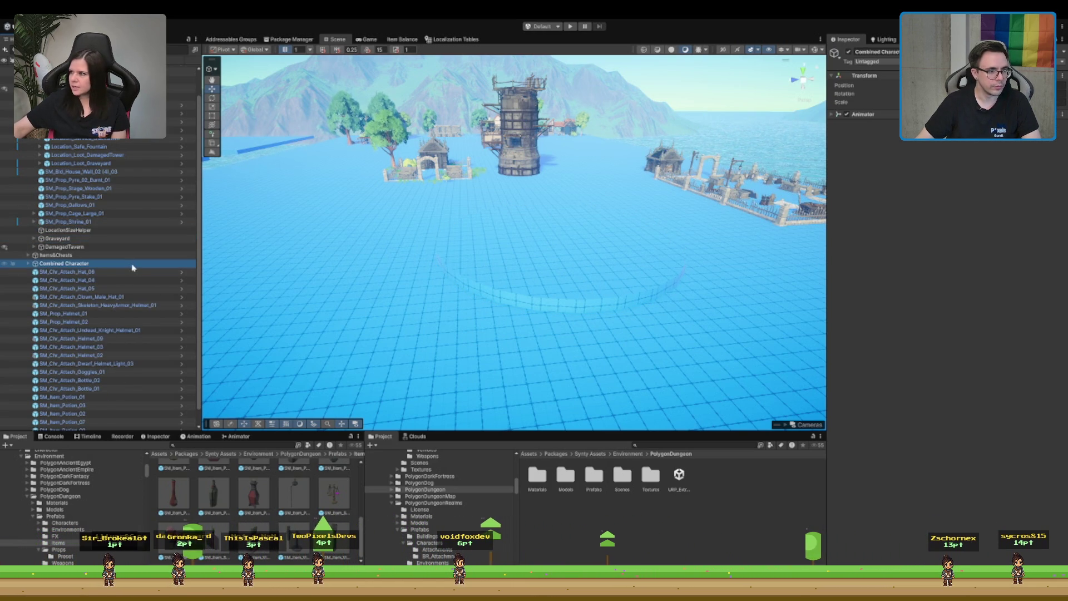
{"action": "left_click", "coordinate": [100, 248]}
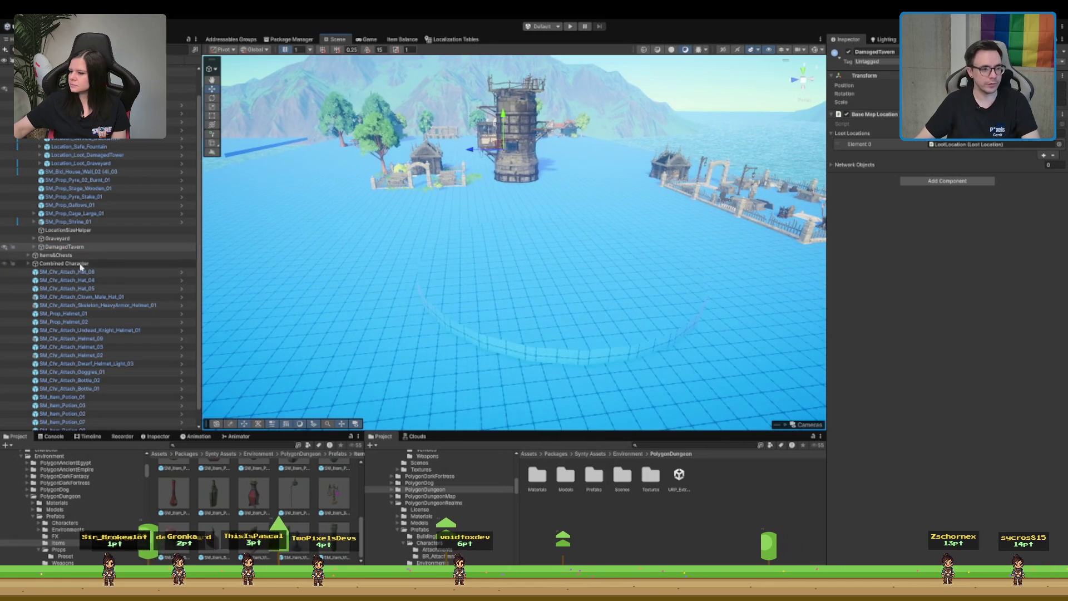
{"action": "double_click", "coordinate": [89, 232]}
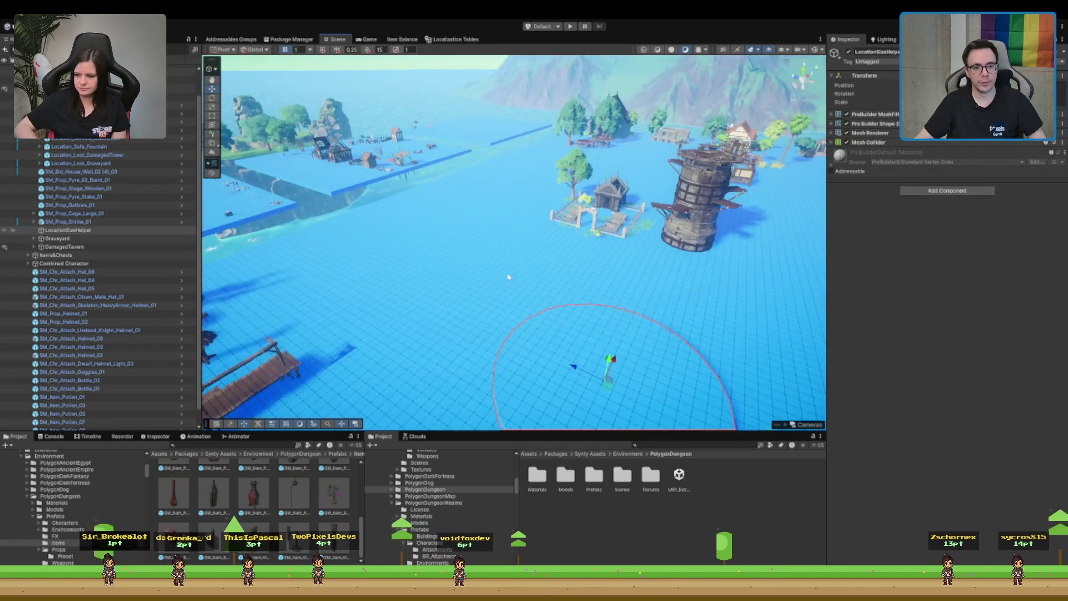
{"action": "mouse_move", "coordinate": [553, 243]}
{"action": "left_mouse_down"}
{"action": "mouse_move", "coordinate": [504, 274]}
{"action": "mouse_move", "coordinate": [758, 145]}
{"action": "mouse_move", "coordinate": [822, 151]}
{"action": "mouse_move", "coordinate": [497, 279]}
{"action": "left_mouse_up"}
{"action": "left_click", "coordinate": [431, 313]}
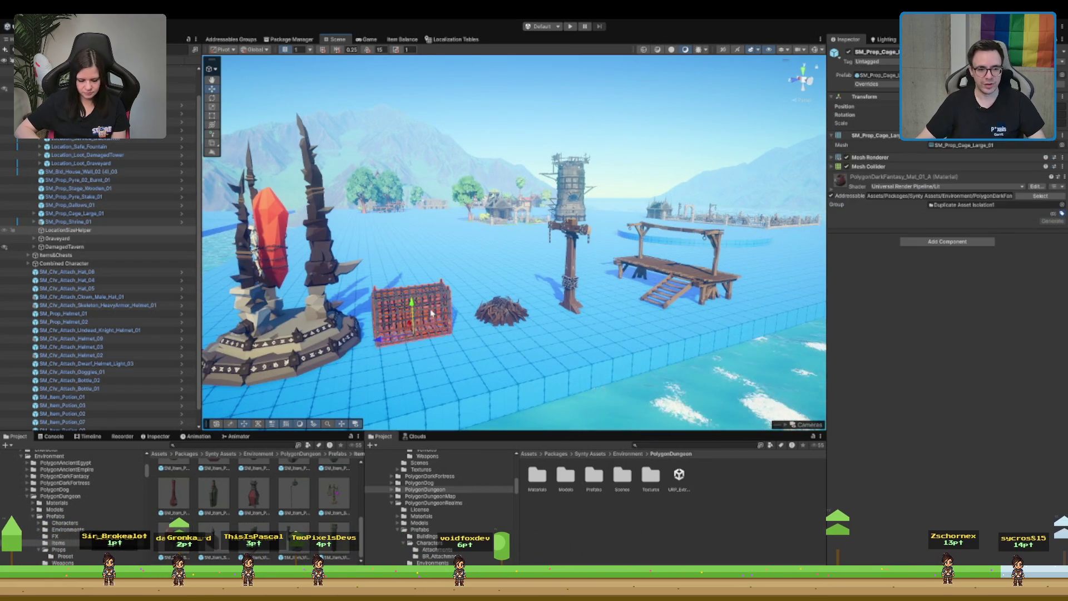
{"action": "mouse_move", "coordinate": [431, 313]}
{"action": "left_mouse_down"}
{"action": "mouse_move", "coordinate": [501, 260]}
{"action": "mouse_move", "coordinate": [423, 305]}
{"action": "mouse_move", "coordinate": [538, 180]}
{"action": "left_mouse_up"}
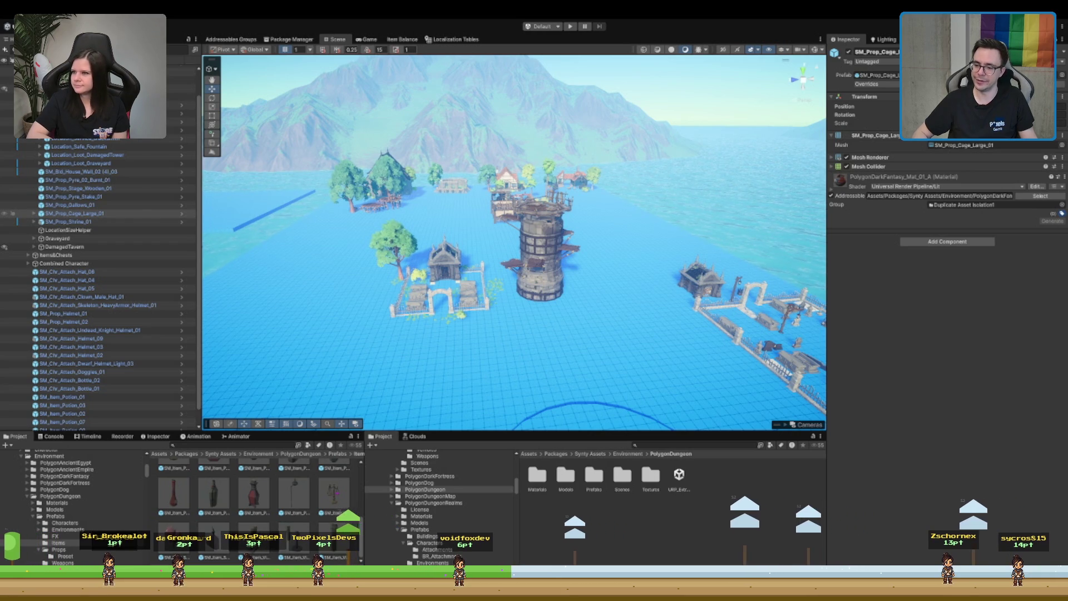
{"action": "scroll", "coordinate": [594, 231], "scroll_direction": "down", "scroll_amount": 3}
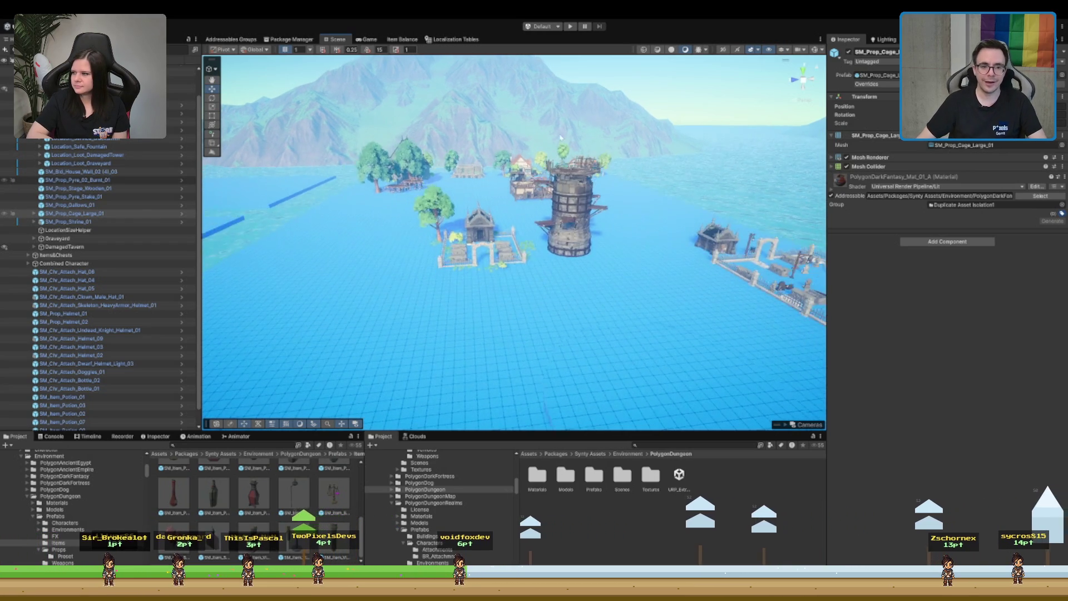
- Frame the damaged tower and graveyard in the Scene view, orbiting toward the horizon
{"action": "key", "text": "f"}
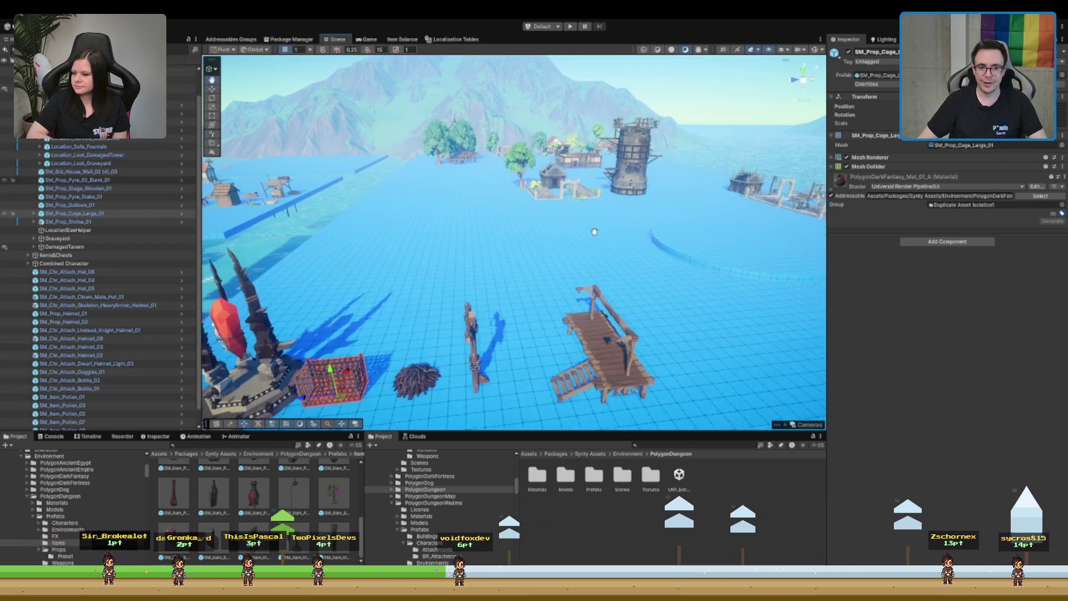
{"action": "scroll", "coordinate": [594, 231], "scroll_direction": "up", "scroll_amount": 5}
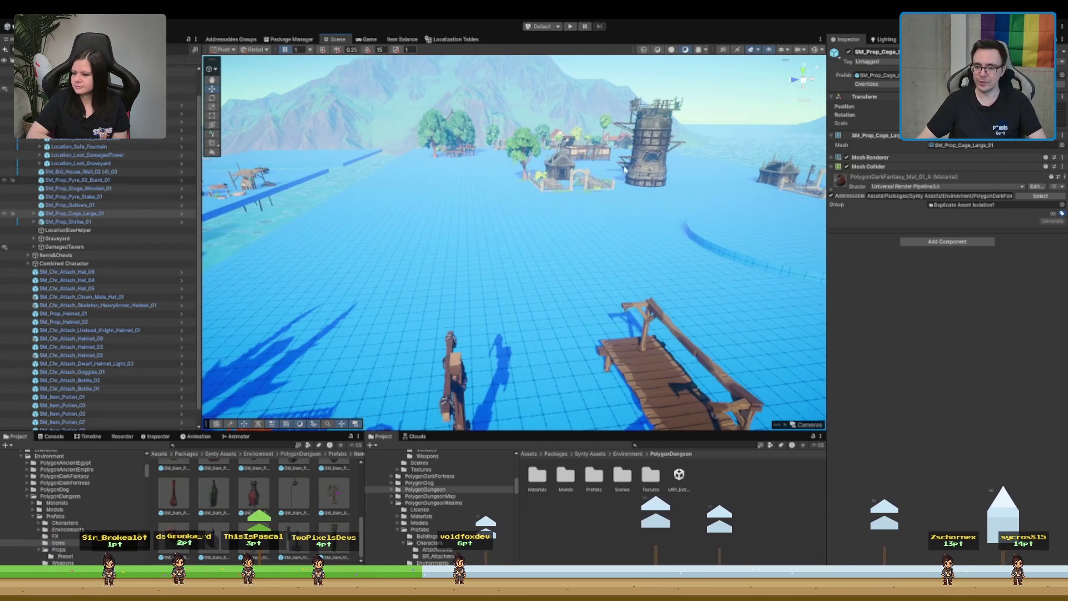
{"action": "left_click", "coordinate": [531, 318]}
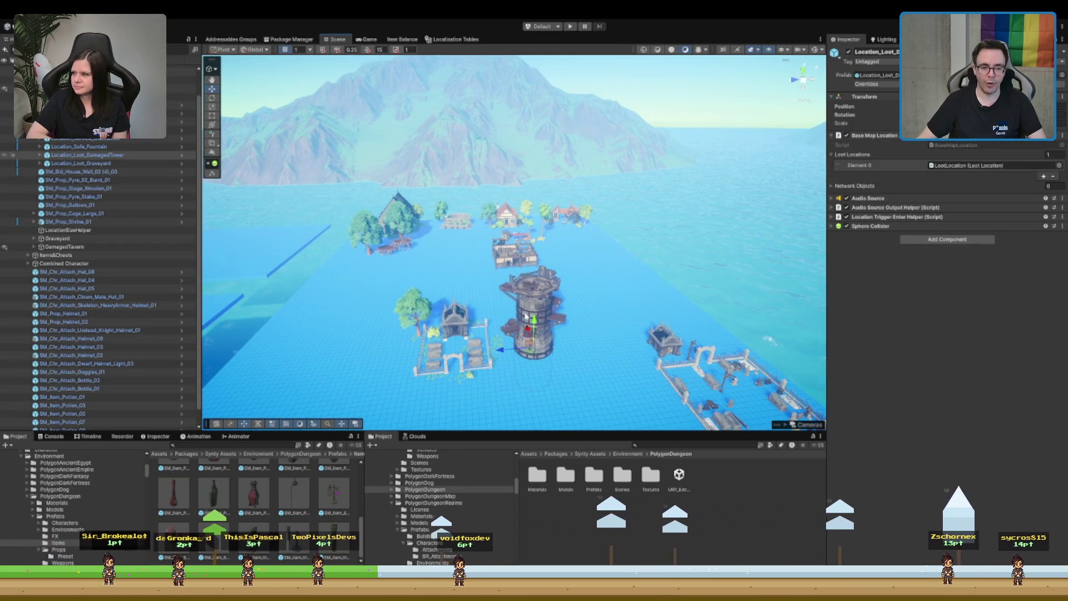
{"action": "key", "text": "f"}
{"action": "mouse_move", "coordinate": [720, 258]}
{"action": "left_mouse_down"}
{"action": "mouse_move", "coordinate": [648, 204]}
{"action": "mouse_move", "coordinate": [651, 289]}
{"action": "mouse_move", "coordinate": [629, 322]}
{"action": "left_mouse_up"}
{"action": "scroll", "coordinate": [147, 217], "scroll_direction": "up", "scroll_amount": 2}
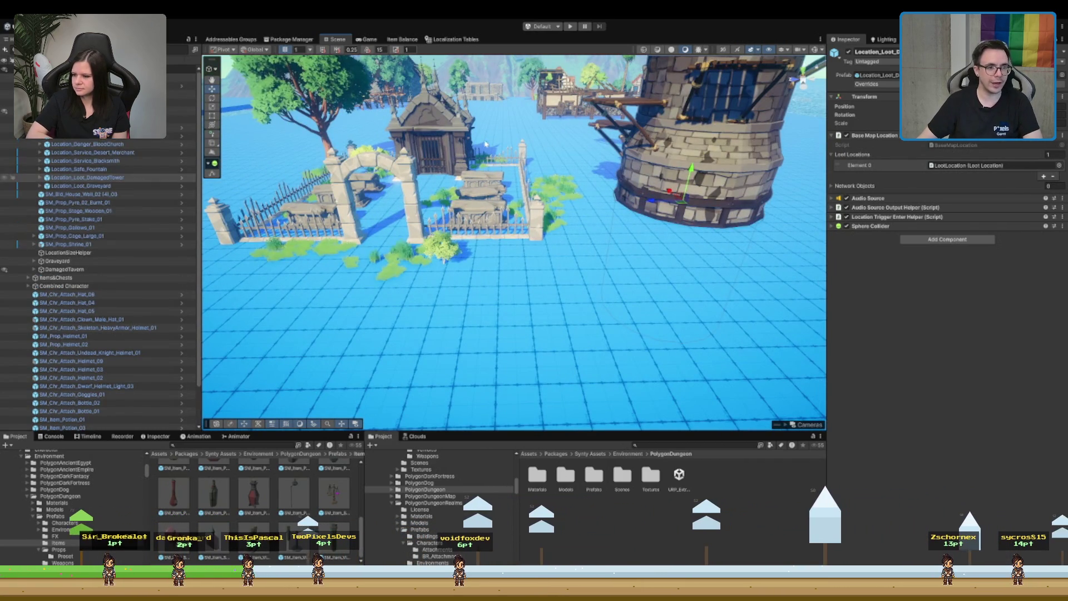
- Paste the copied Location_Loot_Graveyard as a child of LocationSizeHelper
{"action": "left_click", "coordinate": [123, 186]}
{"action": "left_click", "coordinate": [112, 186]}
{"action": "key", "text": "f"}
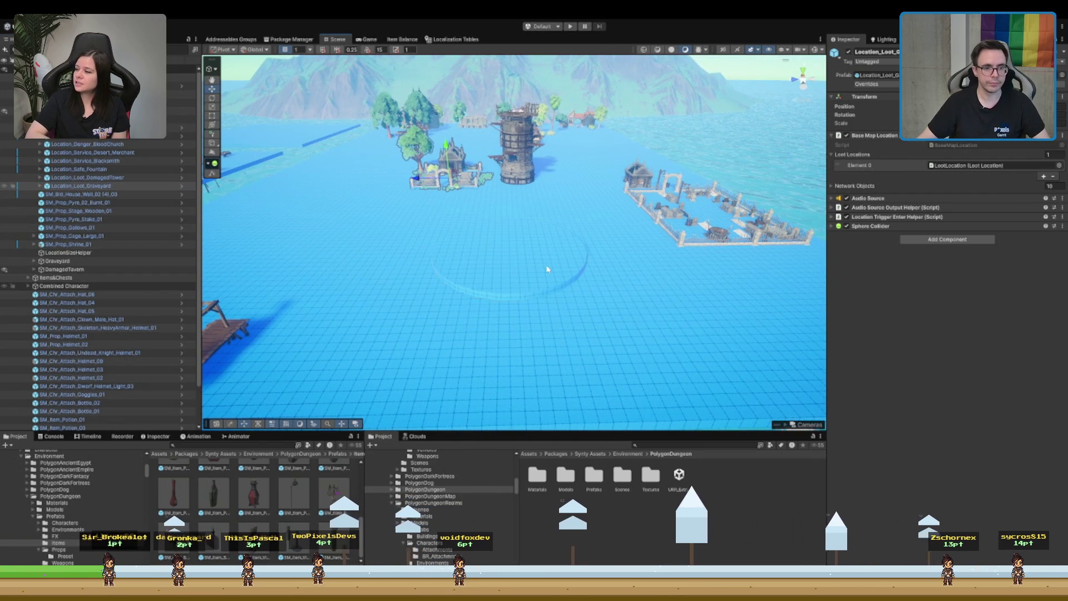
{"action": "left_click", "coordinate": [99, 252]}
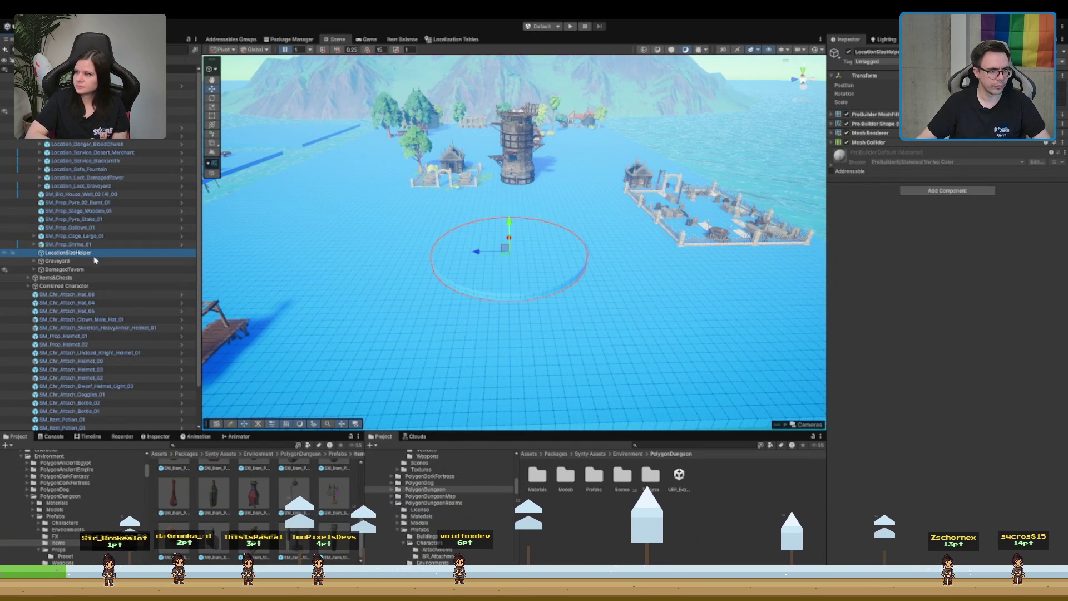
{"action": "key", "text": "ctrl+shift+v"}
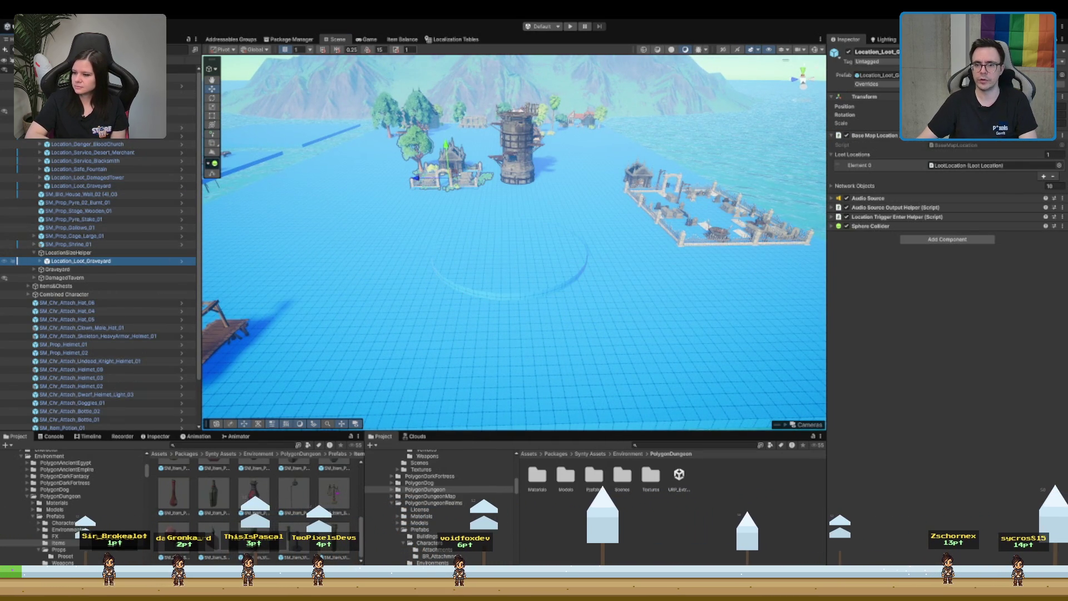
- Frame the graveyard and the size-helper disc in turn to check the fit
{"action": "key", "text": "f"}
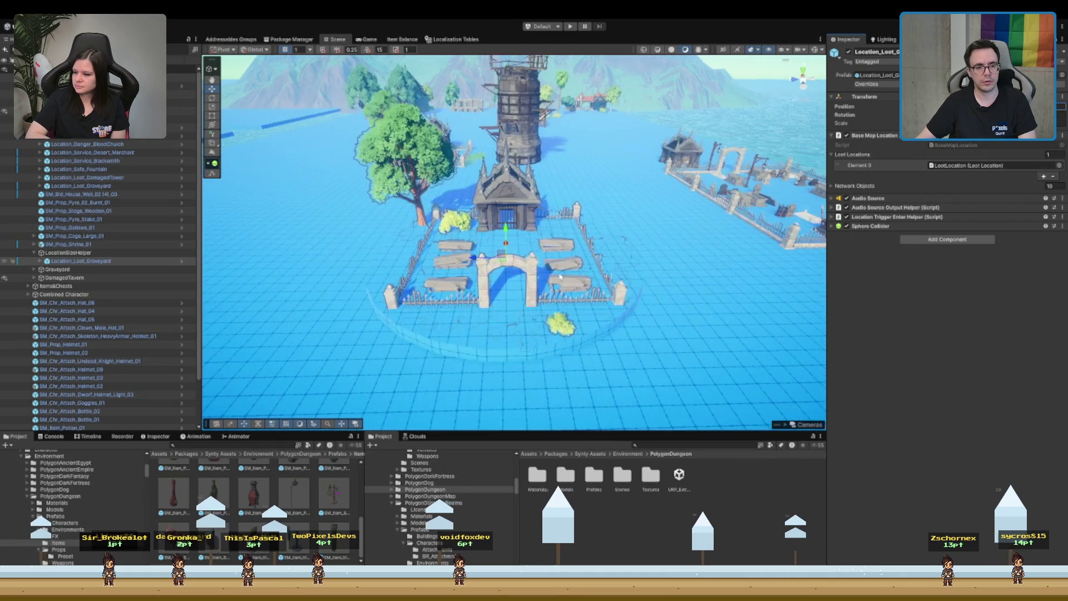
{"action": "left_click_drag", "start_coordinate": [572, 229], "coordinate": [561, 266]}
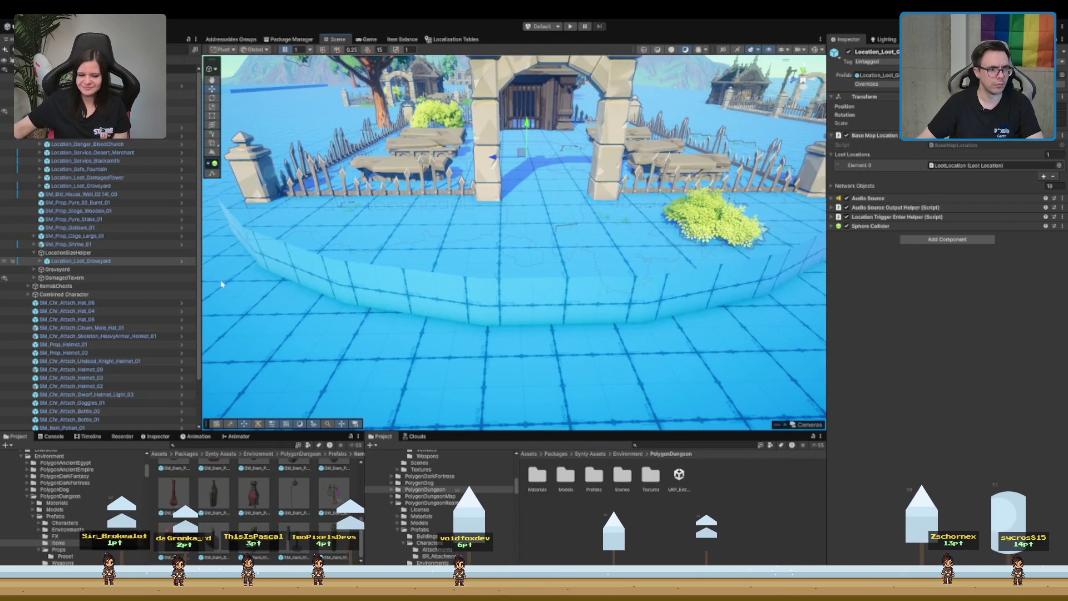
{"action": "left_click", "coordinate": [91, 255]}
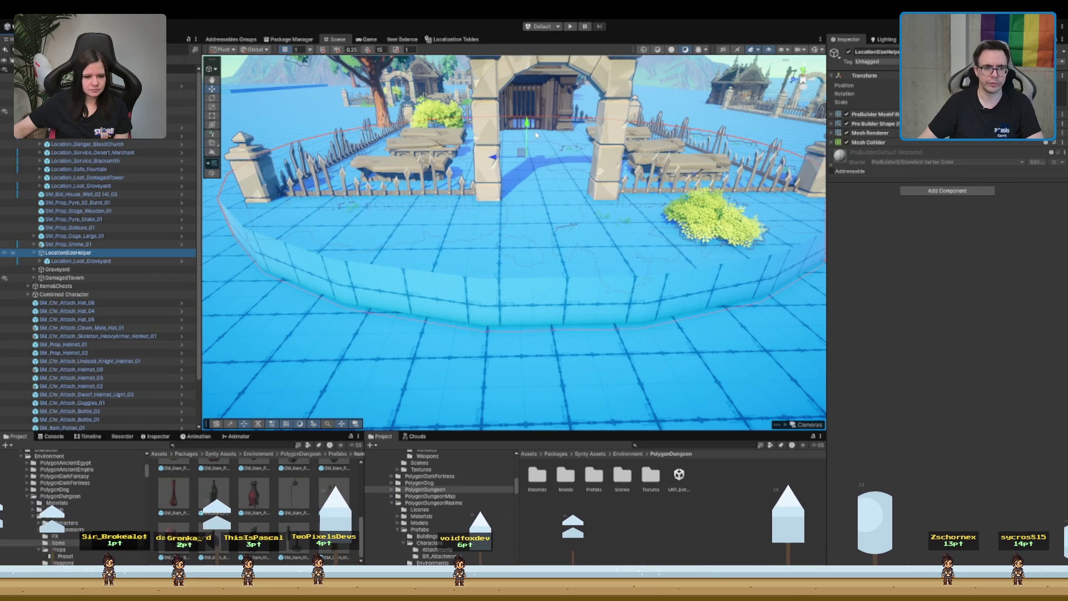
{"action": "left_click", "coordinate": [139, 260]}
{"action": "left_click_drag", "start_coordinate": [518, 234], "coordinate": [547, 175]}
{"action": "key", "text": "f"}
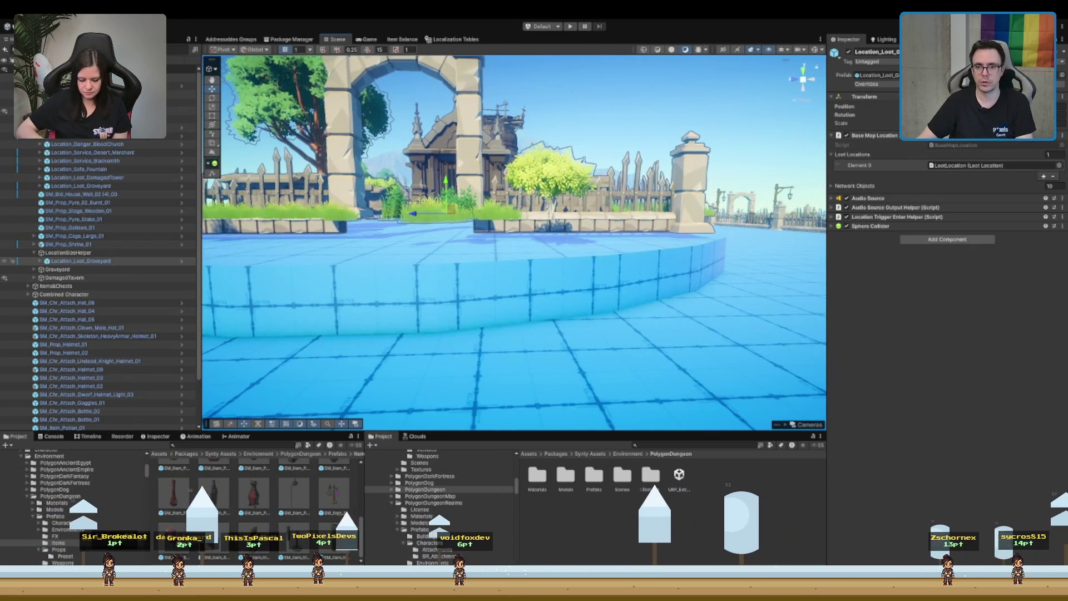
{"action": "scroll", "coordinate": [460, 185], "scroll_direction": "up", "scroll_amount": 2}
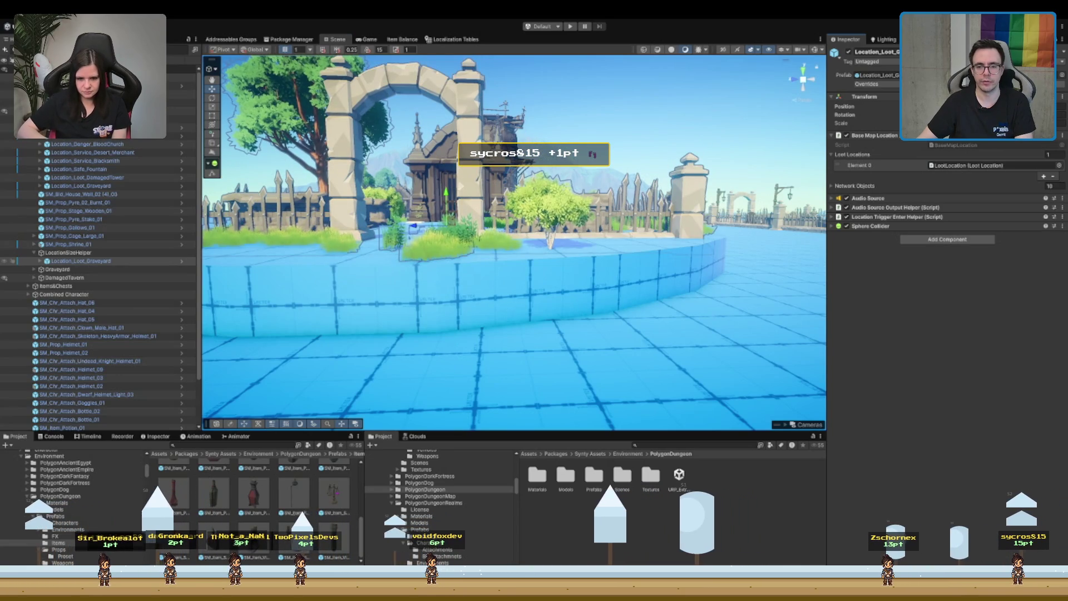
{"action": "scroll", "coordinate": [582, 252], "scroll_direction": "down", "scroll_amount": 1}
{"action": "left_click", "coordinate": [582, 253]}
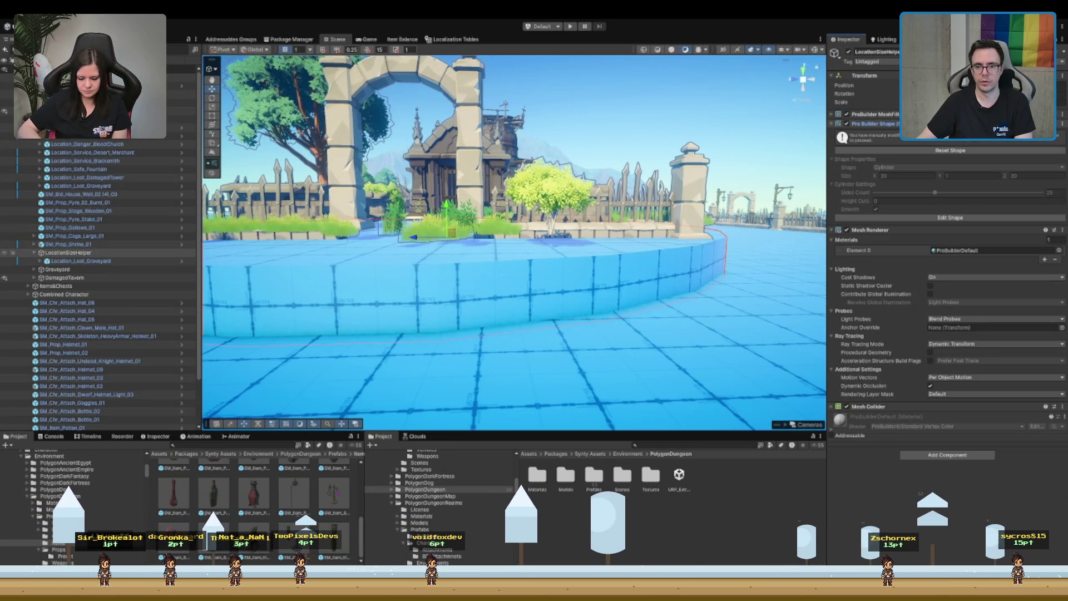
{"action": "key", "text": "f"}
{"action": "left_click", "coordinate": [545, 249]}
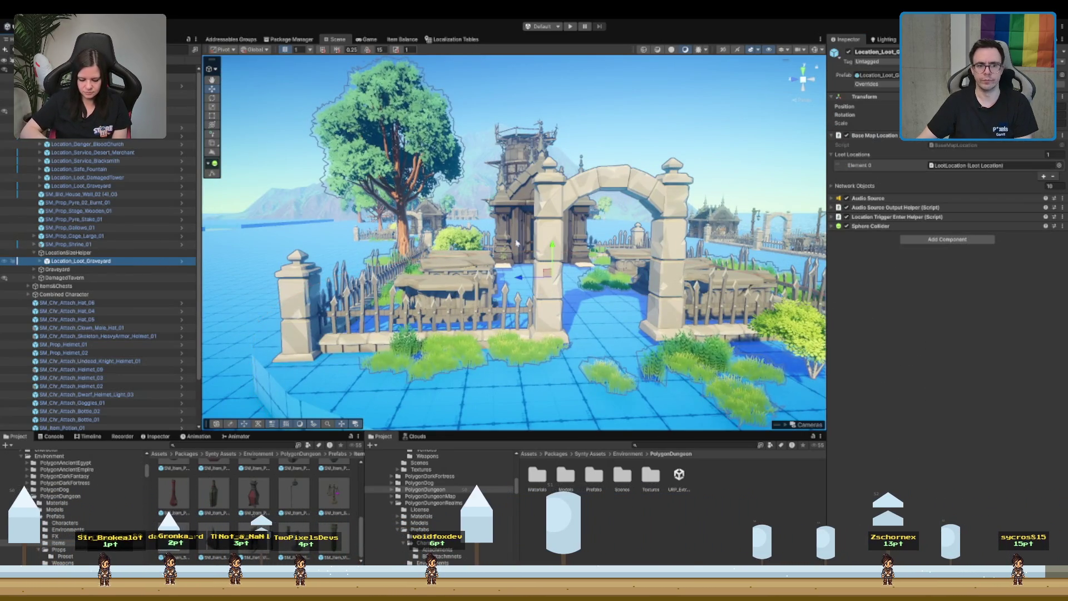
{"action": "key", "text": "f"}
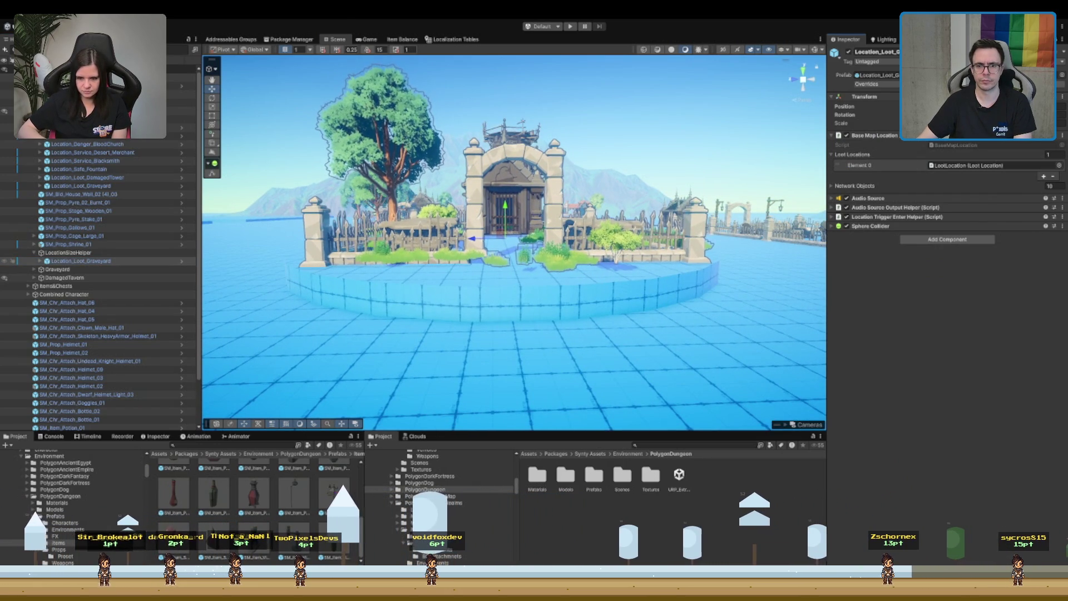
- Orbit to side and gate views of the graveyard inside the ring
{"action": "scroll", "coordinate": [504, 207], "scroll_direction": "up", "scroll_amount": 5}
{"action": "mouse_move", "coordinate": [504, 207]}
{"action": "left_mouse_down"}
{"action": "mouse_move", "coordinate": [567, 192]}
{"action": "mouse_move", "coordinate": [593, 261]}
{"action": "mouse_move", "coordinate": [746, 294]}
{"action": "mouse_move", "coordinate": [667, 278]}
{"action": "left_mouse_up"}
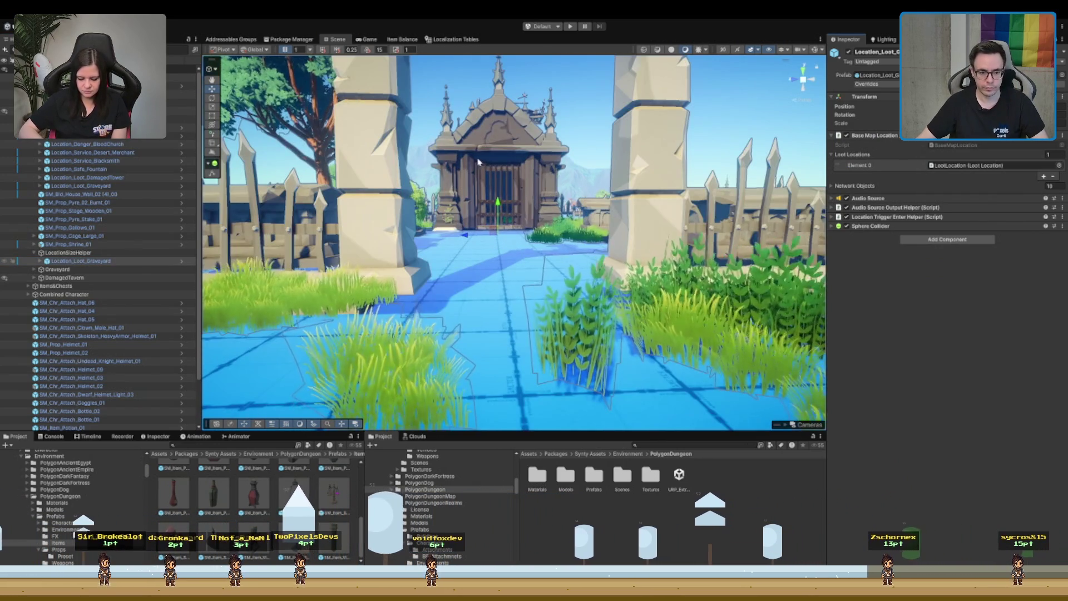
{"action": "key", "text": "f"}
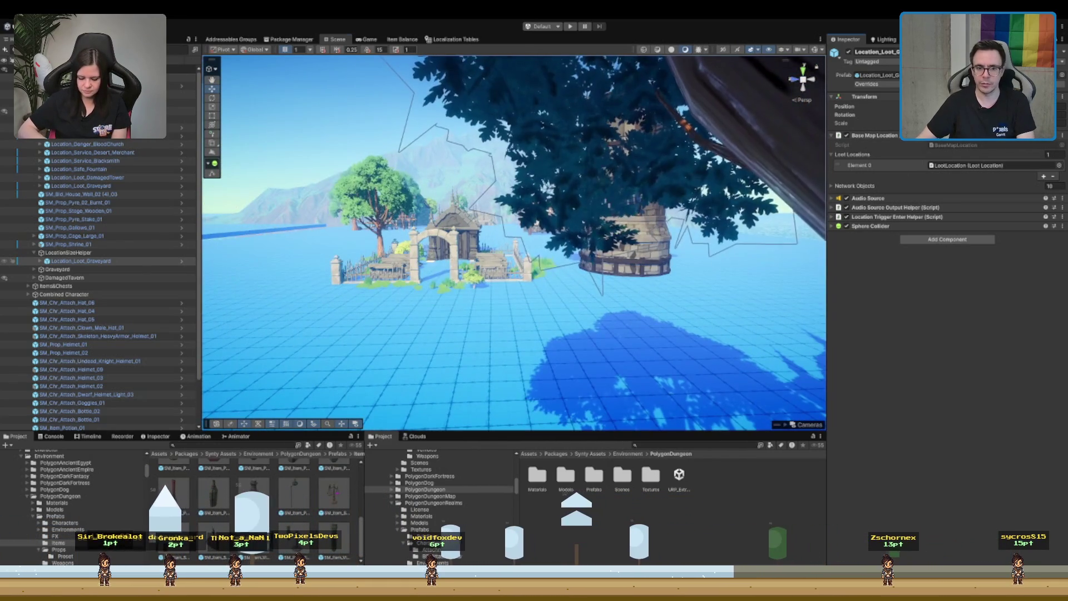
{"action": "scroll", "coordinate": [539, 260], "scroll_direction": "down", "scroll_amount": 3}
{"action": "left_click_drag", "start_coordinate": [539, 260], "coordinate": [564, 189]}
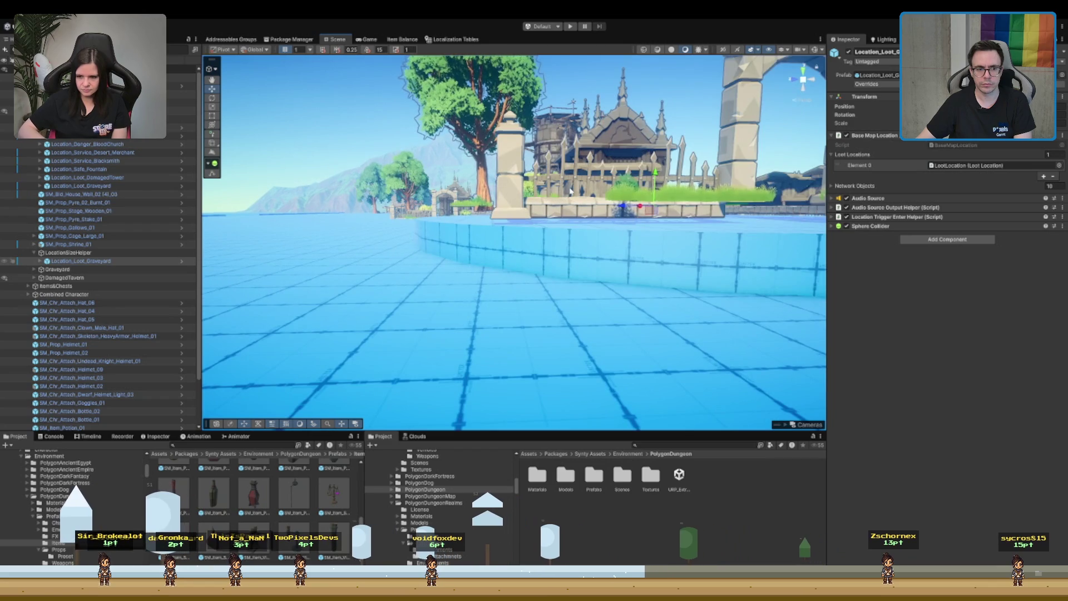
{"action": "scroll", "coordinate": [570, 191], "scroll_direction": "up", "scroll_amount": 2}
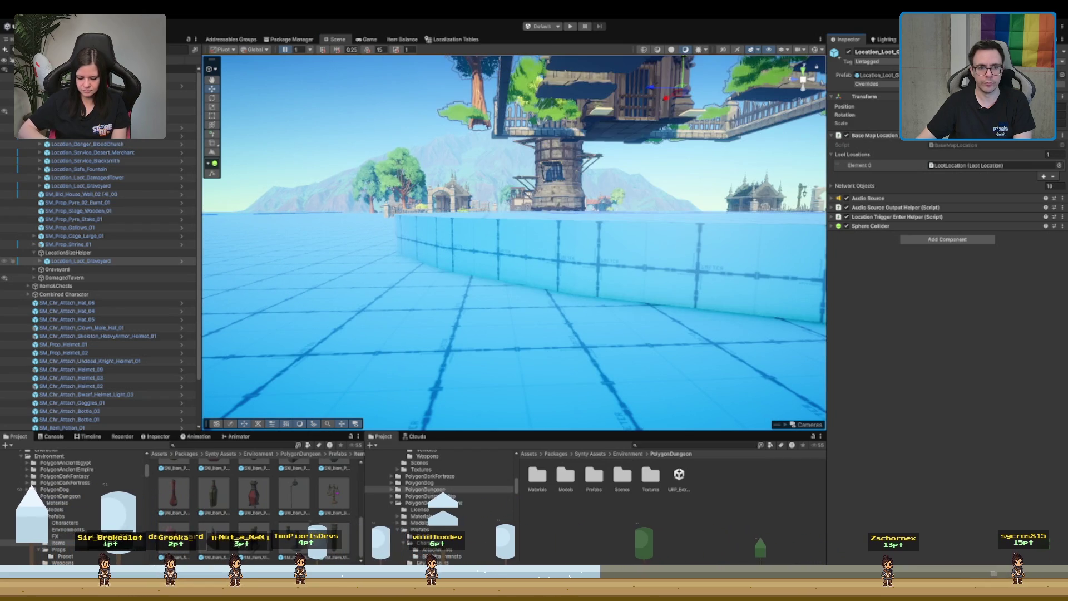
{"action": "scroll", "coordinate": [627, 217], "scroll_direction": "up", "scroll_amount": 3}
{"action": "left_click_drag", "start_coordinate": [514, 242], "coordinate": [127, 255]}
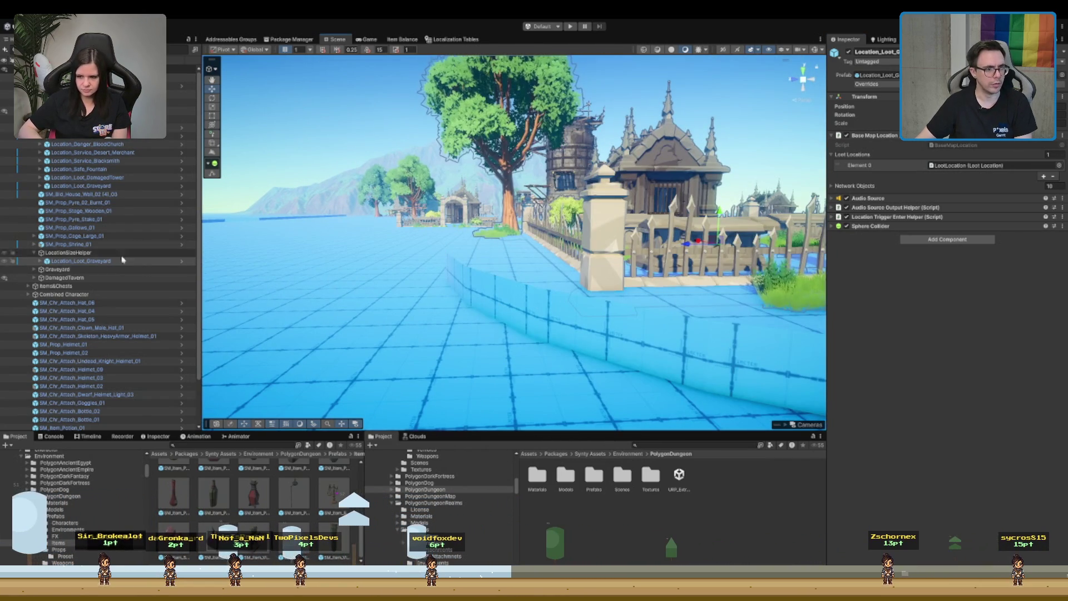
- Expand Location_Loot_Graveyard and select its children from BiomeEnvironment to PressurePlateGroup
{"action": "left_click", "coordinate": [40, 261]}
{"action": "left_click", "coordinate": [78, 269]}
{"action": "left_click", "coordinate": [81, 302], "text": "shift"}
- Raise the selected graveyard child groups with the Y move handle
{"action": "key", "text": "f"}
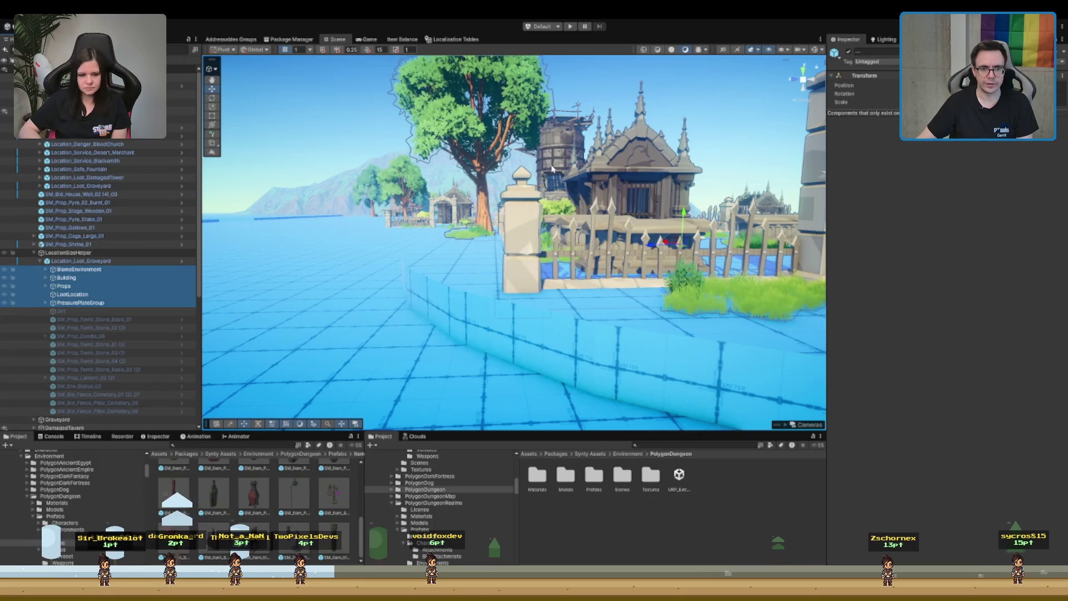
{"action": "left_click_drag", "start_coordinate": [684, 223], "coordinate": [691, 205]}
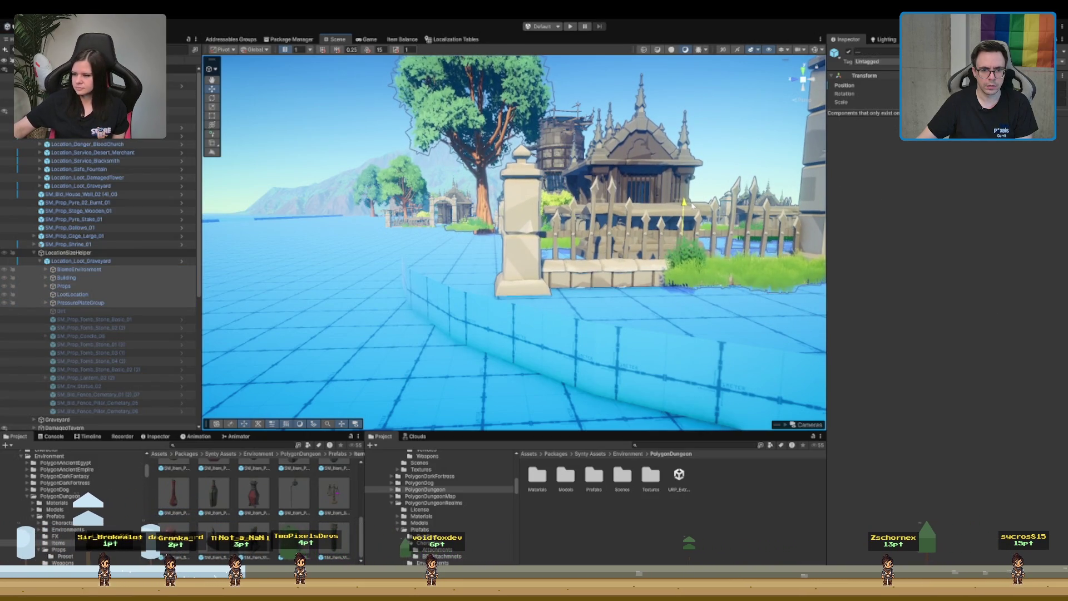
{"action": "left_click_drag", "start_coordinate": [692, 205], "coordinate": [554, 285]}
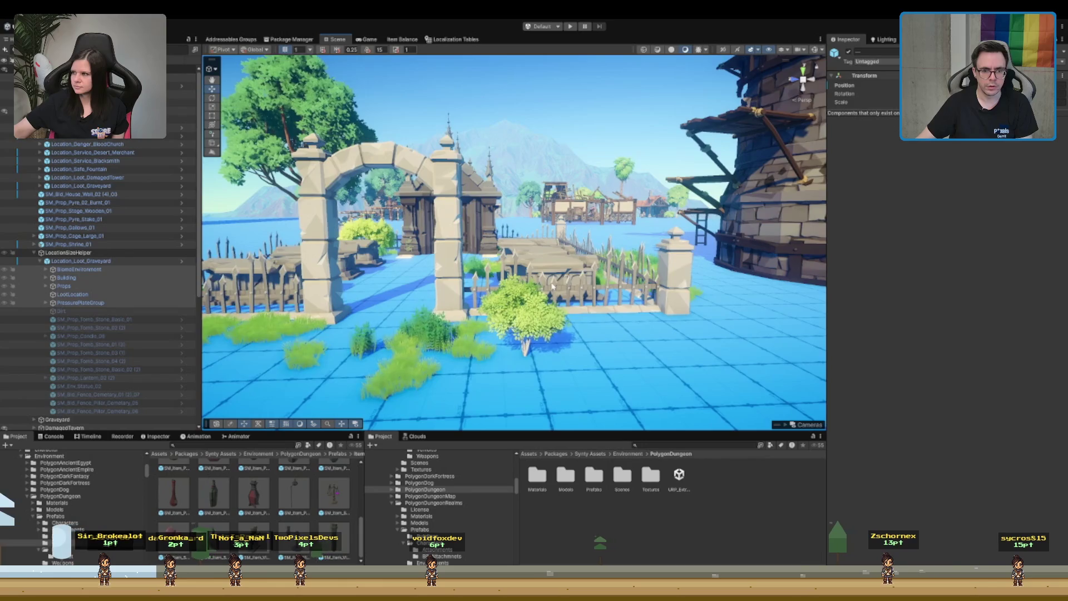
{"action": "scroll", "coordinate": [557, 285], "scroll_direction": "down", "scroll_amount": 10}
{"action": "scroll", "coordinate": [616, 285], "scroll_direction": "up", "scroll_amount": 5}
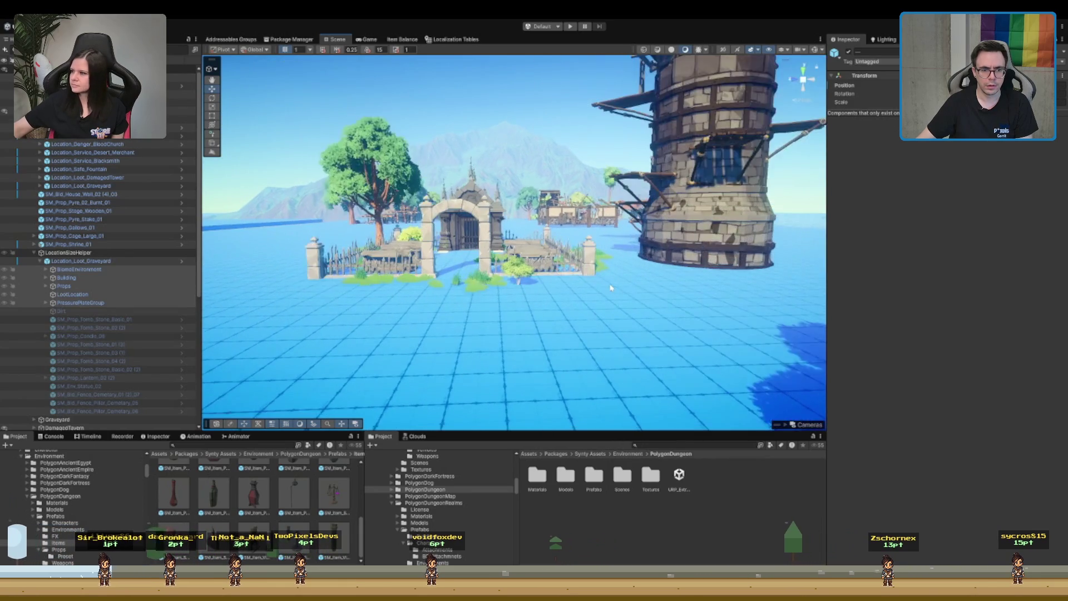
- Frame Location_Loot_Graveyard from the left-front and select its Props group
{"action": "left_click", "coordinate": [145, 261]}
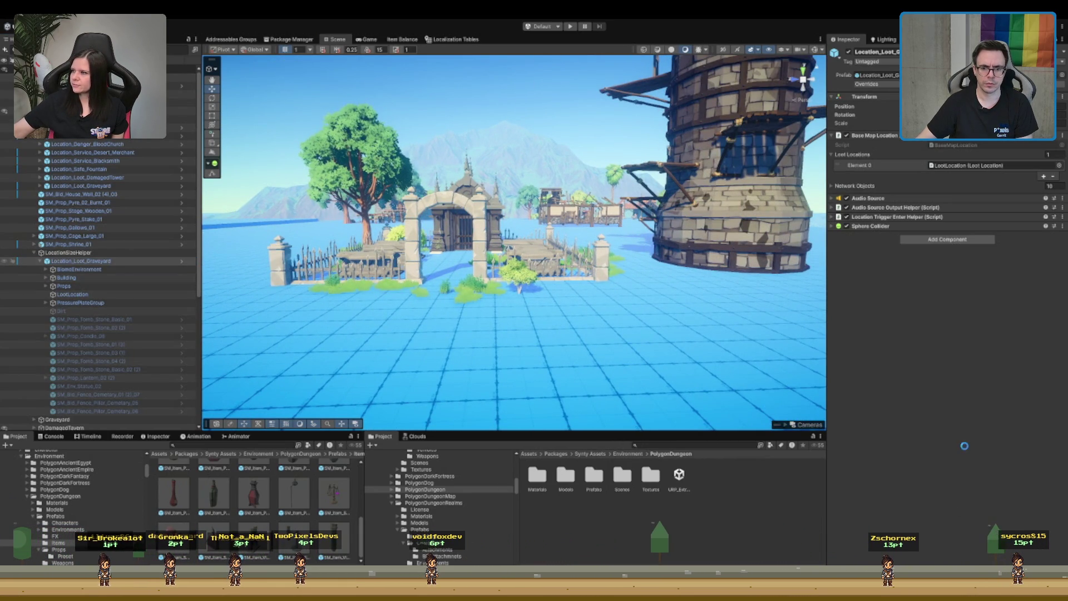
{"action": "scroll", "coordinate": [567, 251], "scroll_direction": "up", "scroll_amount": 1}
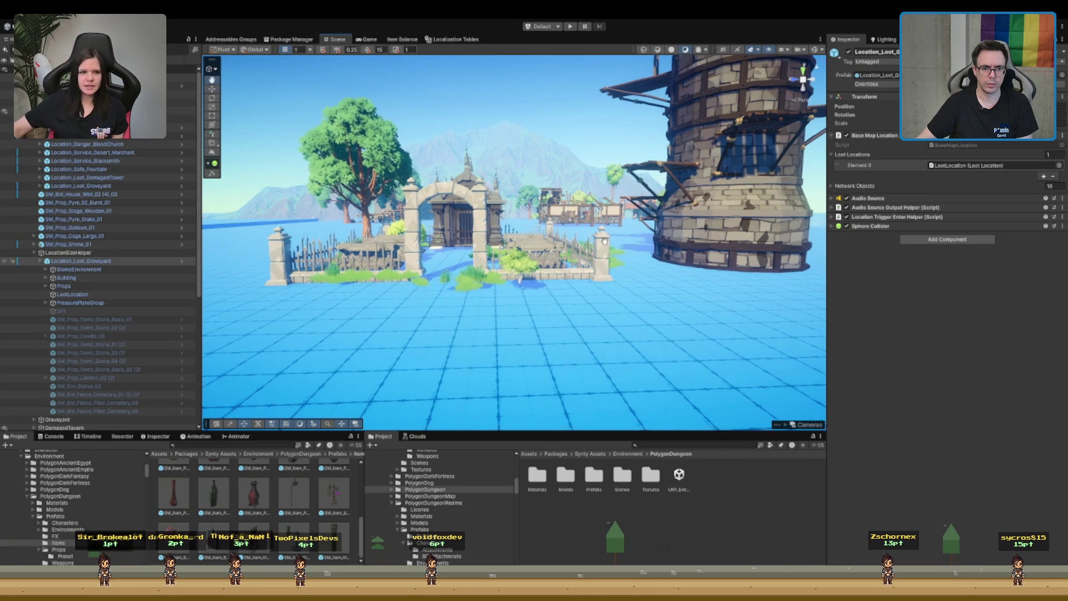
{"action": "scroll", "coordinate": [604, 246], "scroll_direction": "down", "scroll_amount": 5}
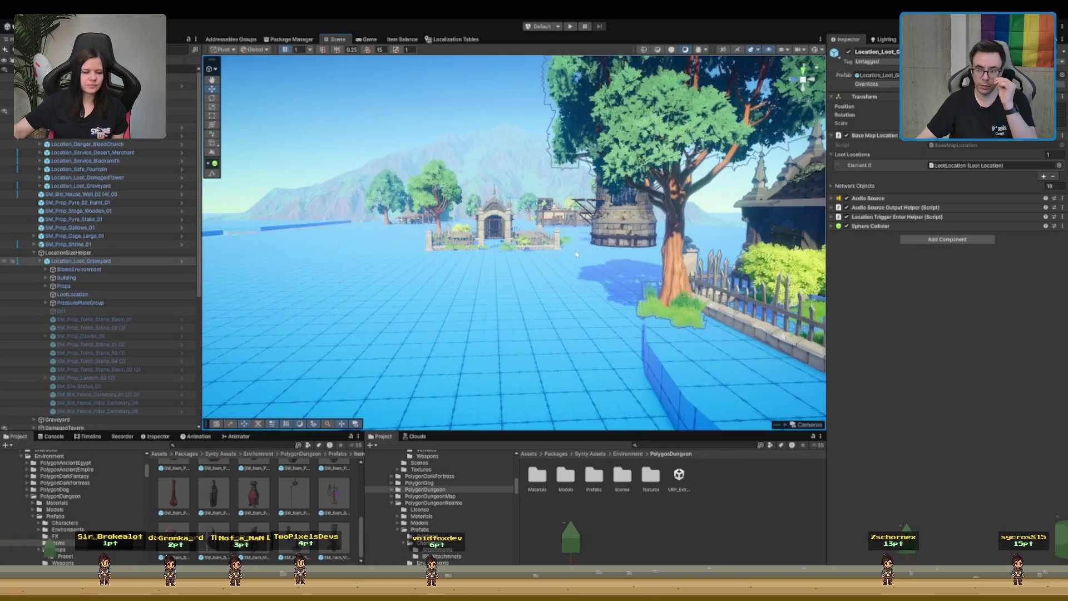
{"action": "key", "text": "f"}
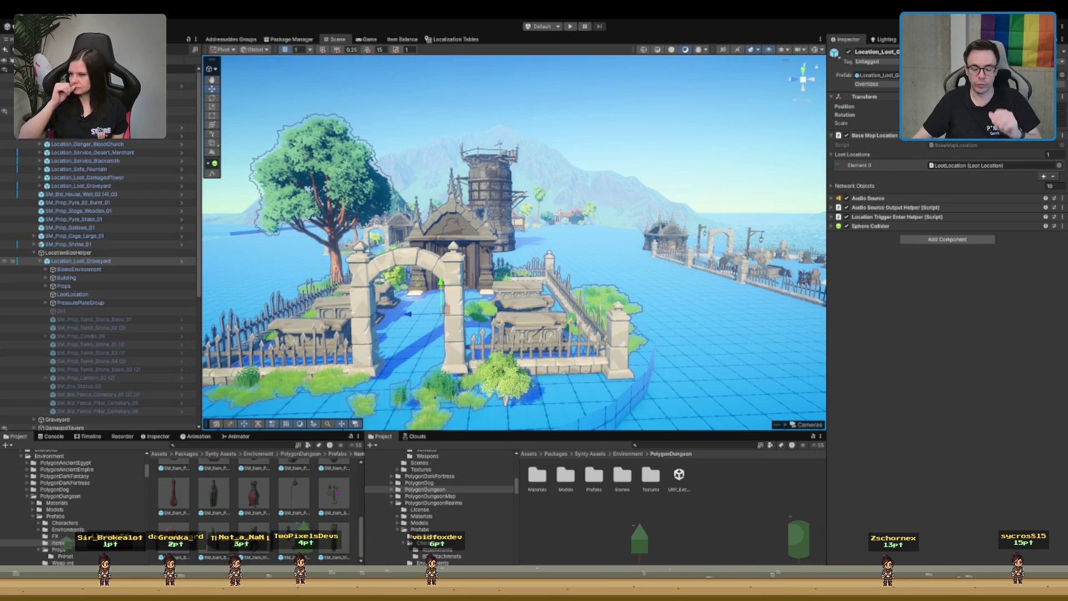
{"action": "scroll", "coordinate": [514, 242], "scroll_direction": "up", "scroll_amount": 3}
{"action": "left_click_drag", "start_coordinate": [481, 236], "coordinate": [453, 152]}
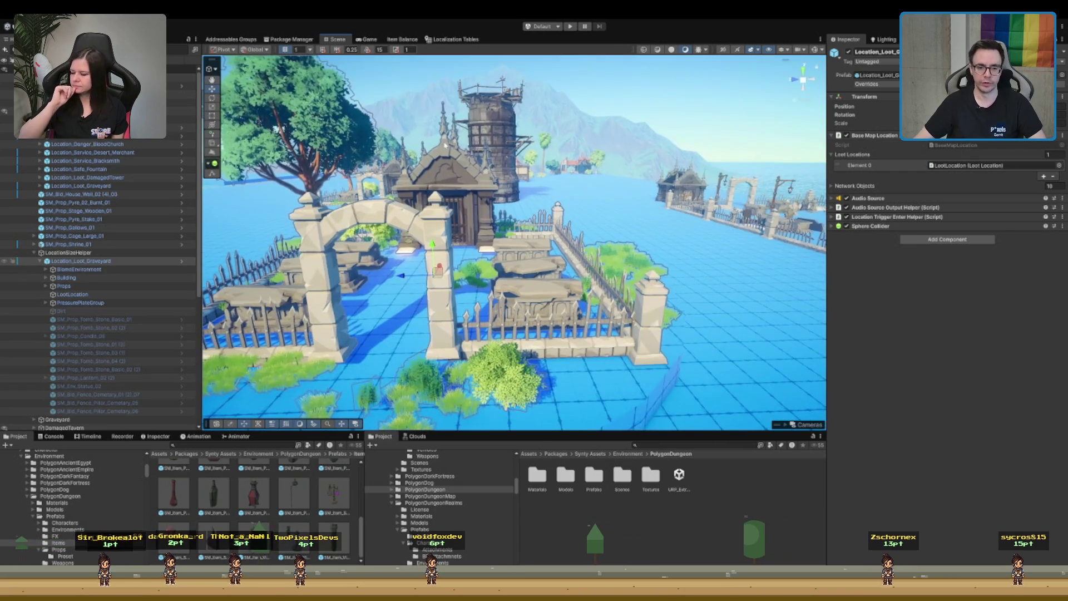
{"action": "mouse_move", "coordinate": [477, 240]}
{"action": "left_mouse_down"}
{"action": "mouse_move", "coordinate": [547, 242]}
{"action": "mouse_move", "coordinate": [650, 303]}
{"action": "mouse_move", "coordinate": [583, 152]}
{"action": "left_mouse_up"}
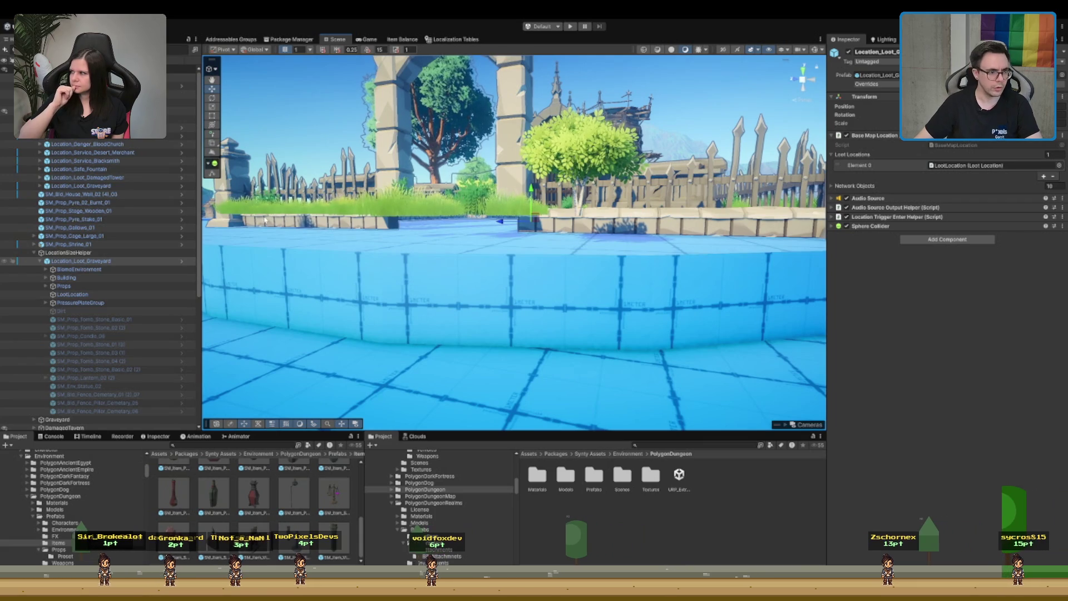
{"action": "left_click", "coordinate": [478, 201]}
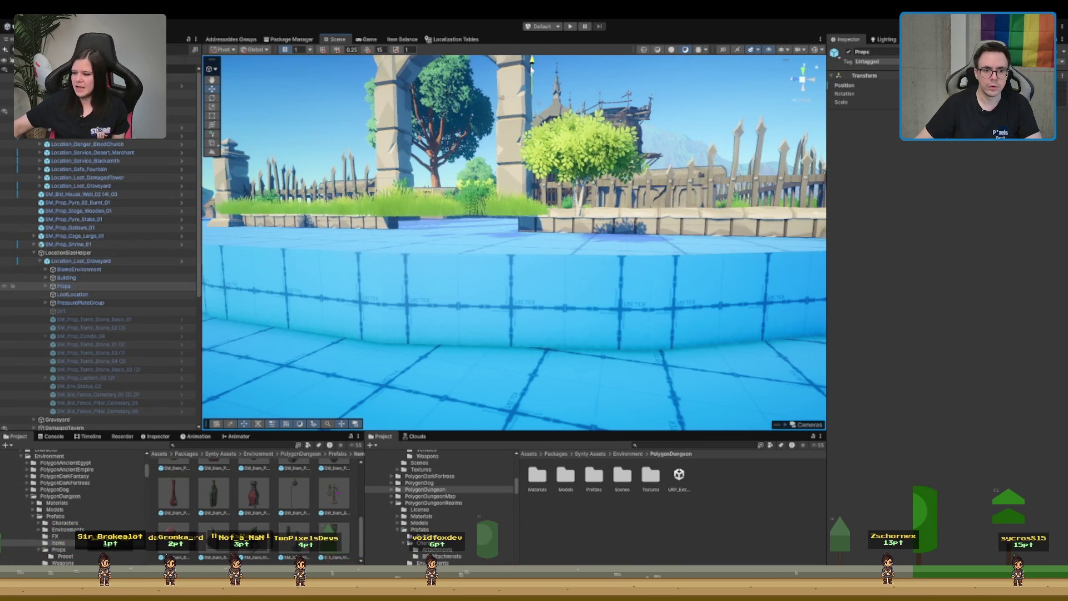
{"action": "mouse_move", "coordinate": [531, 82]}
{"action": "left_mouse_down"}
{"action": "mouse_move", "coordinate": [558, 295]}
{"action": "mouse_move", "coordinate": [540, 295]}
{"action": "mouse_move", "coordinate": [628, 267]}
{"action": "mouse_move", "coordinate": [583, 238]}
{"action": "mouse_move", "coordinate": [436, 284]}
{"action": "left_mouse_up"}
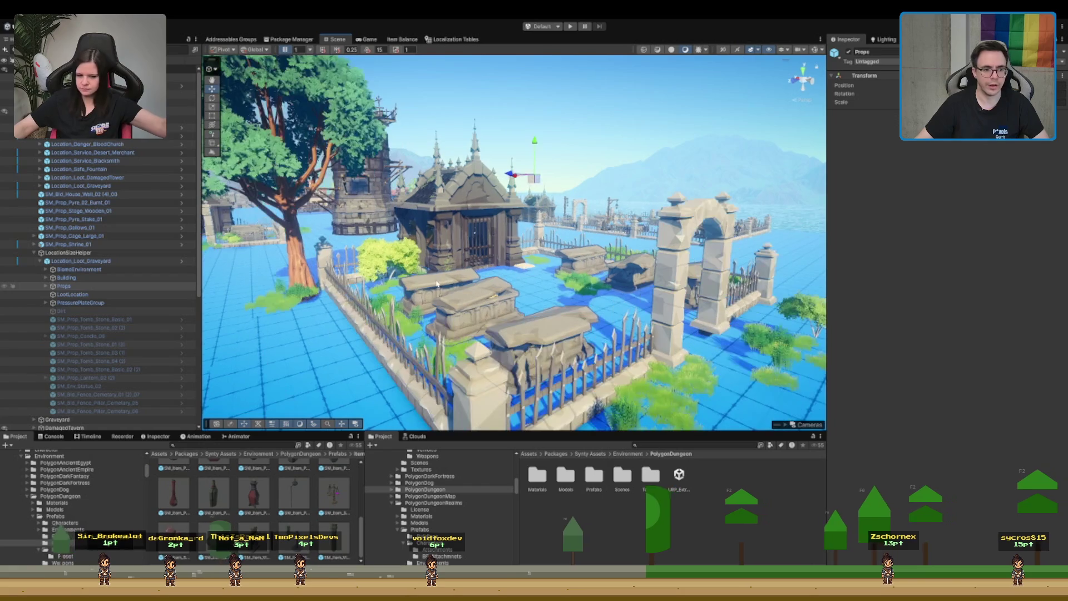
{"action": "left_click", "coordinate": [78, 270]}
{"action": "left_click", "coordinate": [66, 277], "text": "shift"}
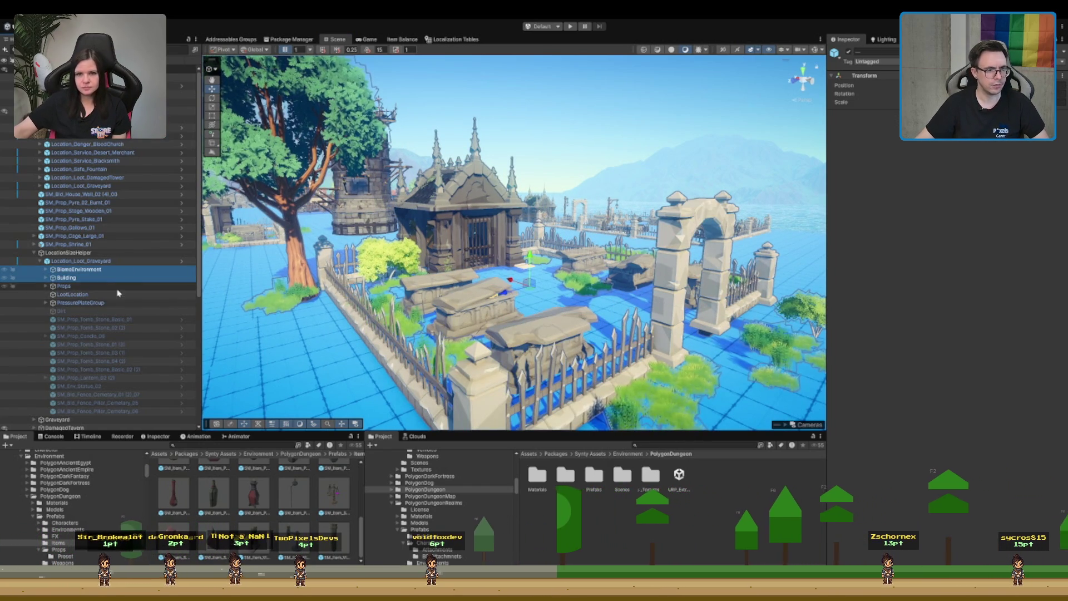
{"action": "left_click", "coordinate": [118, 293], "text": "ctrl"}
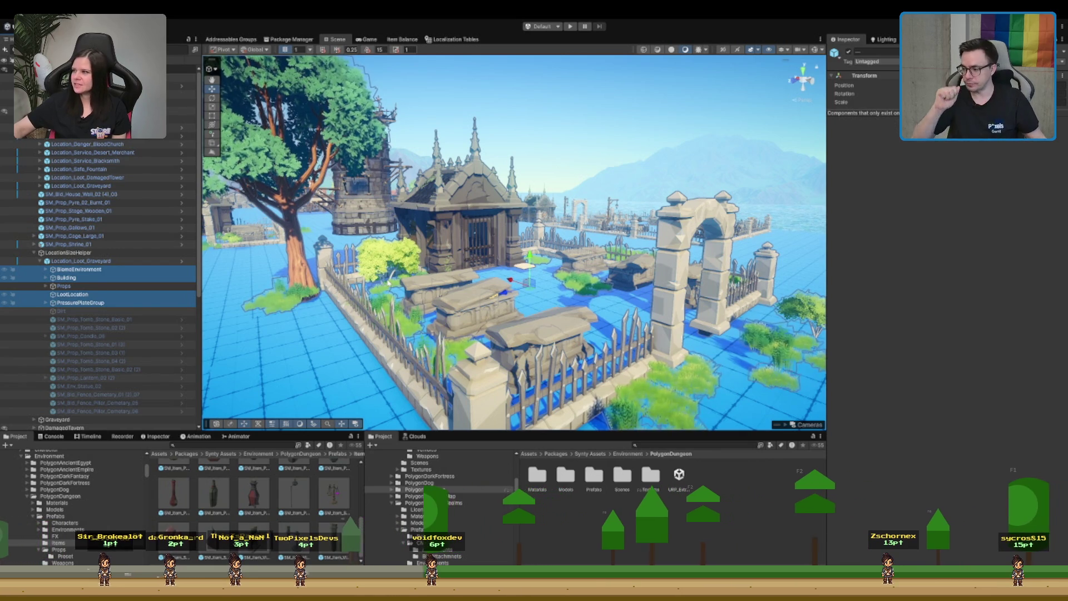
{"action": "left_click_drag", "start_coordinate": [212, 312], "coordinate": [500, 183]}
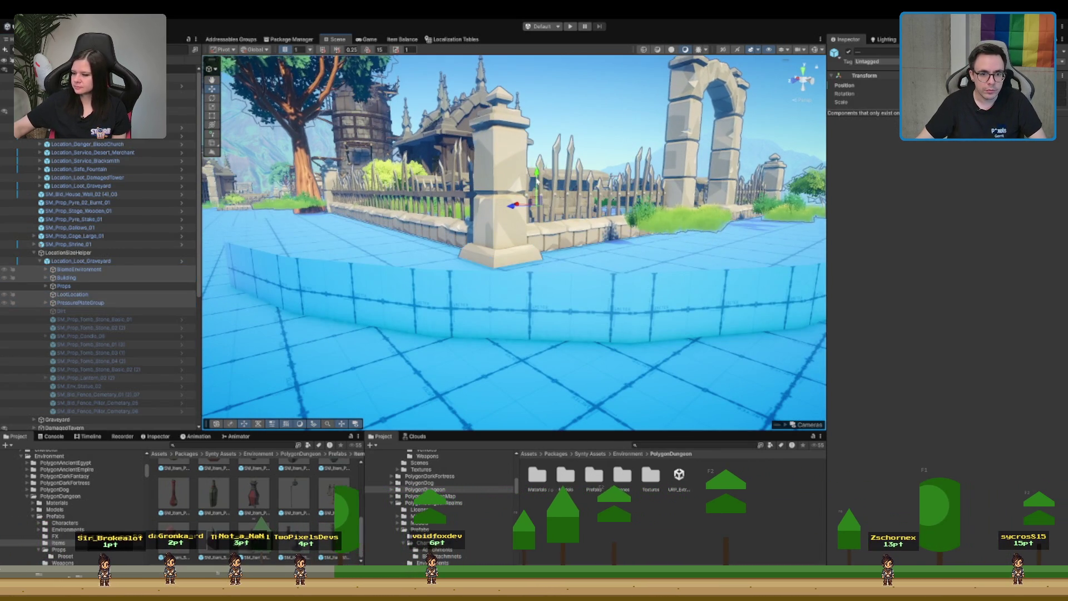
{"action": "left_click", "coordinate": [91, 286]}
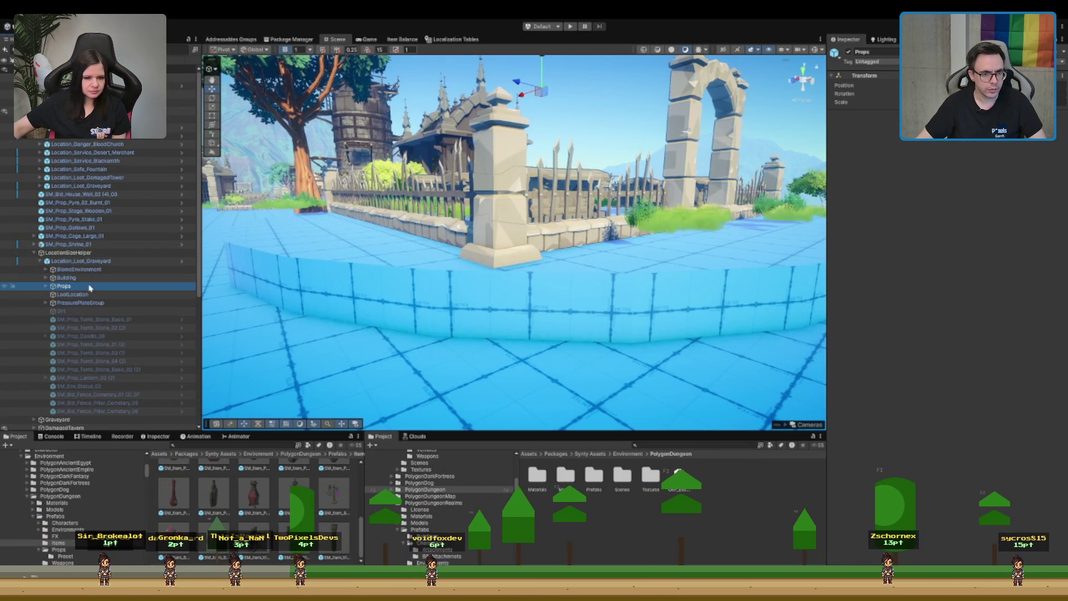
{"action": "left_click_drag", "start_coordinate": [549, 116], "coordinate": [510, 142]}
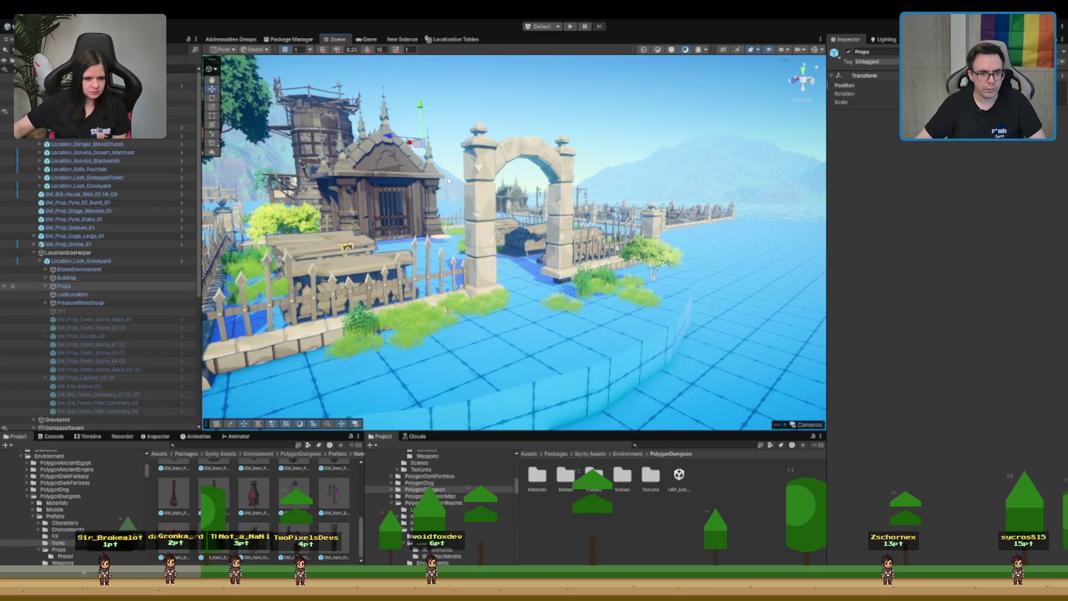
{"action": "scroll", "coordinate": [485, 211], "scroll_direction": "up", "scroll_amount": 10}
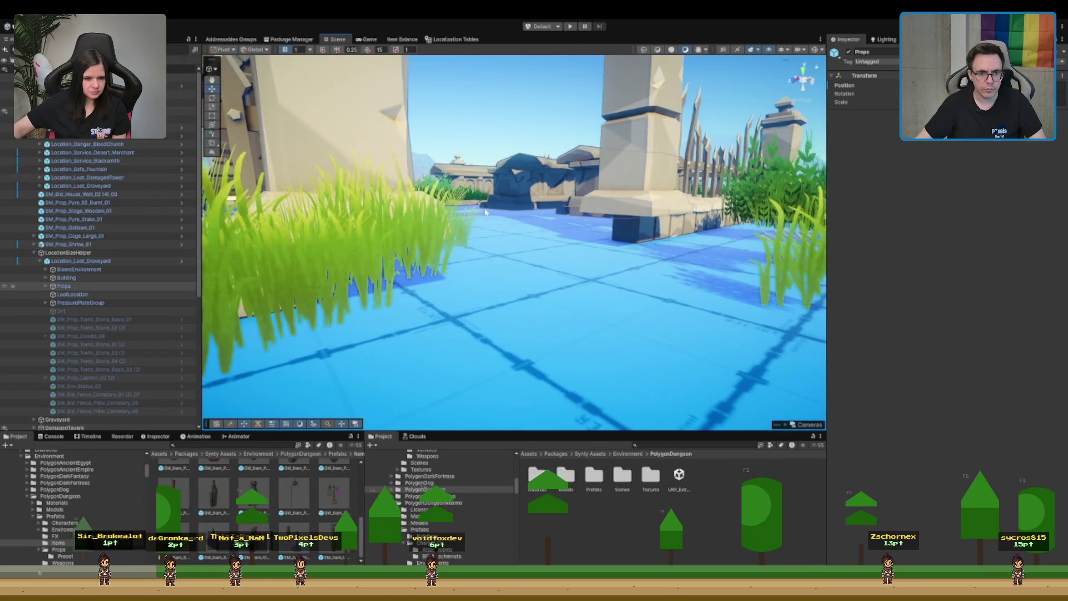
{"action": "scroll", "coordinate": [585, 248], "scroll_direction": "up", "scroll_amount": 8}
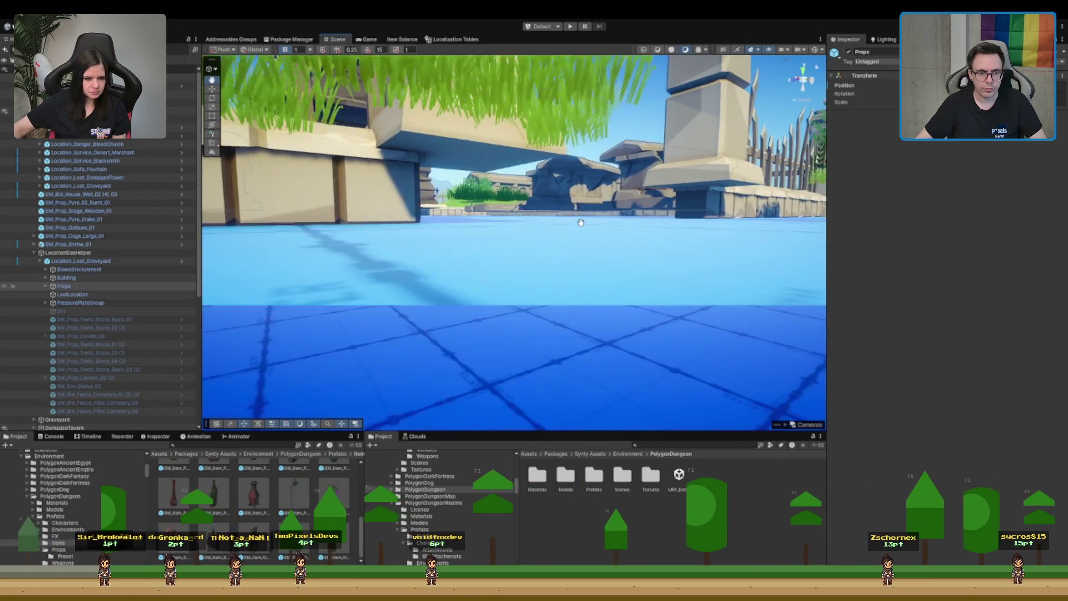
{"action": "left_click_drag", "start_coordinate": [581, 222], "coordinate": [475, 235]}
{"action": "scroll", "coordinate": [475, 236], "scroll_direction": "down", "scroll_amount": 10}
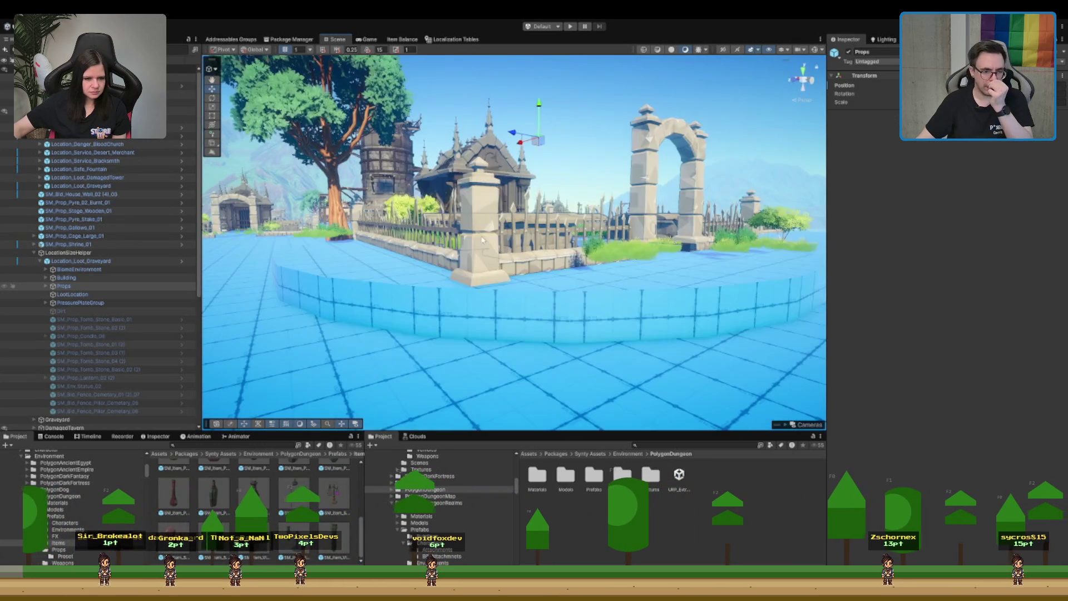
{"action": "scroll", "coordinate": [523, 236], "scroll_direction": "up", "scroll_amount": 10}
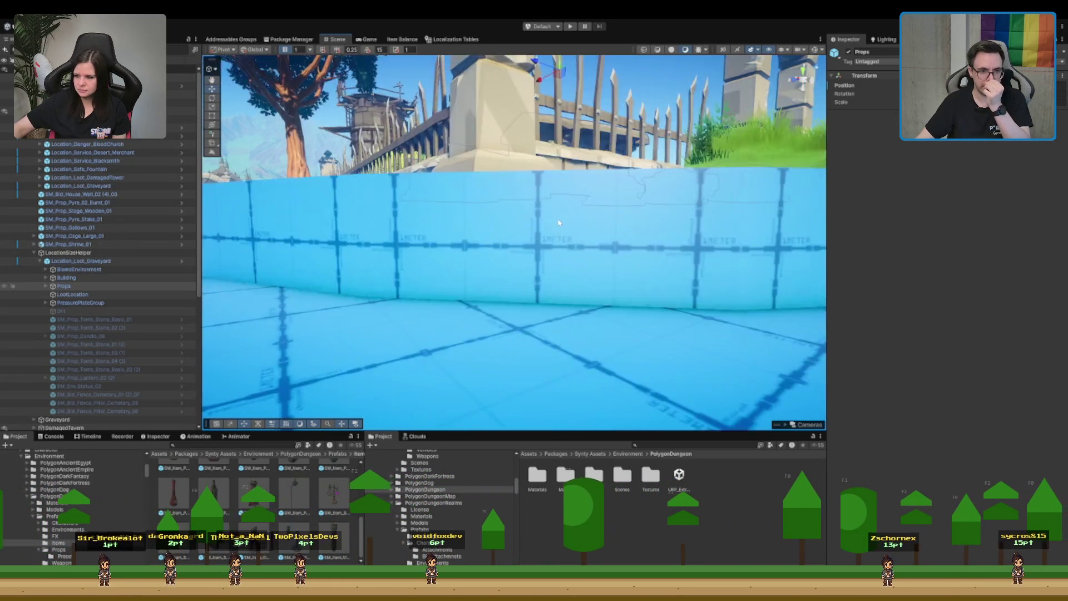
{"action": "left_click_drag", "start_coordinate": [546, 228], "coordinate": [546, 206]}
{"action": "scroll", "coordinate": [546, 207], "scroll_direction": "down", "scroll_amount": 2}
{"action": "left_click", "coordinate": [511, 189]}
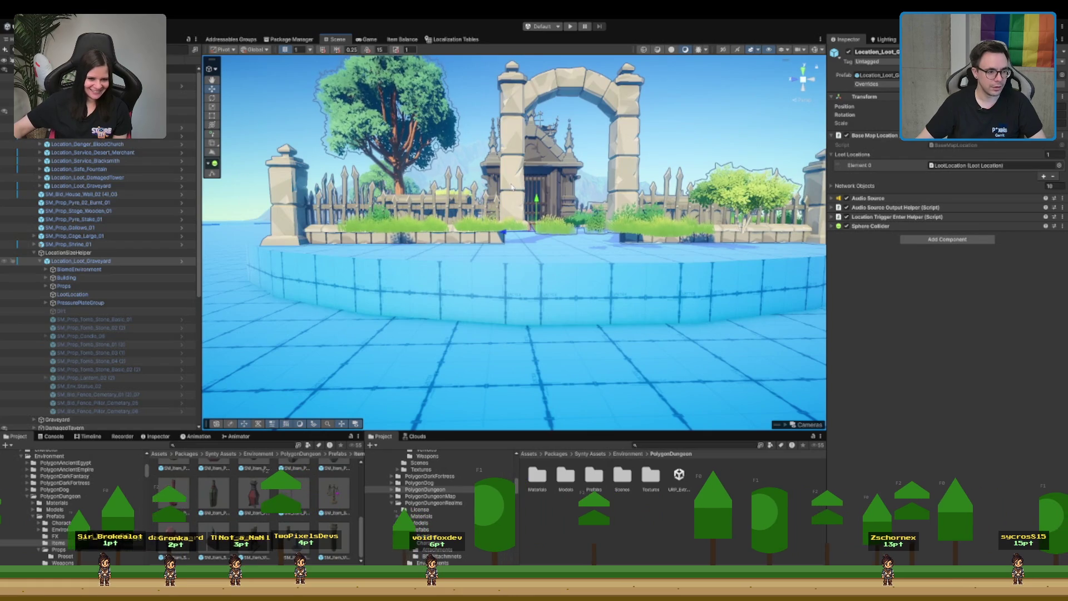
{"action": "left_click", "coordinate": [511, 186]}
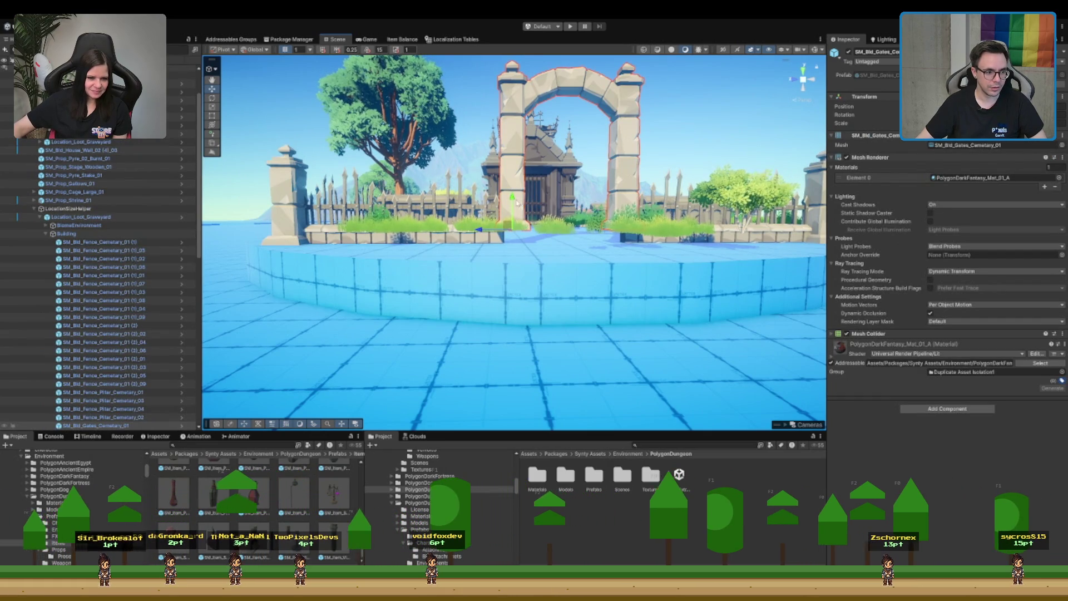
- Lower the SM_Bld_Gates_Cemetary_01 gate arch onto the graveyard base
{"action": "left_click", "coordinate": [118, 236]}
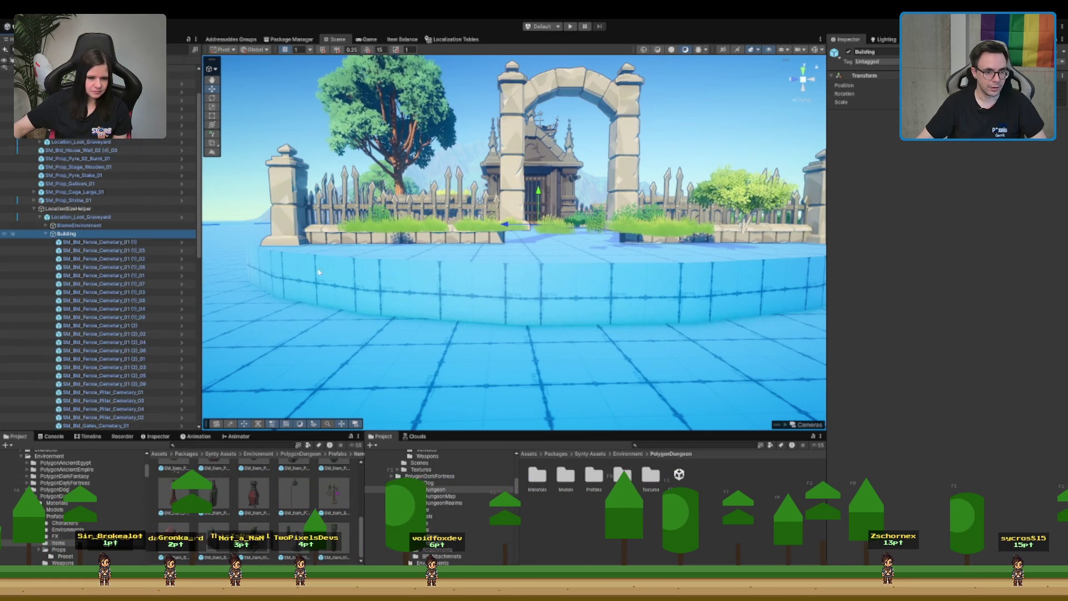
{"action": "scroll", "coordinate": [540, 224], "scroll_direction": "up", "scroll_amount": 2}
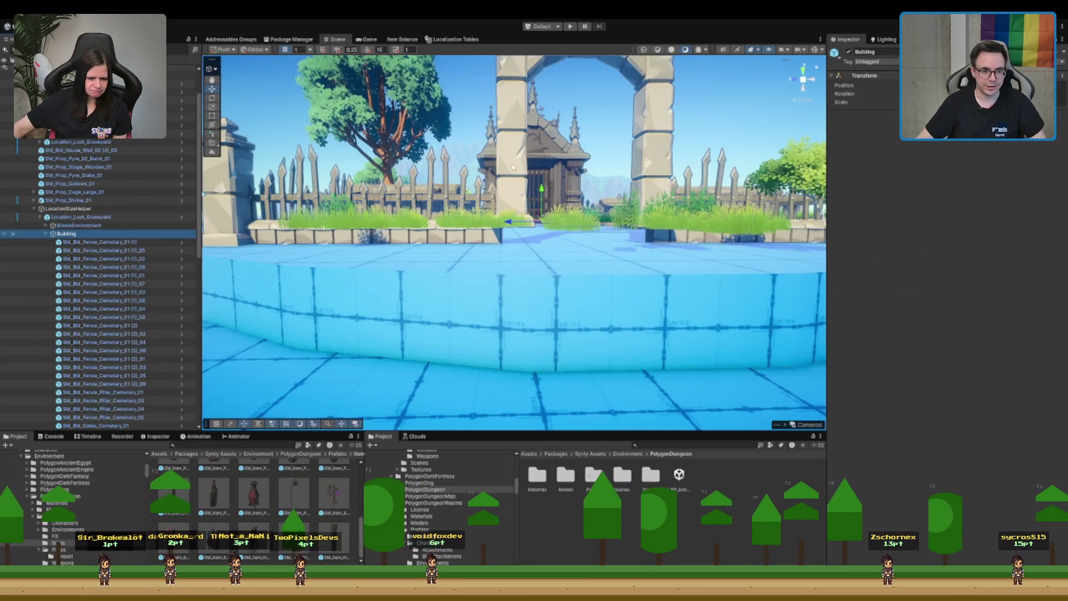
{"action": "left_click", "coordinate": [512, 167]}
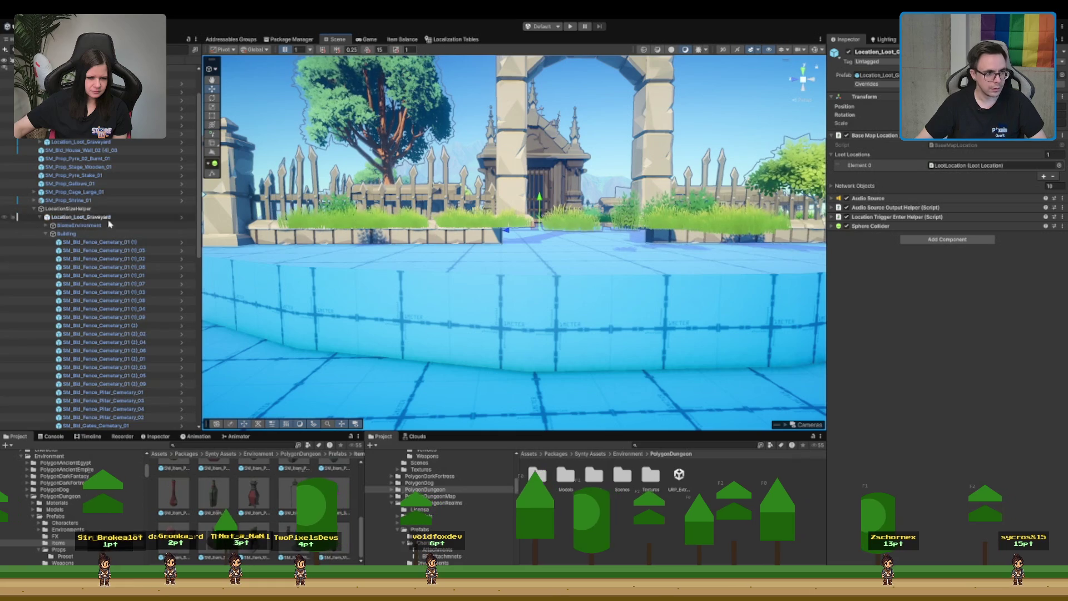
{"action": "left_click", "coordinate": [510, 167]}
{"action": "left_click_drag", "start_coordinate": [510, 199], "coordinate": [509, 215]}
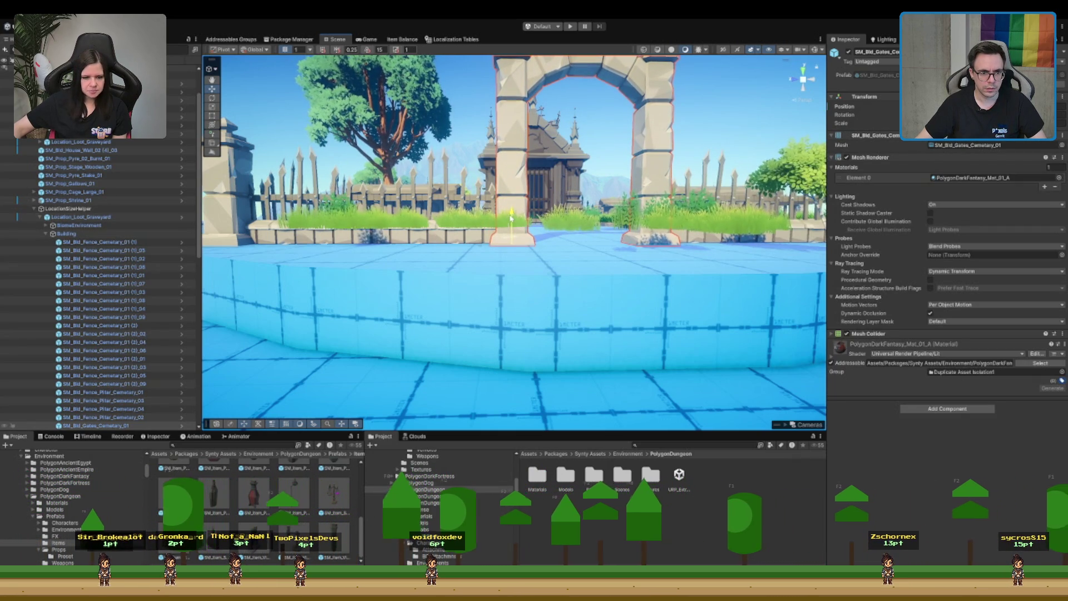
{"action": "left_click_drag", "start_coordinate": [510, 217], "coordinate": [556, 318]}
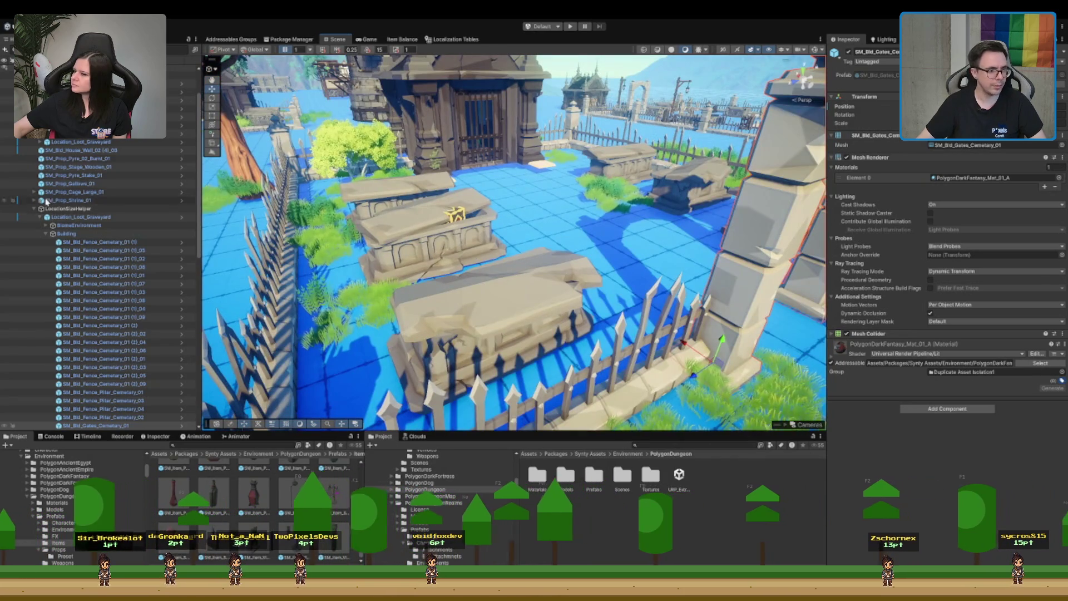
- Collapse Building, select Props and frame the graveyard facing the fence and pillar
{"action": "left_click", "coordinate": [101, 225]}
{"action": "left_click", "coordinate": [101, 234]}
{"action": "key", "text": "Left"}
{"action": "left_click", "coordinate": [100, 242]}
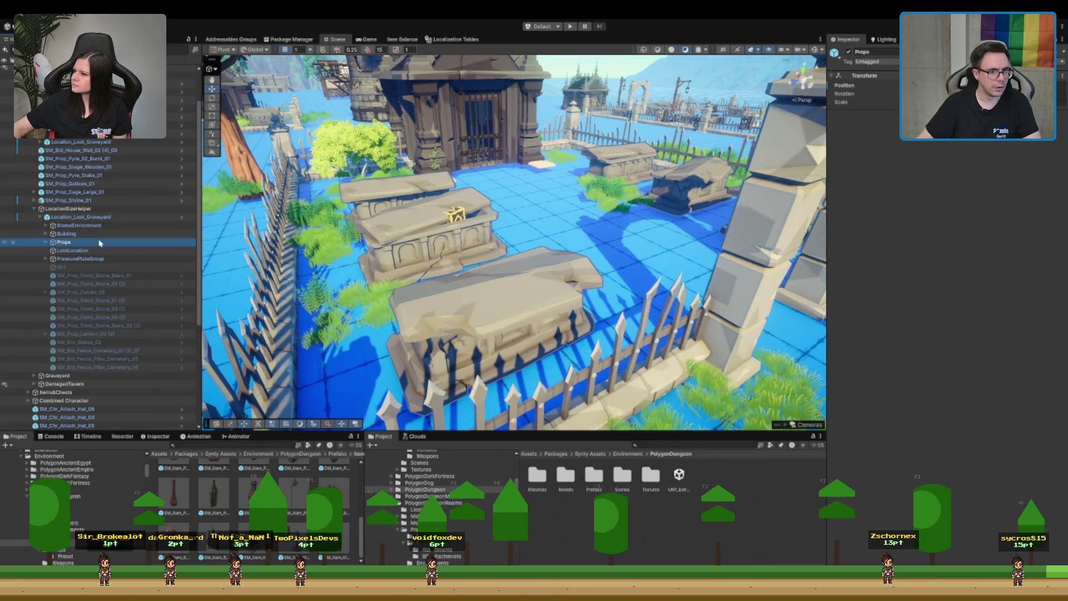
{"action": "key", "text": "f"}
{"action": "scroll", "coordinate": [528, 236], "scroll_direction": "up", "scroll_amount": 10}
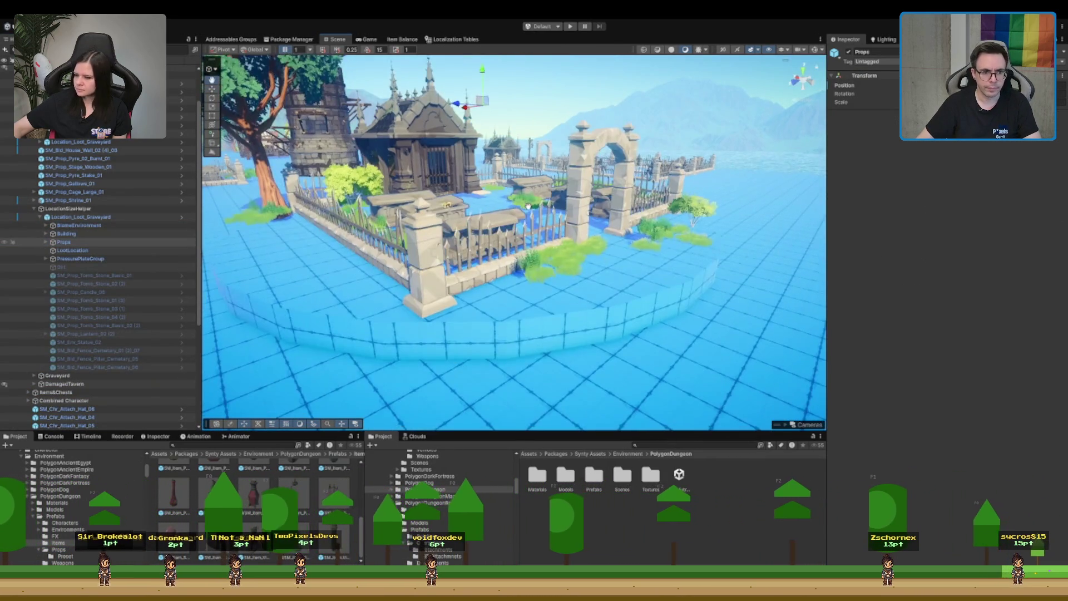
{"action": "left_click_drag", "start_coordinate": [647, 174], "coordinate": [580, 100]}
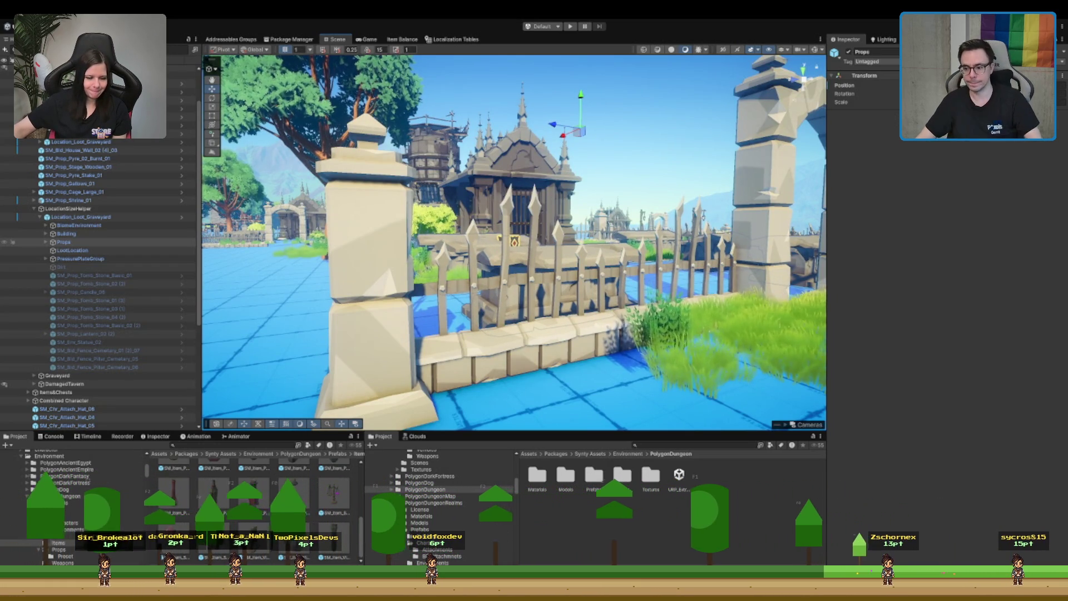
- Frame the Building group, toggle it off, and select the LootLocation object
{"action": "left_click", "coordinate": [66, 233]}
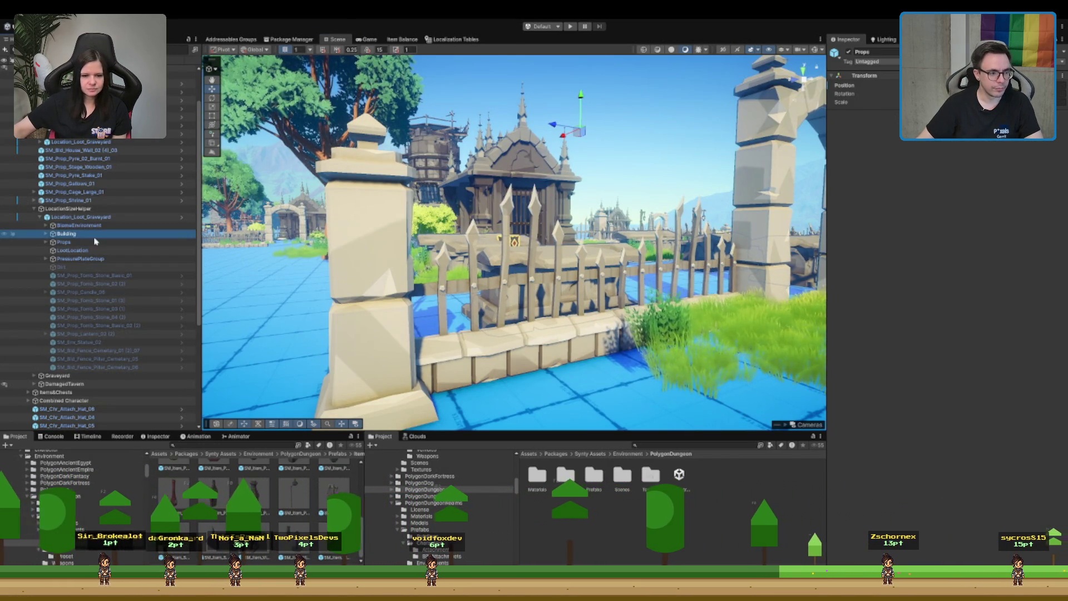
{"action": "key", "text": "f"}
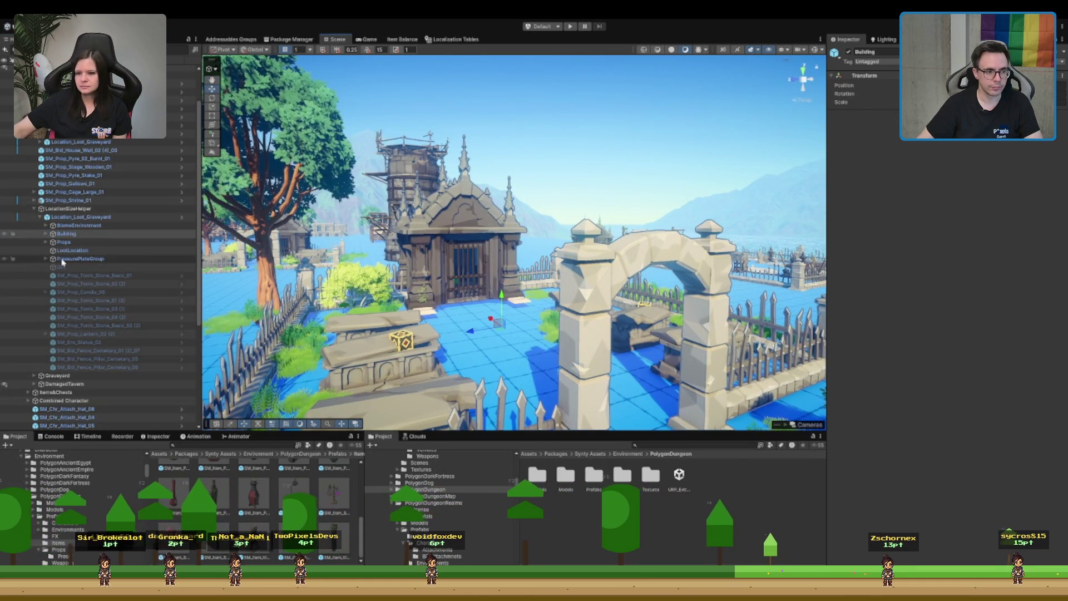
{"action": "left_click", "coordinate": [850, 52]}
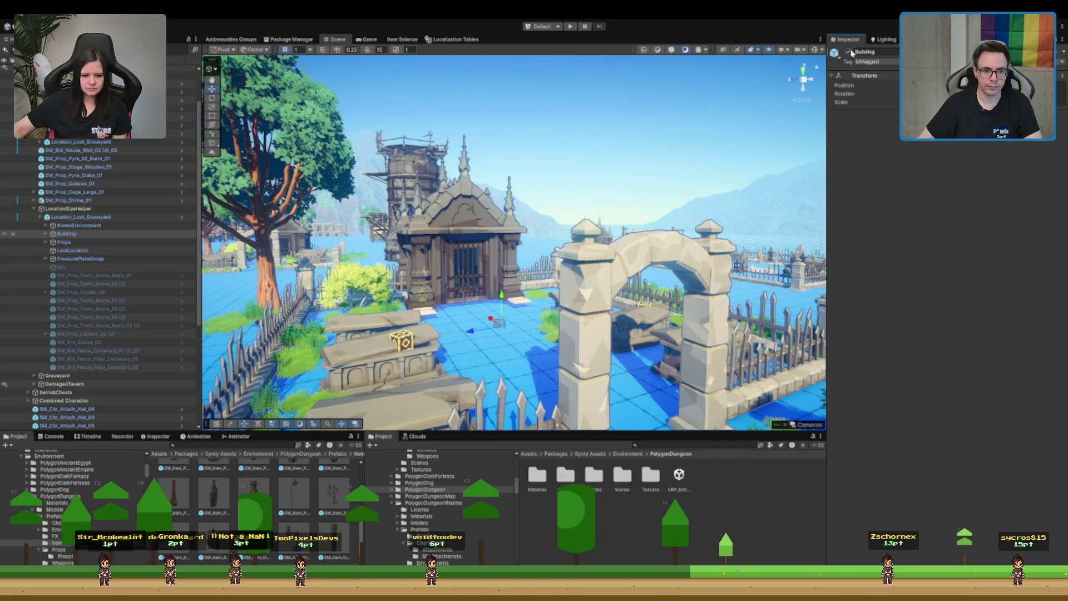
{"action": "key", "text": "f"}
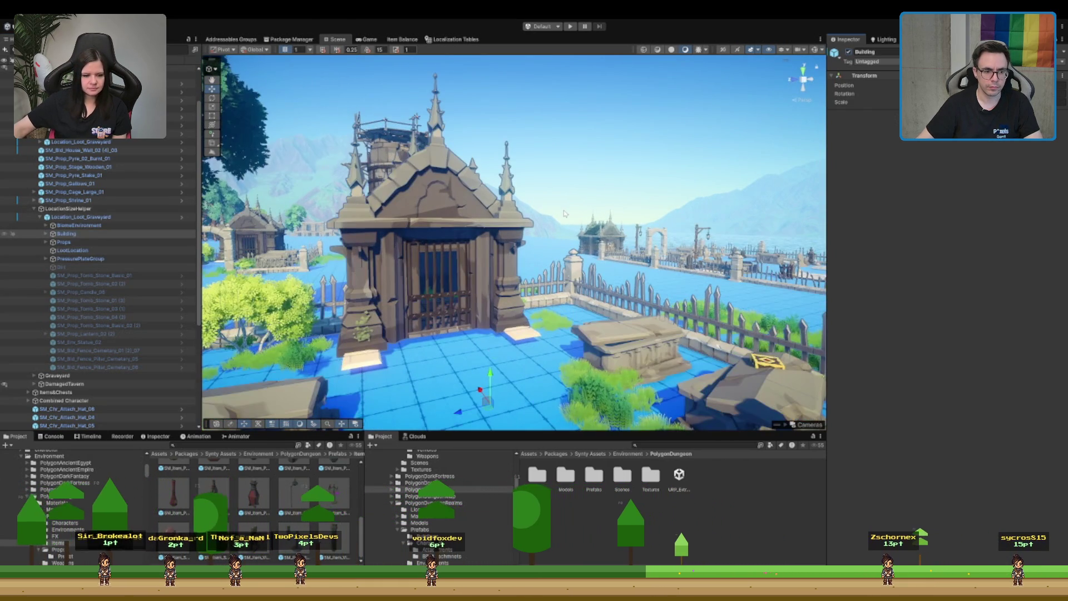
{"action": "left_click", "coordinate": [111, 234]}
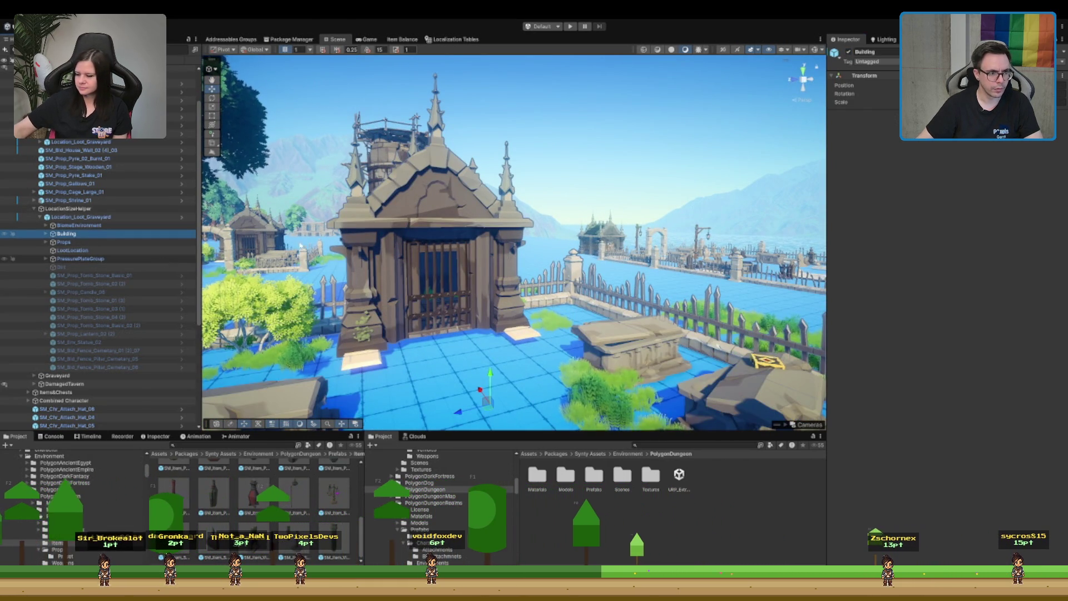
{"action": "left_click", "coordinate": [120, 253]}
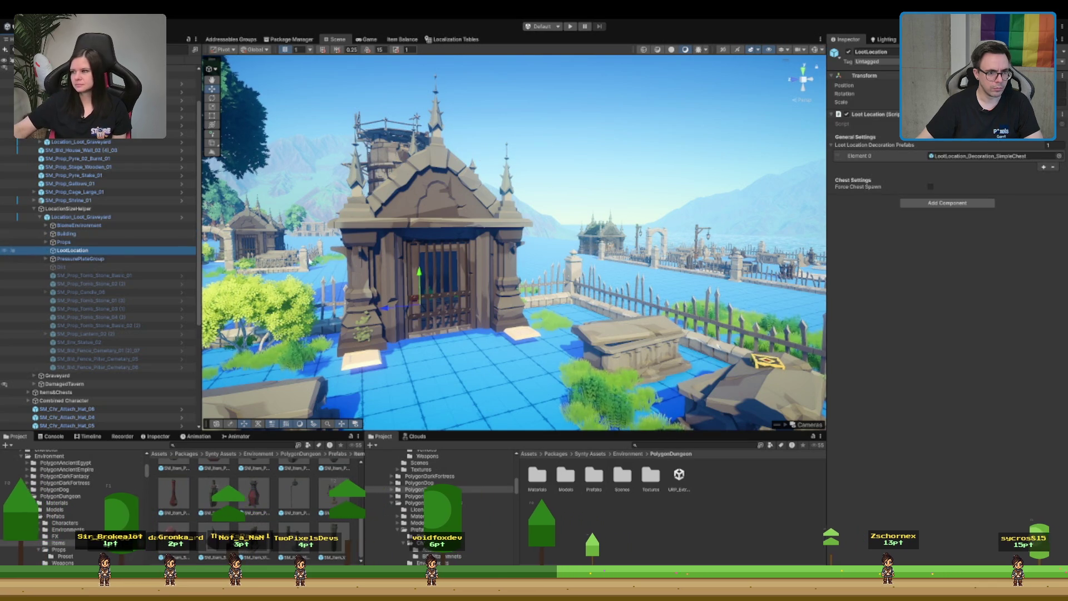
- Select LootLocation and PressurePlateGroup together and lower them onto the graveyard floor
{"action": "key", "text": "Down"}
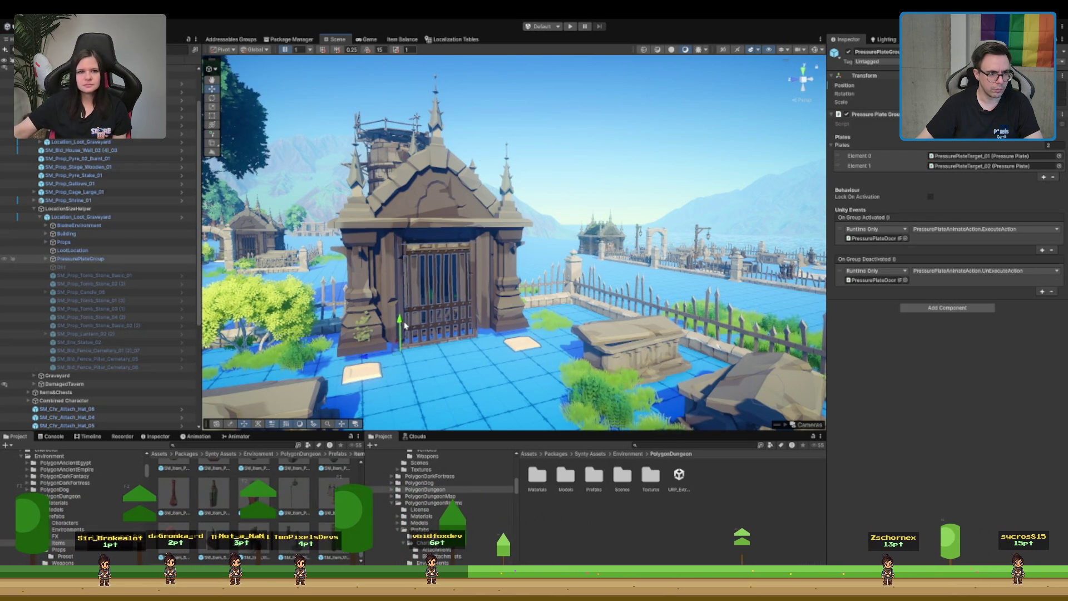
{"action": "left_click", "coordinate": [133, 251]}
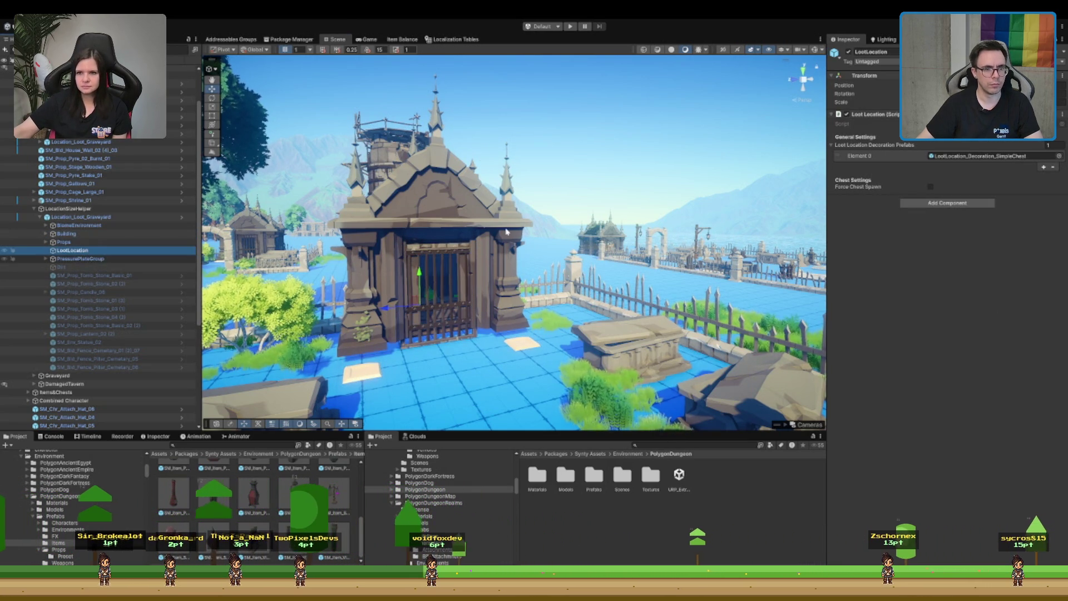
{"action": "key", "text": "Down"}
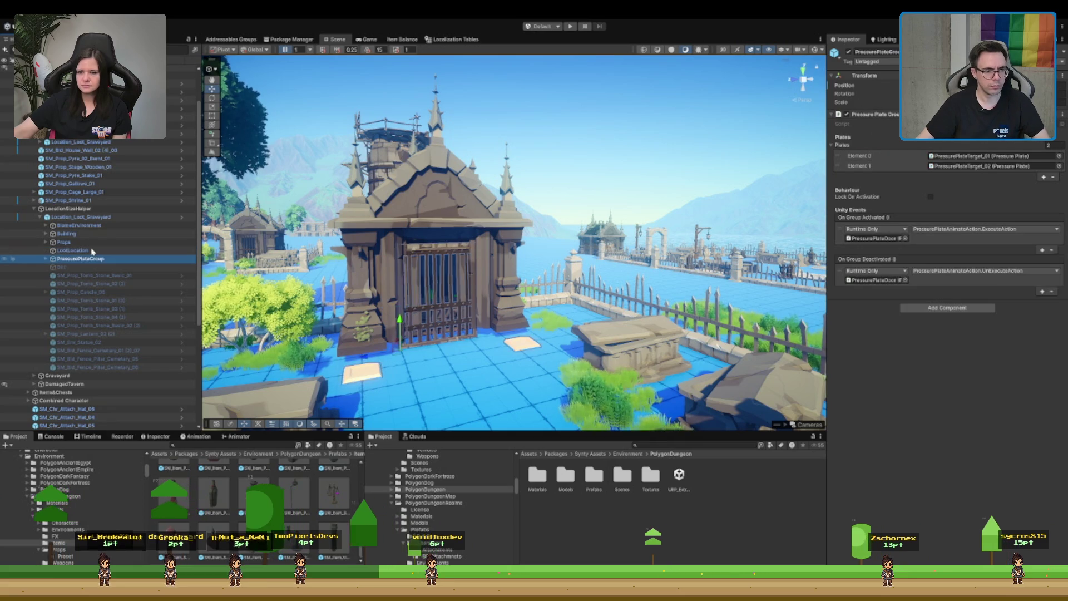
{"action": "left_click", "coordinate": [88, 250], "text": "ctrl"}
{"action": "left_click_drag", "start_coordinate": [424, 280], "coordinate": [420, 286]}
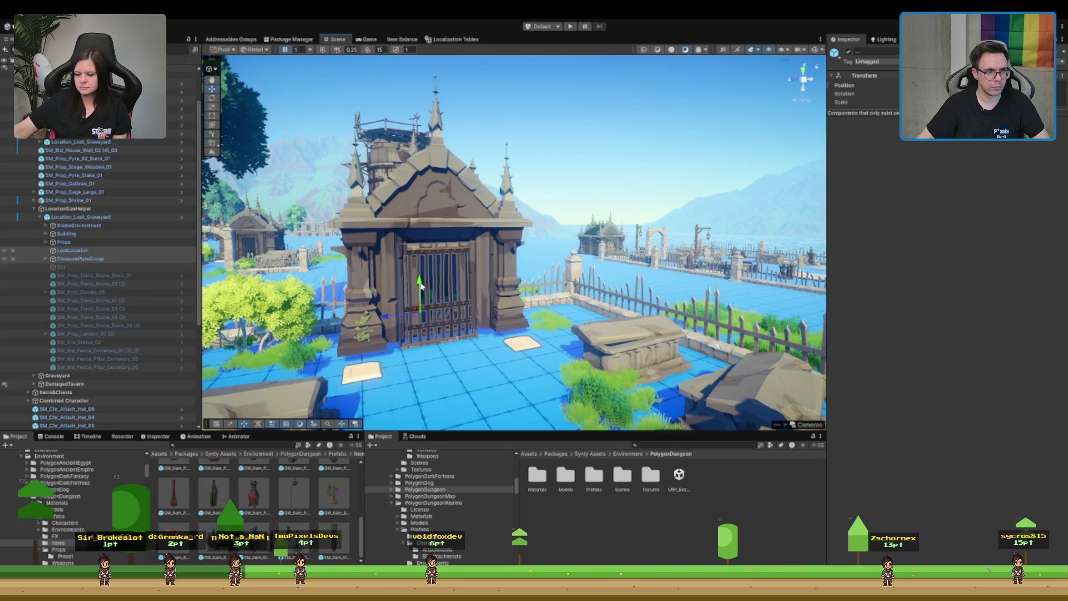
- Expand the Building group to list its fence and gate pieces, viewing beside the fence
{"action": "left_click", "coordinate": [141, 233]}
{"action": "key", "text": "Right"}
{"action": "left_click_drag", "start_coordinate": [439, 199], "coordinate": [389, 217]}
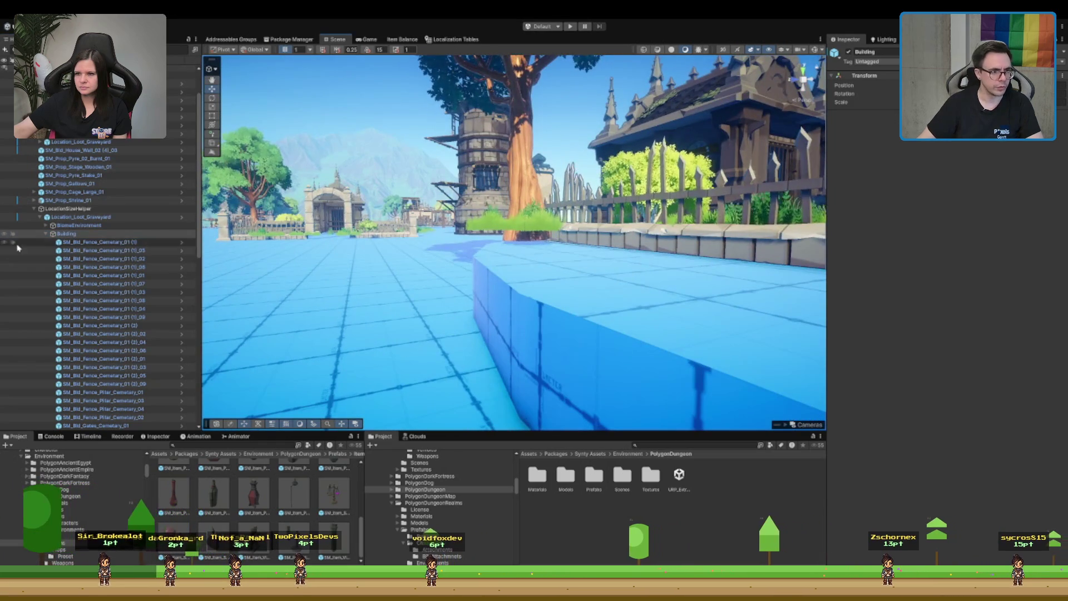
{"action": "double_click", "coordinate": [78, 225]}
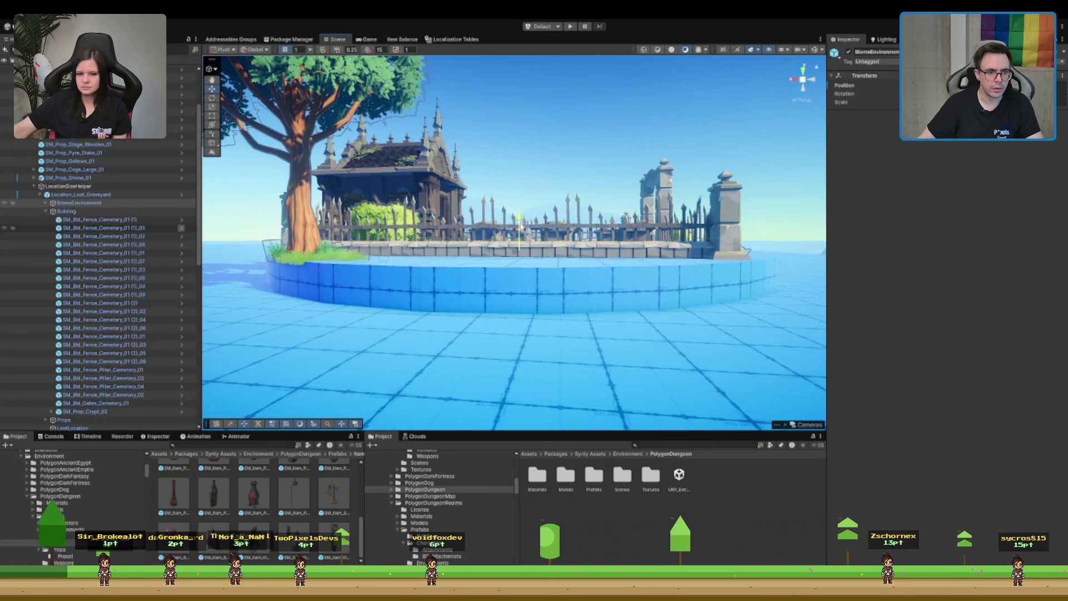
{"action": "mouse_move", "coordinate": [520, 226]}
{"action": "left_mouse_down"}
{"action": "mouse_move", "coordinate": [372, 238]}
{"action": "mouse_move", "coordinate": [486, 238]}
{"action": "mouse_move", "coordinate": [512, 245]}
{"action": "mouse_move", "coordinate": [530, 268]}
{"action": "mouse_move", "coordinate": [634, 275]}
{"action": "mouse_move", "coordinate": [494, 263]}
{"action": "mouse_move", "coordinate": [563, 226]}
{"action": "left_mouse_up"}
{"action": "left_click", "coordinate": [548, 234]}
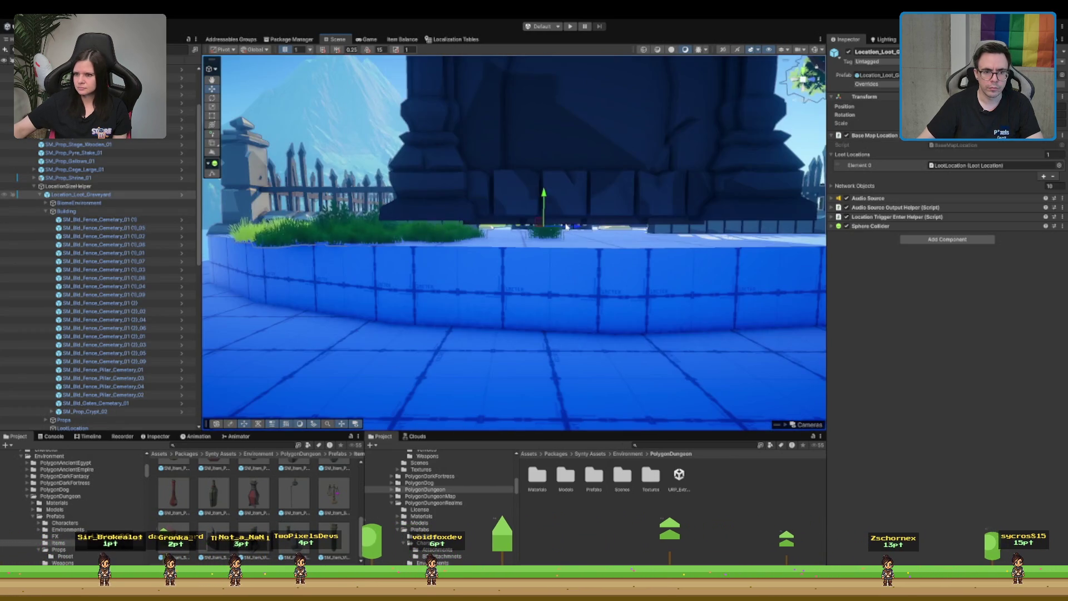
{"action": "scroll", "coordinate": [563, 227], "scroll_direction": "down", "scroll_amount": 3}
{"action": "scroll", "coordinate": [560, 208], "scroll_direction": "up", "scroll_amount": 5}
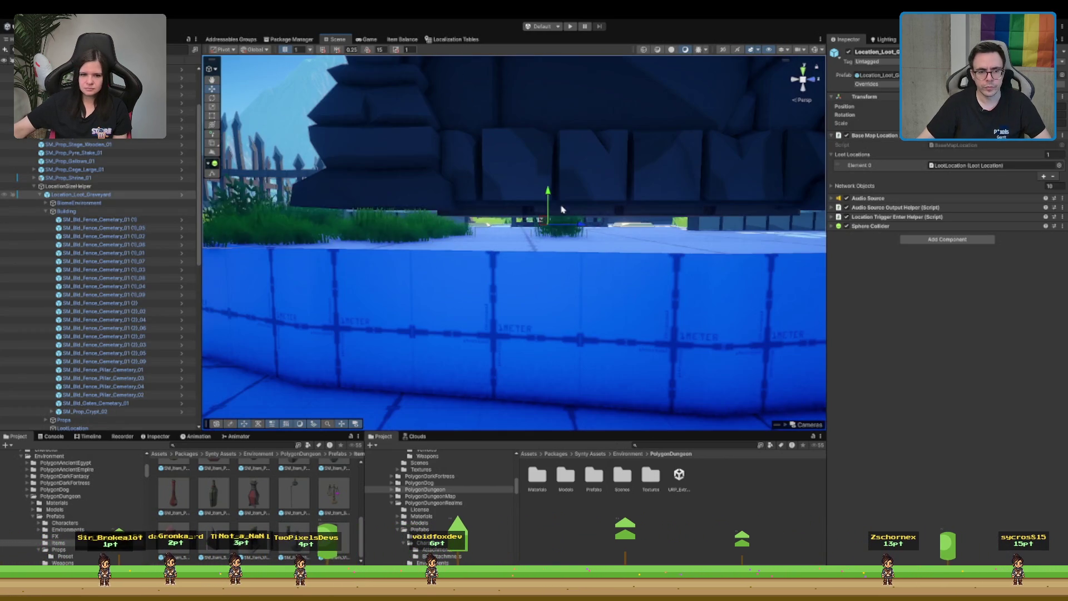
{"action": "left_click", "coordinate": [573, 235]}
{"action": "mouse_move", "coordinate": [591, 239]}
{"action": "left_mouse_down"}
{"action": "mouse_move", "coordinate": [482, 301]}
{"action": "mouse_move", "coordinate": [395, 293]}
{"action": "mouse_move", "coordinate": [524, 234]}
{"action": "mouse_move", "coordinate": [638, 225]}
{"action": "mouse_move", "coordinate": [598, 175]}
{"action": "left_mouse_up"}
{"action": "left_click", "coordinate": [586, 162]}
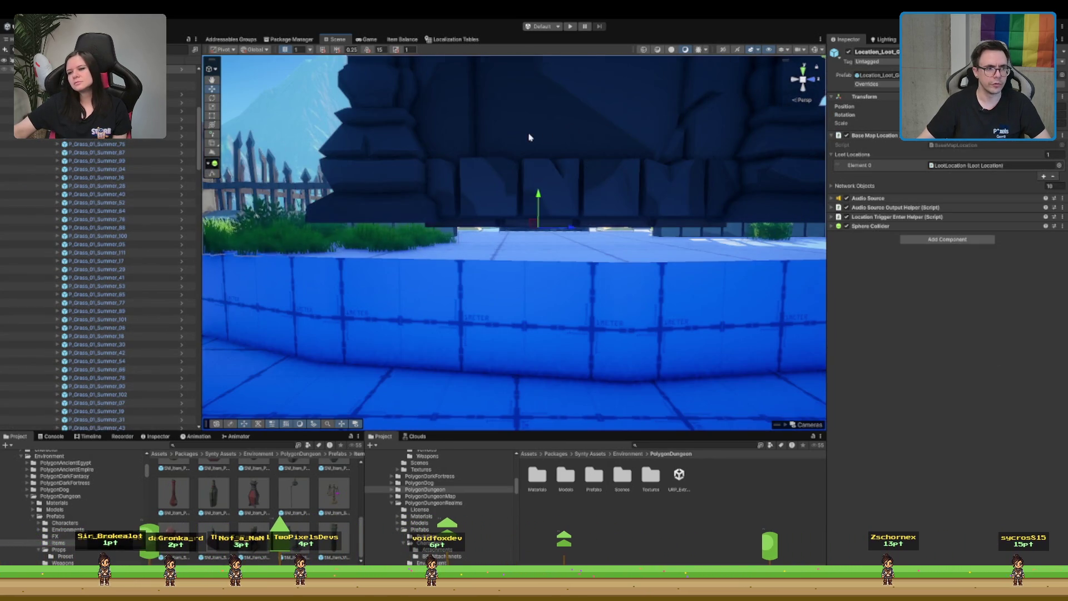
{"action": "key", "text": "f"}
{"action": "left_click", "coordinate": [546, 106]}
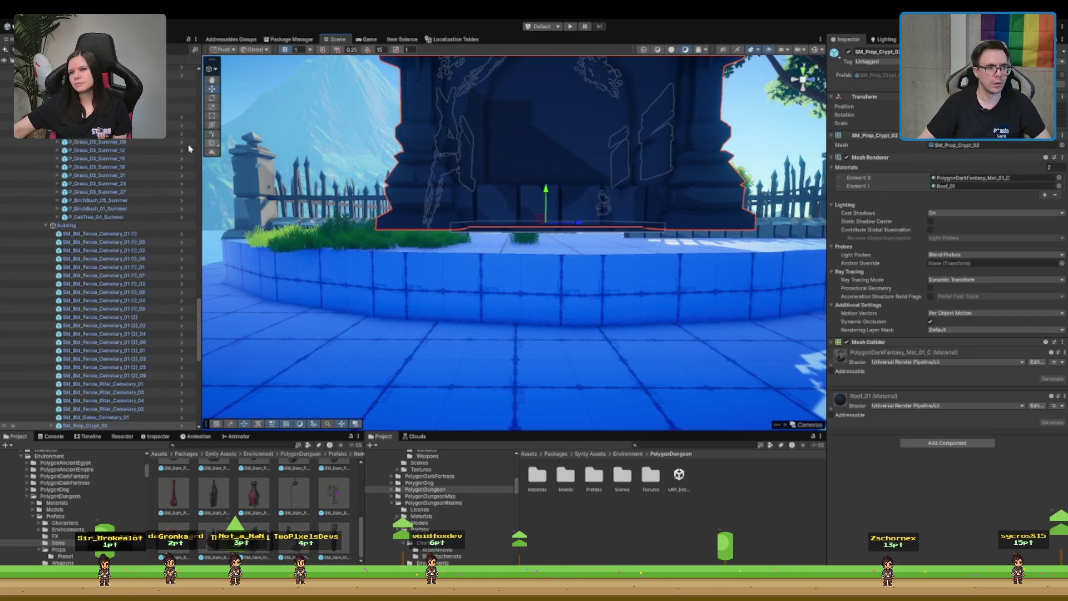
- Move the SM_Prop_Crypt_02 crypt and select the loot spot inside it
{"action": "left_click", "coordinate": [105, 337]}
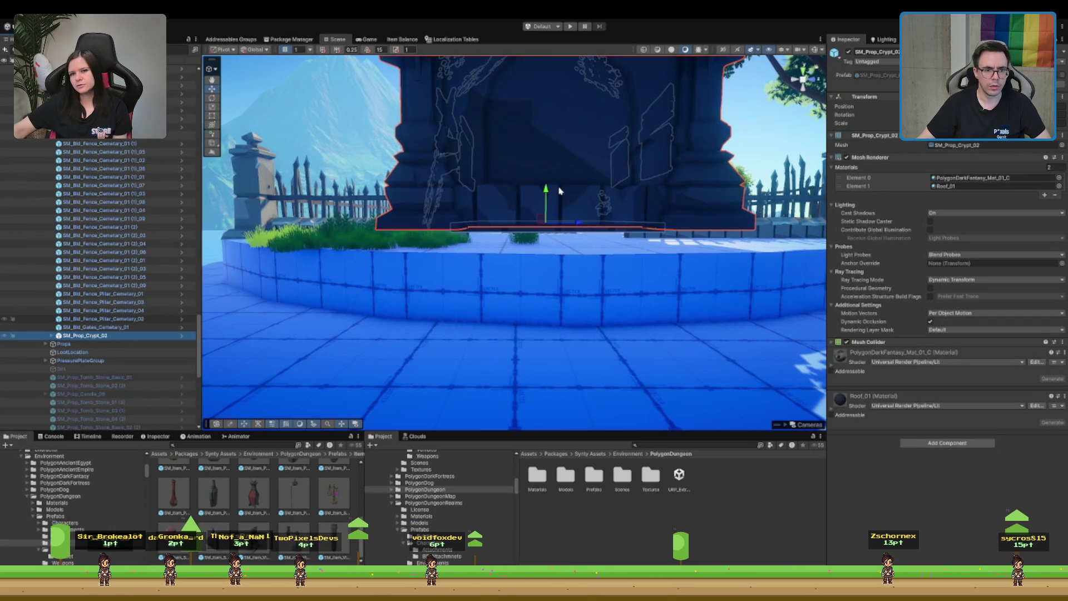
{"action": "mouse_move", "coordinate": [547, 196]}
{"action": "left_mouse_down"}
{"action": "mouse_move", "coordinate": [553, 210]}
{"action": "mouse_move", "coordinate": [509, 226]}
{"action": "mouse_move", "coordinate": [502, 271]}
{"action": "mouse_move", "coordinate": [447, 262]}
{"action": "mouse_move", "coordinate": [610, 214]}
{"action": "mouse_move", "coordinate": [653, 245]}
{"action": "left_mouse_up"}
{"action": "scroll", "coordinate": [653, 245], "scroll_direction": "up", "scroll_amount": 6}
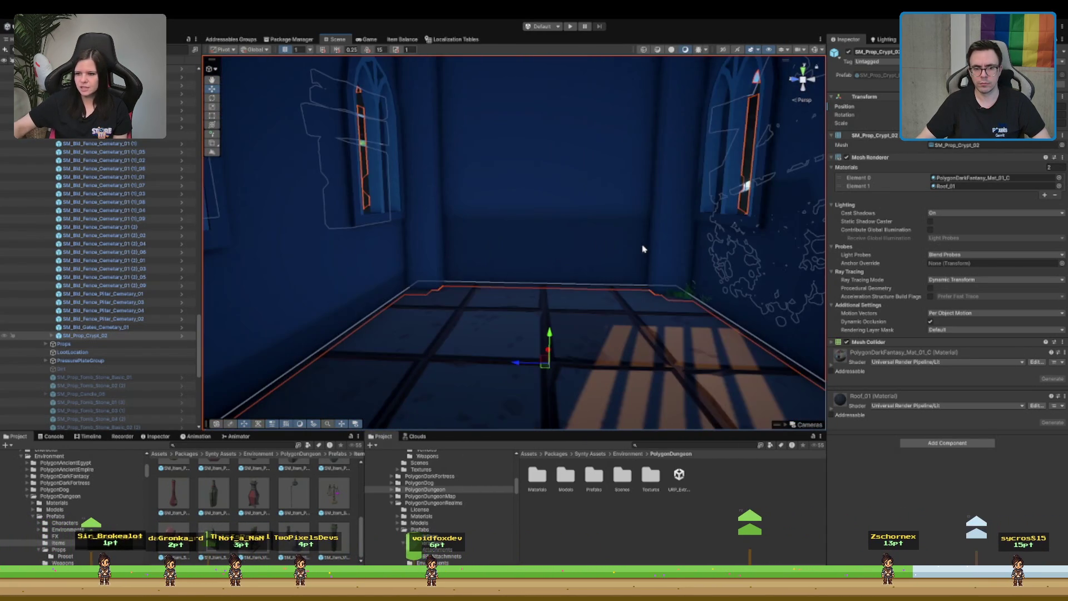
{"action": "left_click", "coordinate": [690, 293]}
- Inspect the grass clumps by the gate and in the room, framing P_Grass_01_Summer_108
{"action": "scroll", "coordinate": [689, 297], "scroll_direction": "down", "scroll_amount": 10}
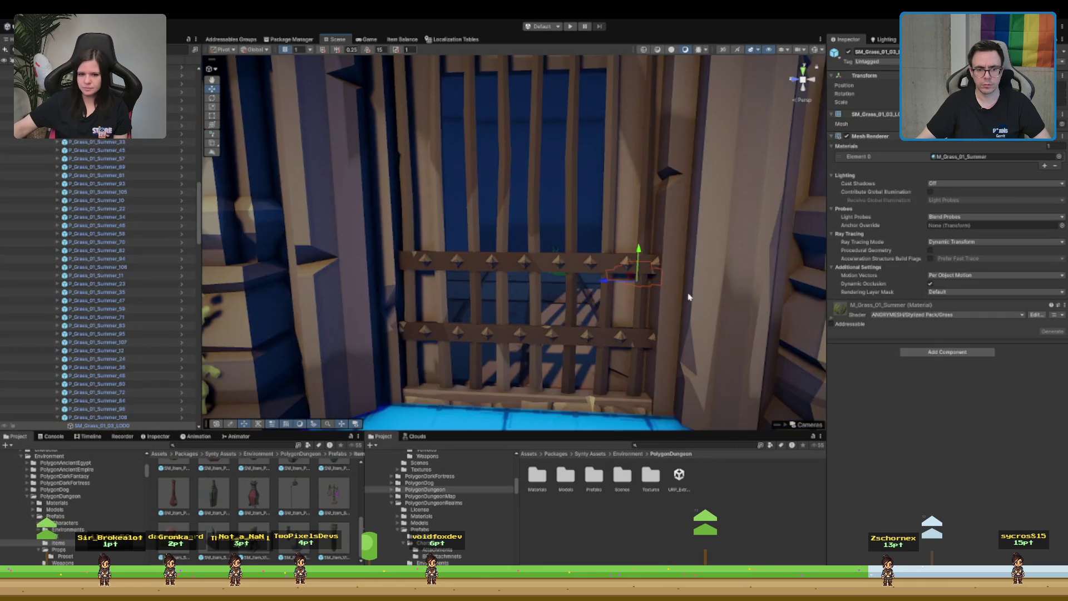
{"action": "scroll", "coordinate": [566, 274], "scroll_direction": "up", "scroll_amount": 5}
{"action": "scroll", "coordinate": [566, 274], "scroll_direction": "up", "scroll_amount": 2}
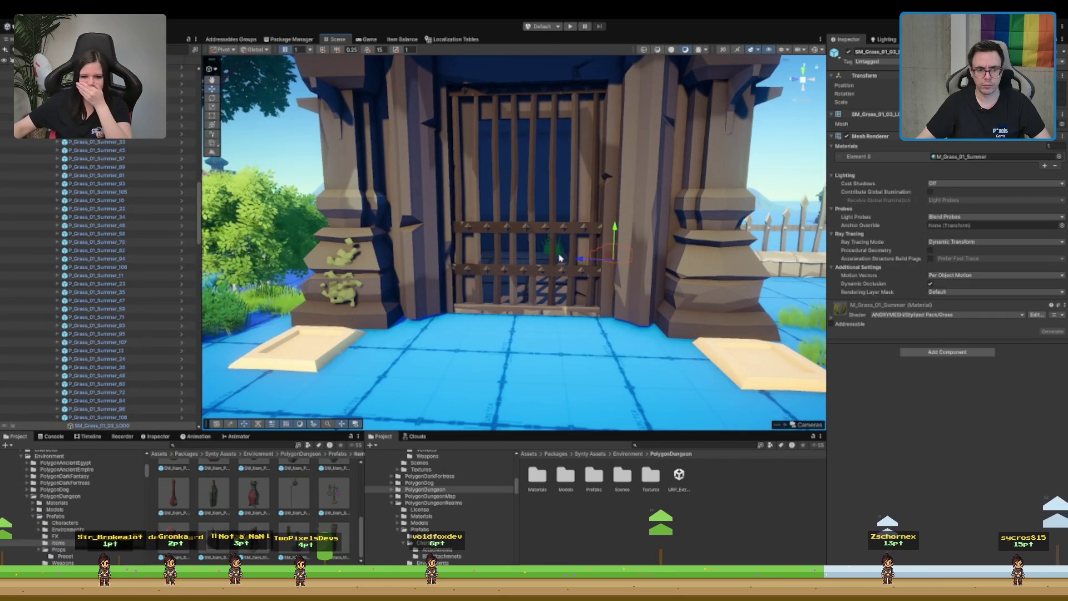
{"action": "left_click", "coordinate": [560, 250]}
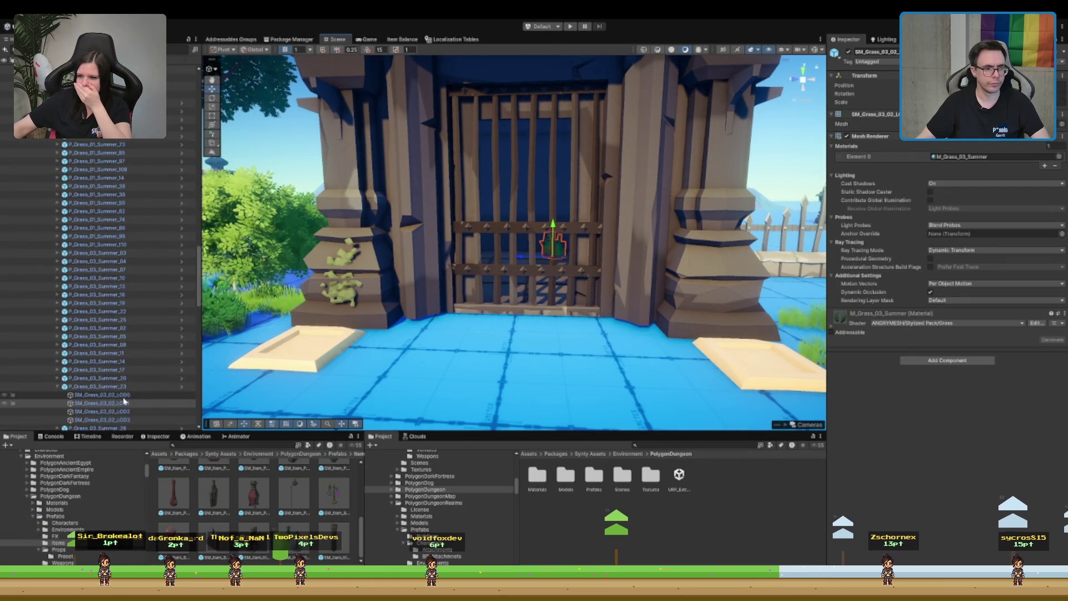
{"action": "left_click_drag", "start_coordinate": [553, 179], "coordinate": [553, 196]}
{"action": "scroll", "coordinate": [553, 196], "scroll_direction": "up", "scroll_amount": 6}
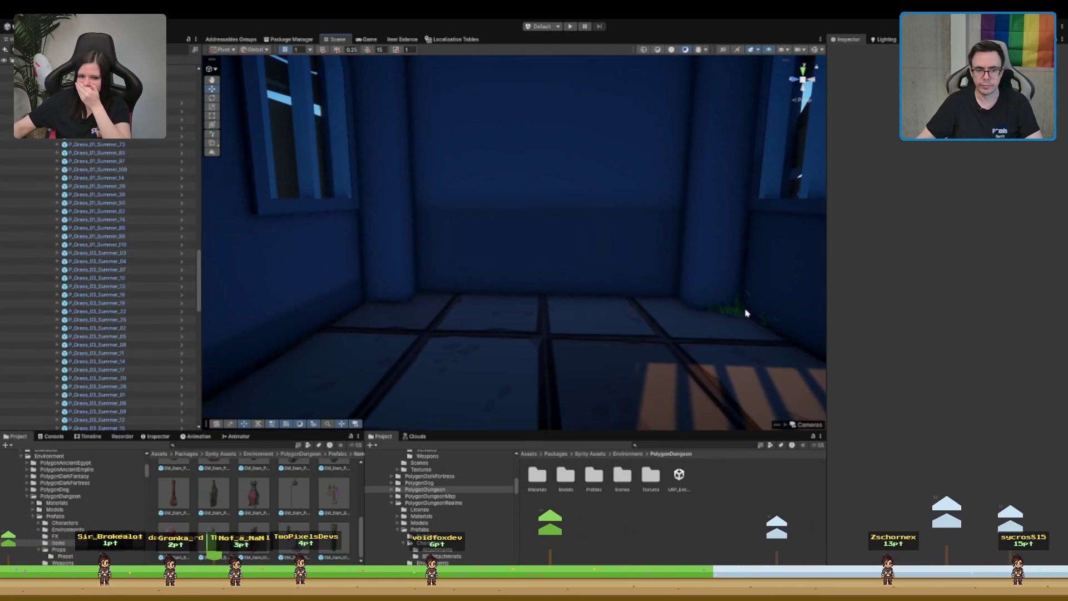
{"action": "left_click", "coordinate": [744, 312]}
{"action": "left_click", "coordinate": [740, 310]}
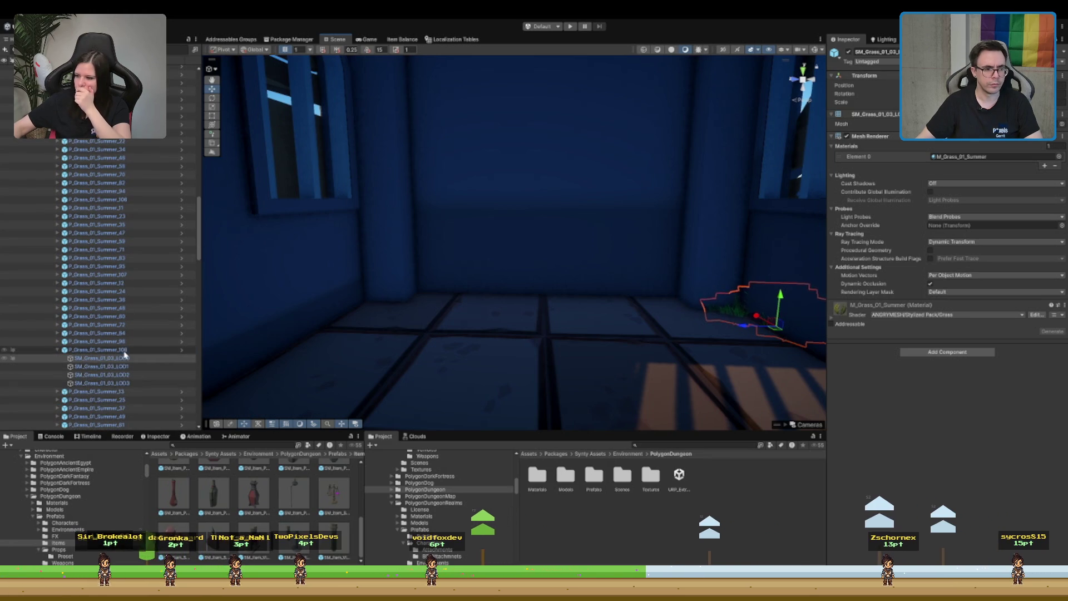
{"action": "left_click", "coordinate": [124, 350]}
{"action": "key", "text": "f"}
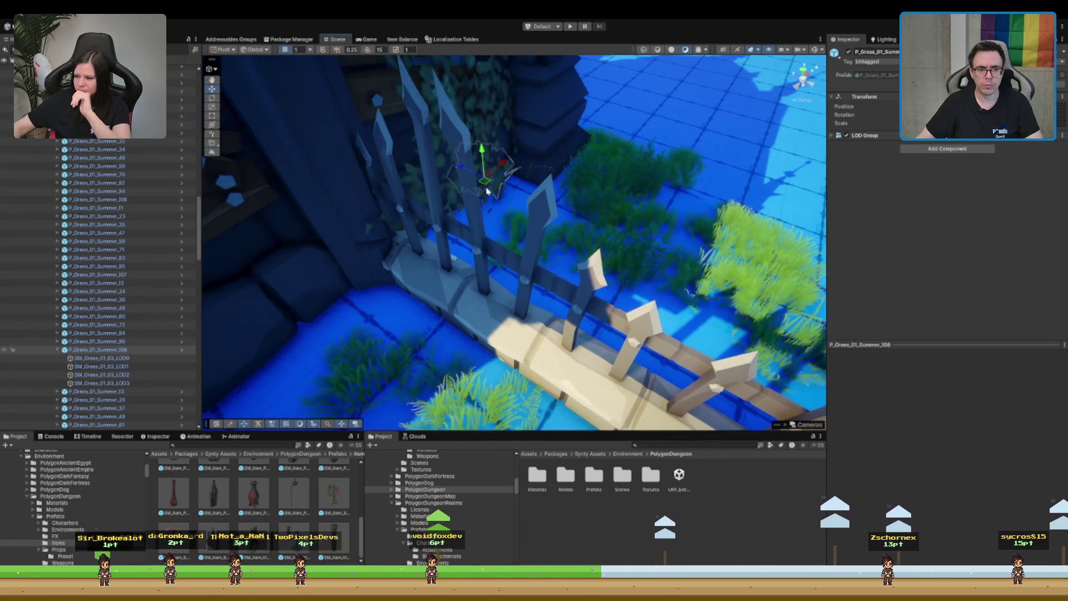
{"action": "mouse_move", "coordinate": [487, 200]}
{"action": "left_mouse_down"}
{"action": "mouse_move", "coordinate": [511, 254]}
{"action": "mouse_move", "coordinate": [470, 238]}
{"action": "mouse_move", "coordinate": [546, 207]}
{"action": "mouse_move", "coordinate": [573, 228]}
{"action": "mouse_move", "coordinate": [448, 91]}
{"action": "mouse_move", "coordinate": [596, 167]}
{"action": "mouse_move", "coordinate": [590, 215]}
{"action": "left_mouse_up"}
- Select P_Grass_01_Summer_82, collapse Building, expand Props and select PressurePlateGroup
{"action": "left_click", "coordinate": [114, 184]}
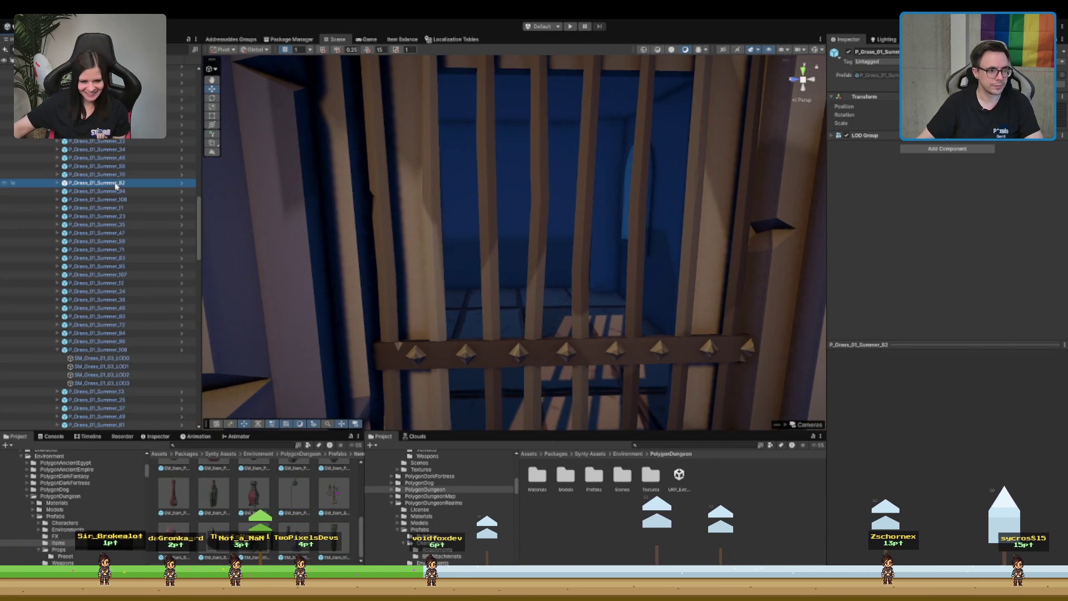
{"action": "scroll", "coordinate": [114, 223], "scroll_direction": "up", "scroll_amount": 10}
{"action": "scroll", "coordinate": [108, 233], "scroll_direction": "up", "scroll_amount": 5}
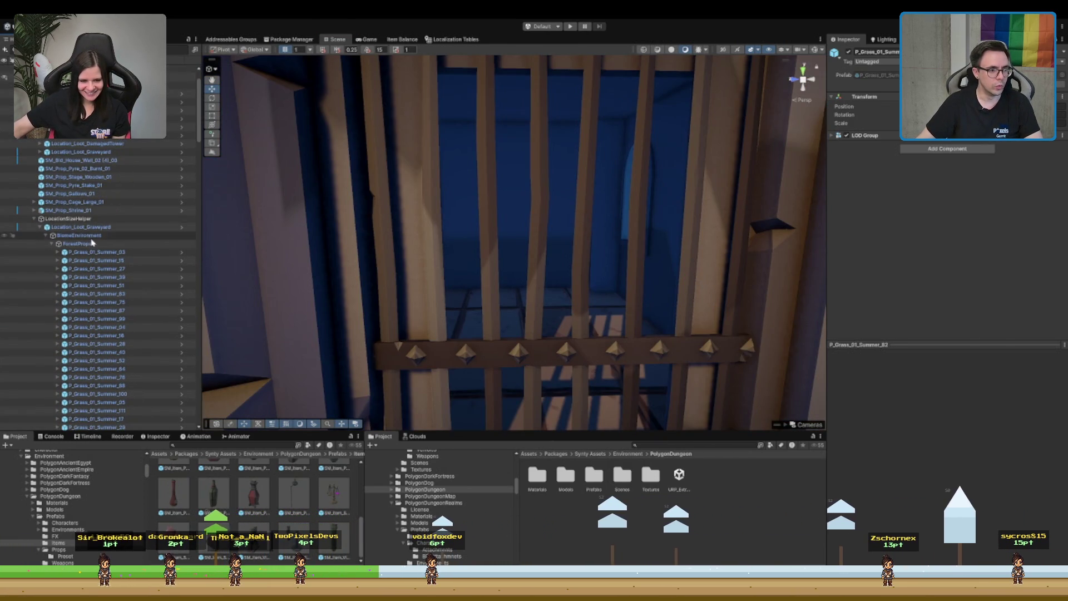
{"action": "left_click", "coordinate": [109, 234]}
{"action": "key", "text": "Down"}
{"action": "key", "text": "Left"}
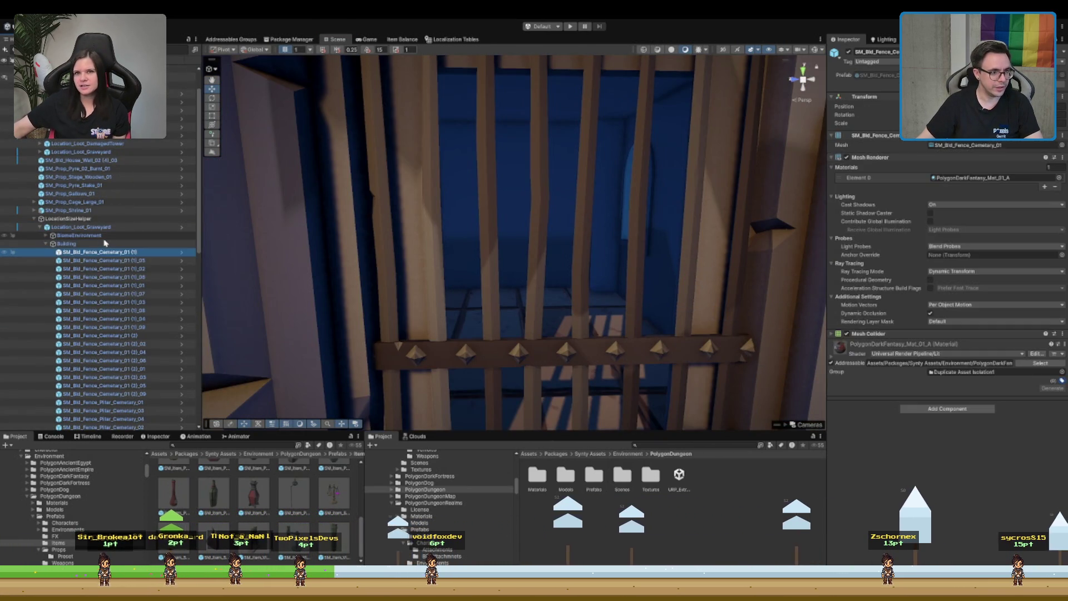
{"action": "key", "text": "Down"}
{"action": "key", "text": "Right"}
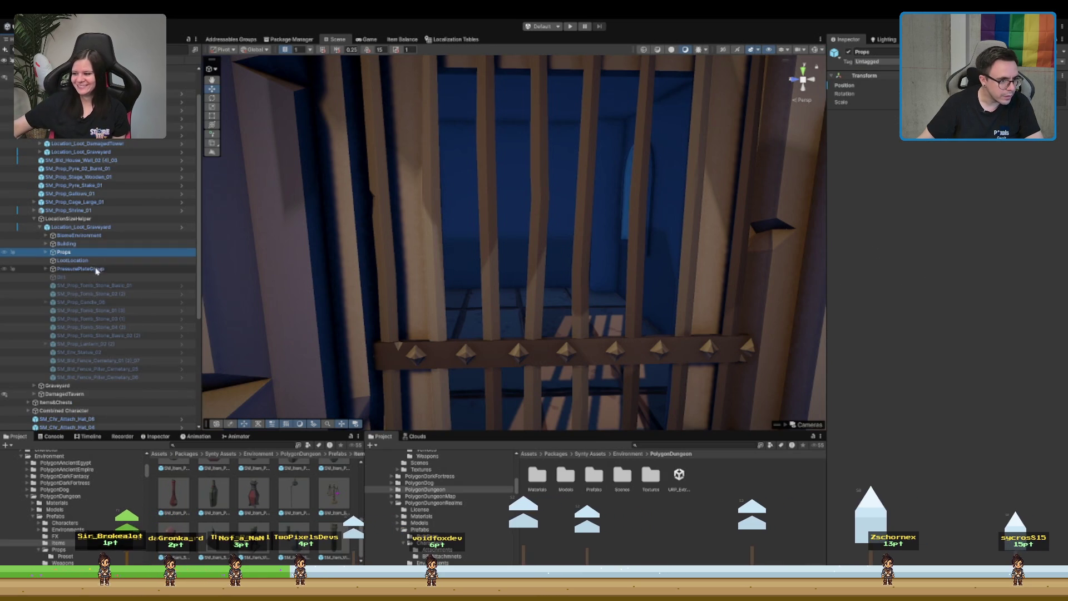
{"action": "left_click", "coordinate": [91, 268]}
- Select LootLocation and ping its prefab in the Assets/Prefabs/BiomePrefabs folder
{"action": "scroll", "coordinate": [579, 239], "scroll_direction": "up", "scroll_amount": 5}
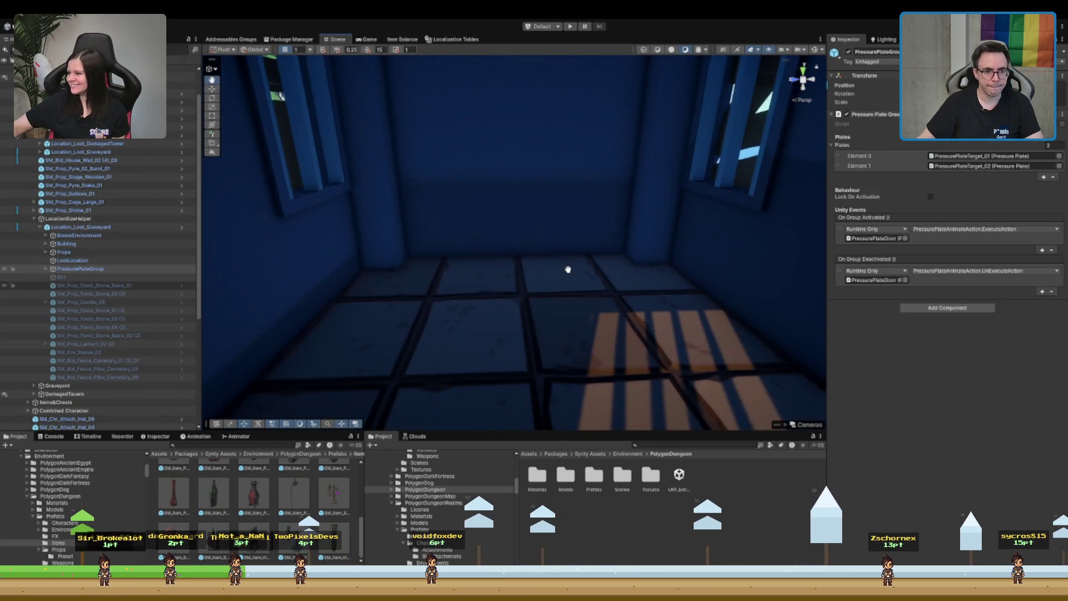
{"action": "scroll", "coordinate": [559, 277], "scroll_direction": "down", "scroll_amount": 2}
{"action": "scroll", "coordinate": [559, 277], "scroll_direction": "down", "scroll_amount": 5}
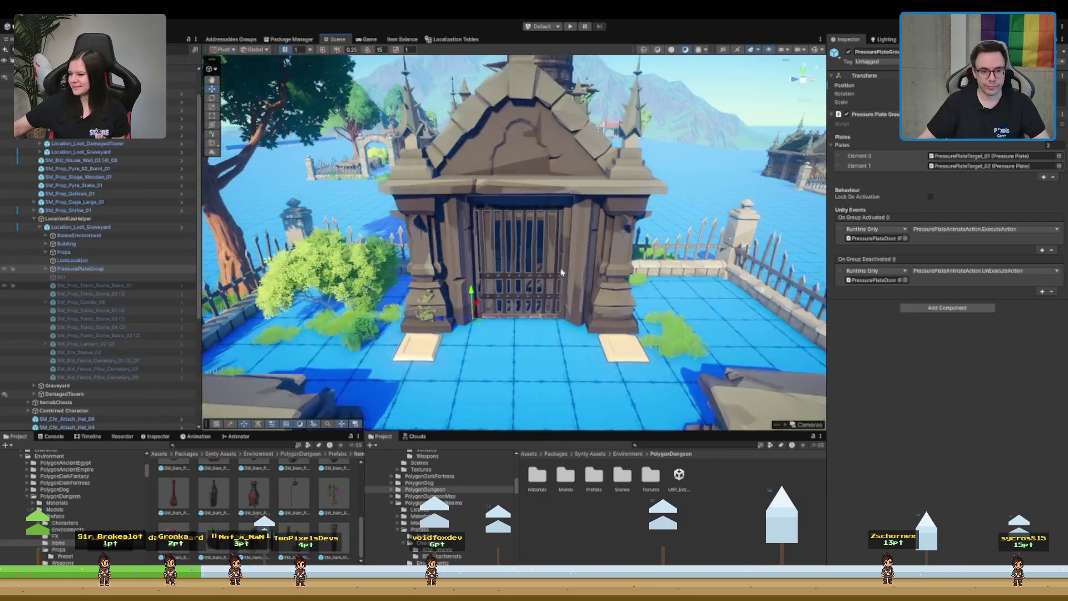
{"action": "scroll", "coordinate": [560, 274], "scroll_direction": "up", "scroll_amount": 5}
{"action": "scroll", "coordinate": [561, 272], "scroll_direction": "down", "scroll_amount": 5}
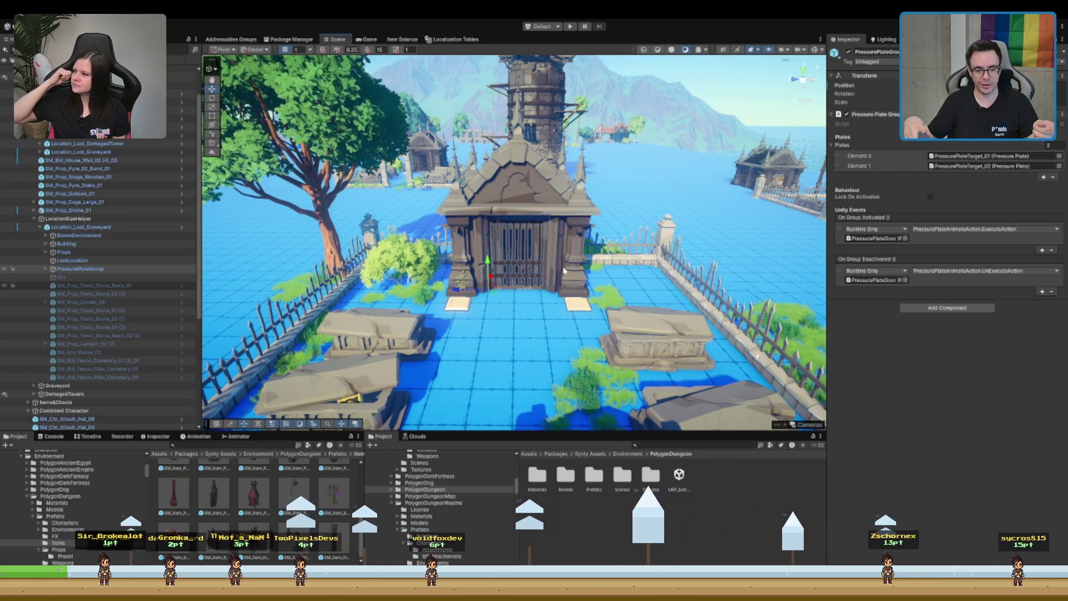
{"action": "scroll", "coordinate": [531, 285], "scroll_direction": "up", "scroll_amount": 5}
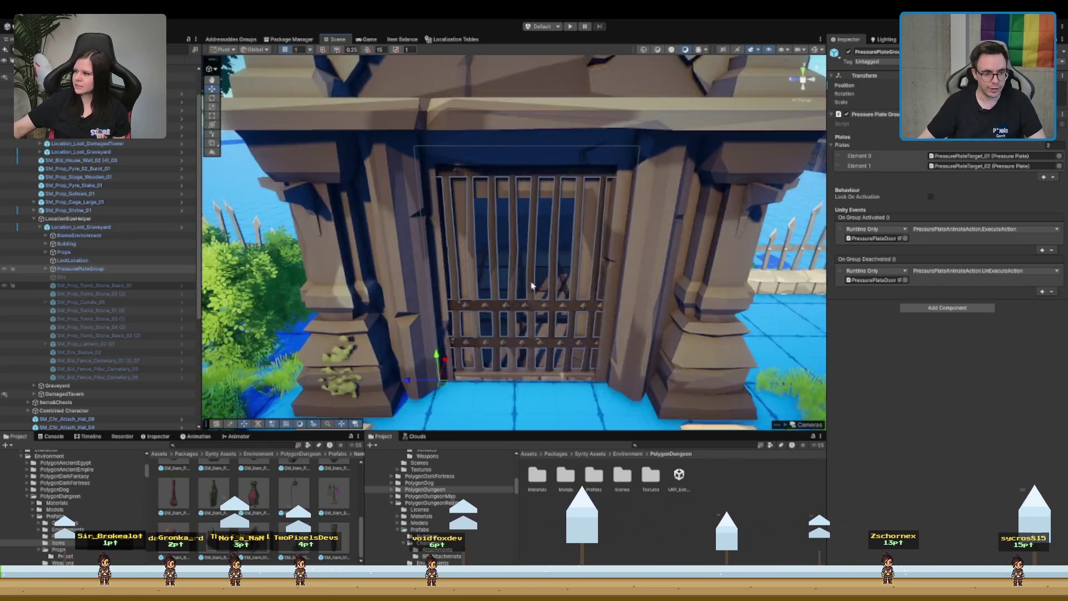
{"action": "scroll", "coordinate": [531, 285], "scroll_direction": "up", "scroll_amount": 3}
{"action": "scroll", "coordinate": [83, 251], "scroll_direction": "down", "scroll_amount": 2}
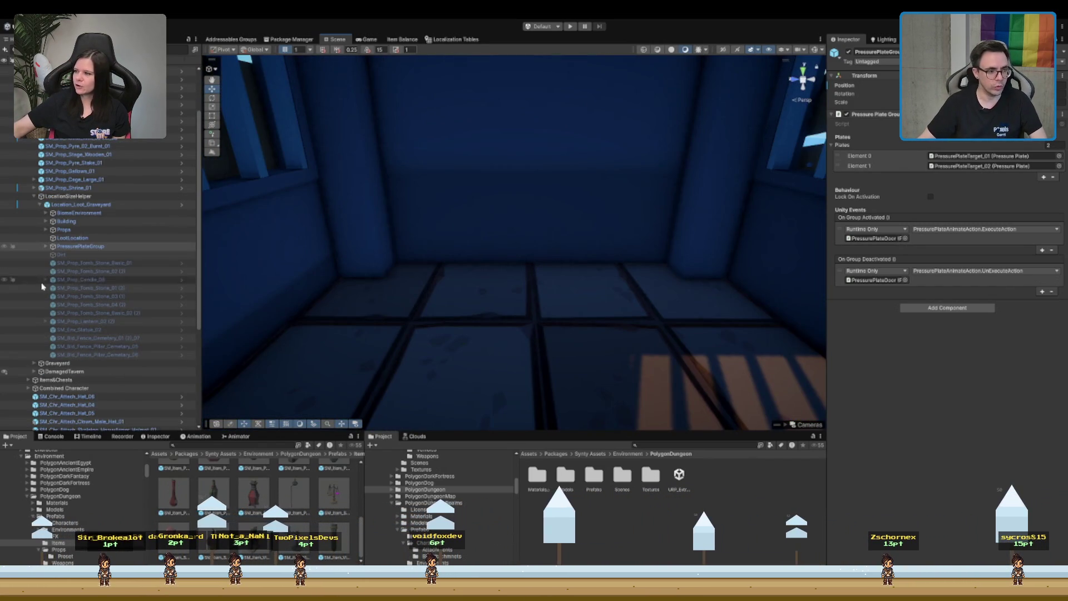
{"action": "left_click", "coordinate": [78, 246]}
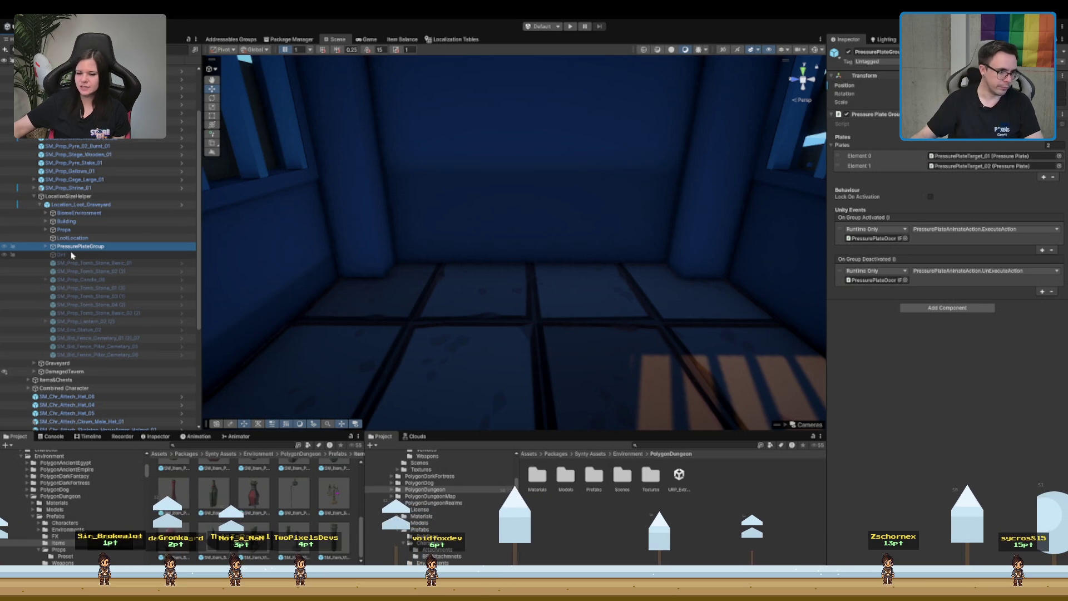
{"action": "scroll", "coordinate": [494, 232], "scroll_direction": "down", "scroll_amount": 3}
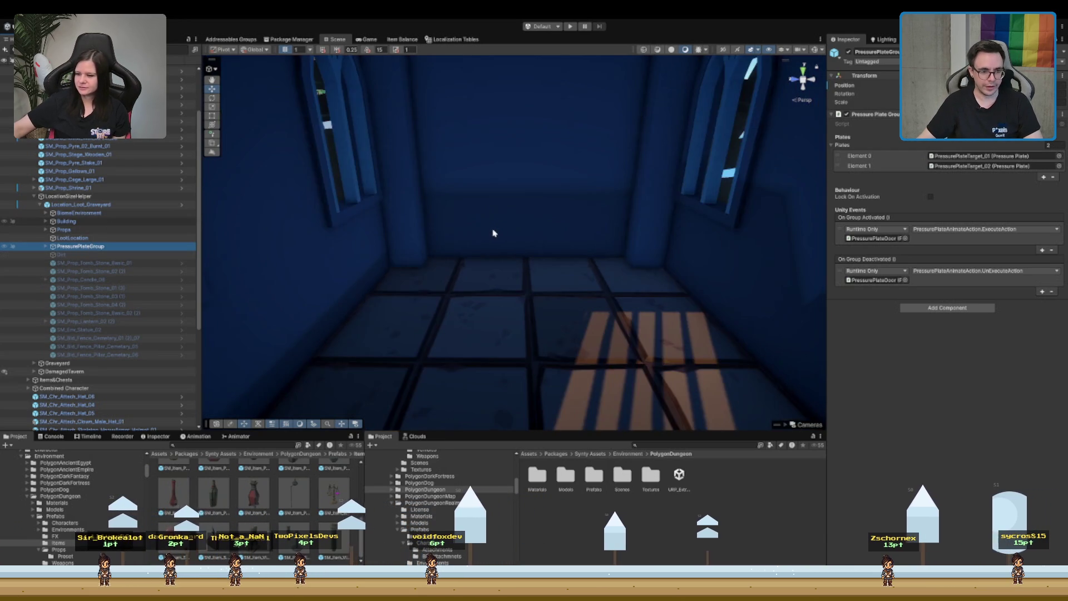
{"action": "scroll", "coordinate": [494, 234], "scroll_direction": "up", "scroll_amount": 3}
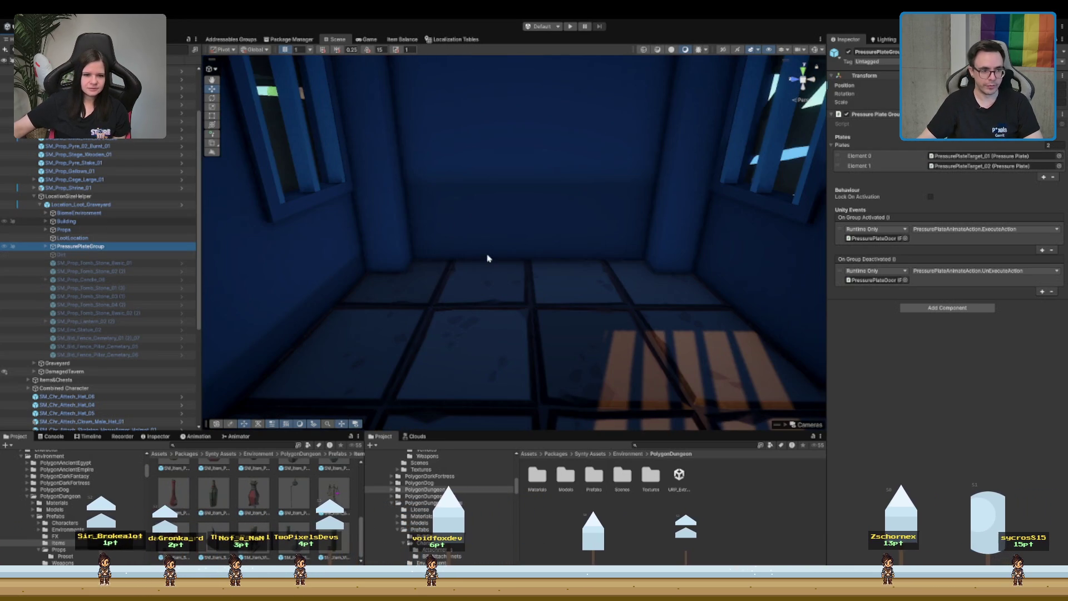
{"action": "left_click", "coordinate": [92, 222]}
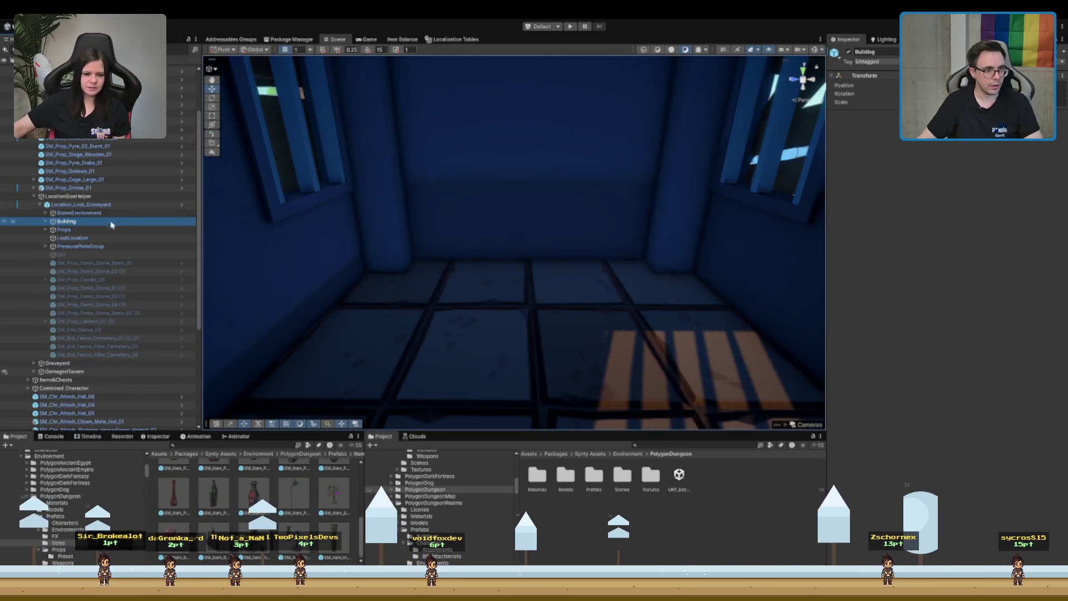
{"action": "left_click", "coordinate": [72, 238]}
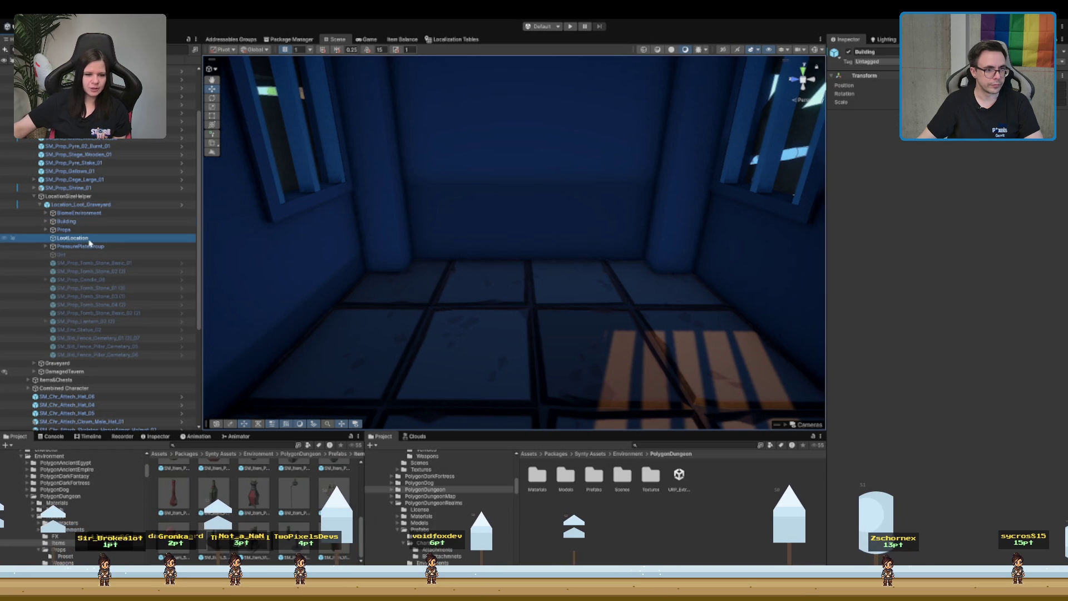
{"action": "left_click", "coordinate": [980, 158]}
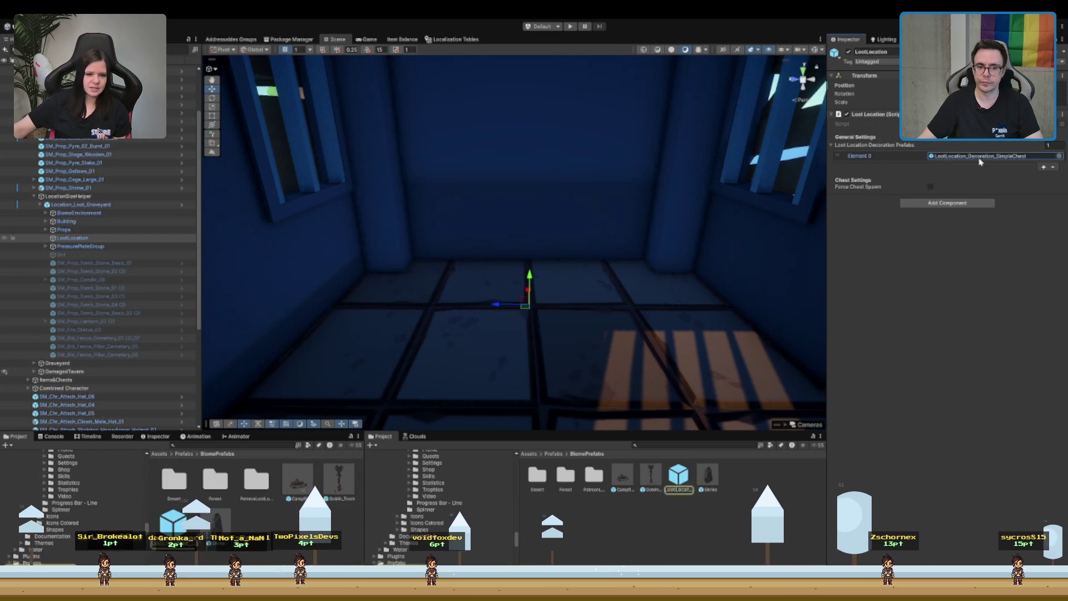
- Add a Chest_Rare prefab under LootLocation and lower it onto the crypt floor
{"action": "left_click", "coordinate": [695, 445]}
{"action": "type", "text": "Chest_Ri"}
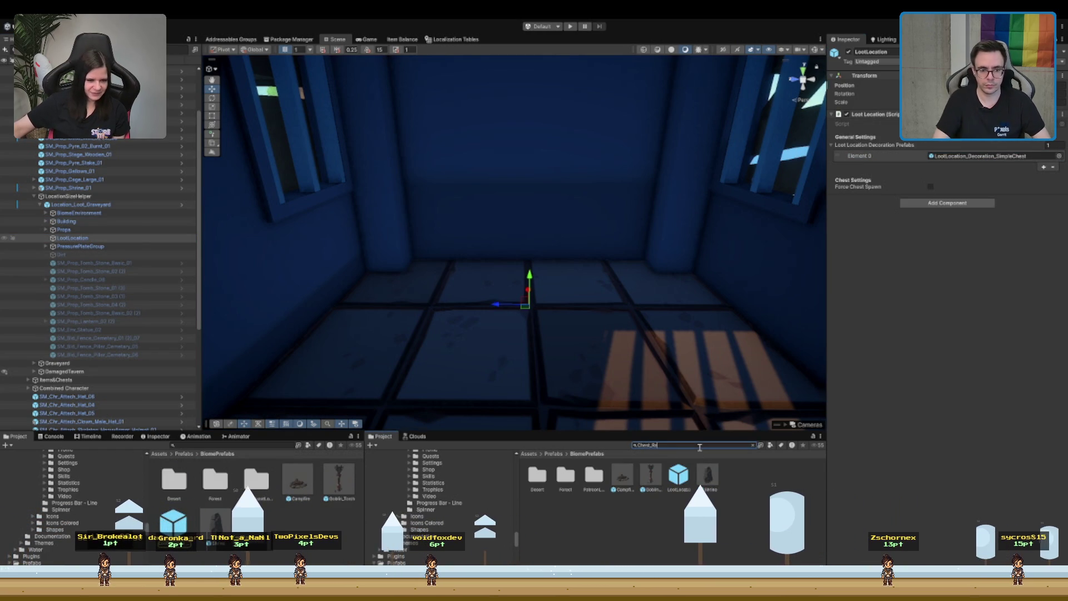
{"action": "key", "text": "BackSpace"}
{"action": "type", "text": "are"}
{"action": "left_click", "coordinate": [157, 234]}
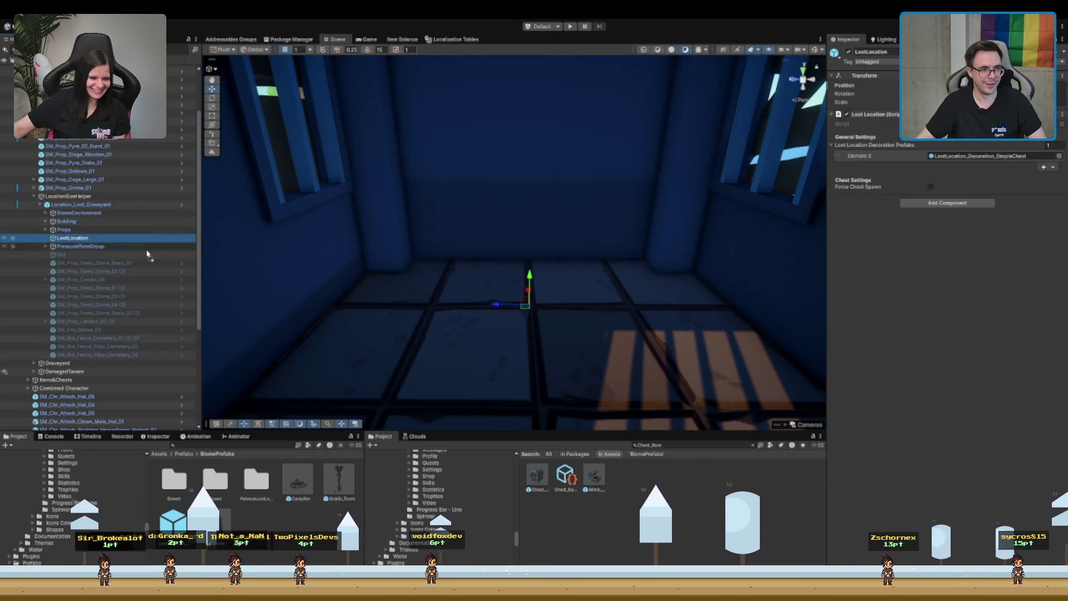
{"action": "left_click_drag", "start_coordinate": [564, 476], "coordinate": [77, 238]}
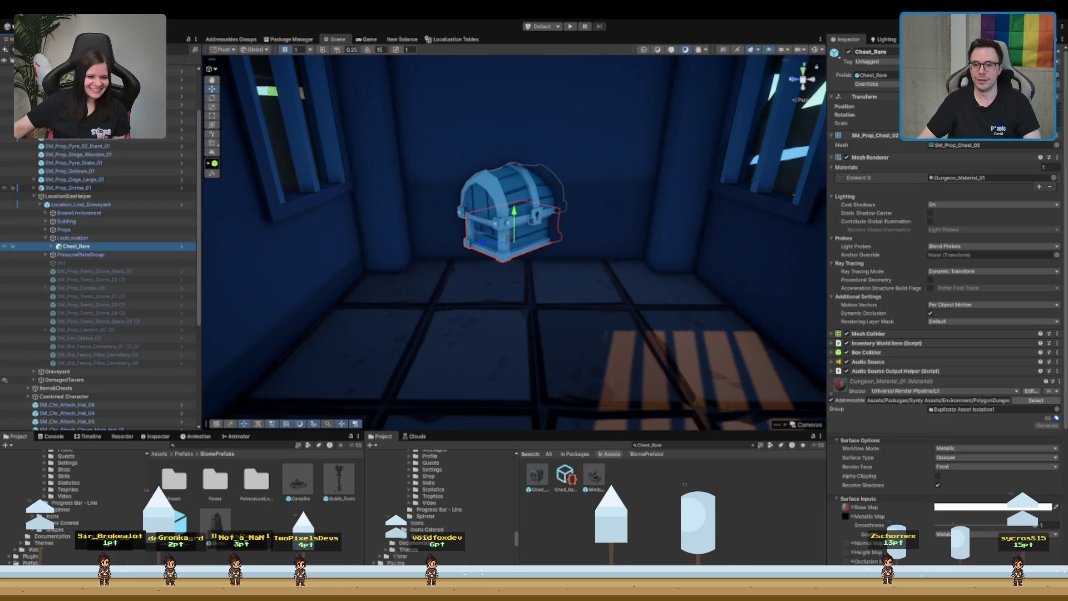
{"action": "left_click_drag", "start_coordinate": [515, 220], "coordinate": [530, 289]}
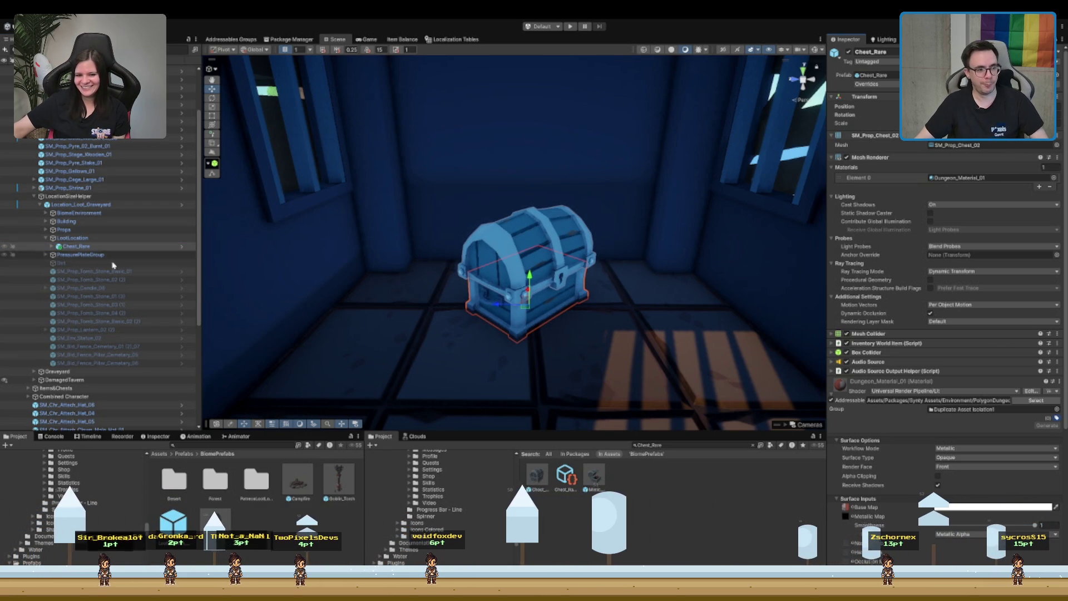
- Rotate the test chest so it faces the crypt gate
{"action": "left_click", "coordinate": [152, 239]}
{"action": "key", "text": "e"}
{"action": "mouse_move", "coordinate": [543, 326]}
{"action": "left_mouse_down"}
{"action": "mouse_move", "coordinate": [525, 335]}
{"action": "mouse_move", "coordinate": [509, 280]}
{"action": "mouse_move", "coordinate": [527, 259]}
{"action": "mouse_move", "coordinate": [528, 302]}
{"action": "left_mouse_up"}
{"action": "key", "text": "w"}
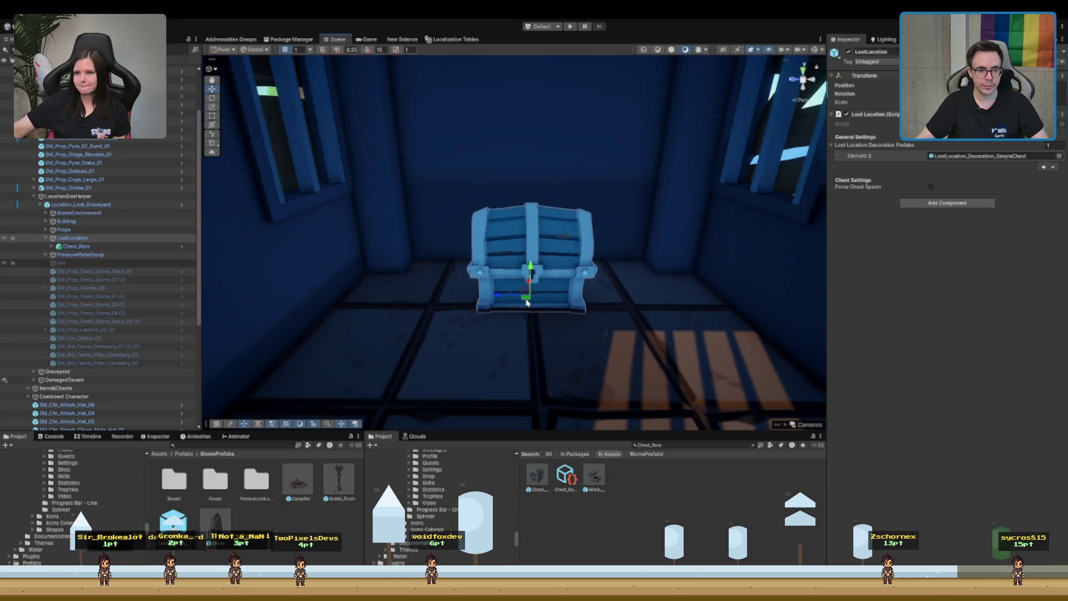
- Delete the Chest_Rare instance, select Location_Loot_Graveyard and zoom out over the graveyard
{"action": "scroll", "coordinate": [527, 280], "scroll_direction": "down", "scroll_amount": 5}
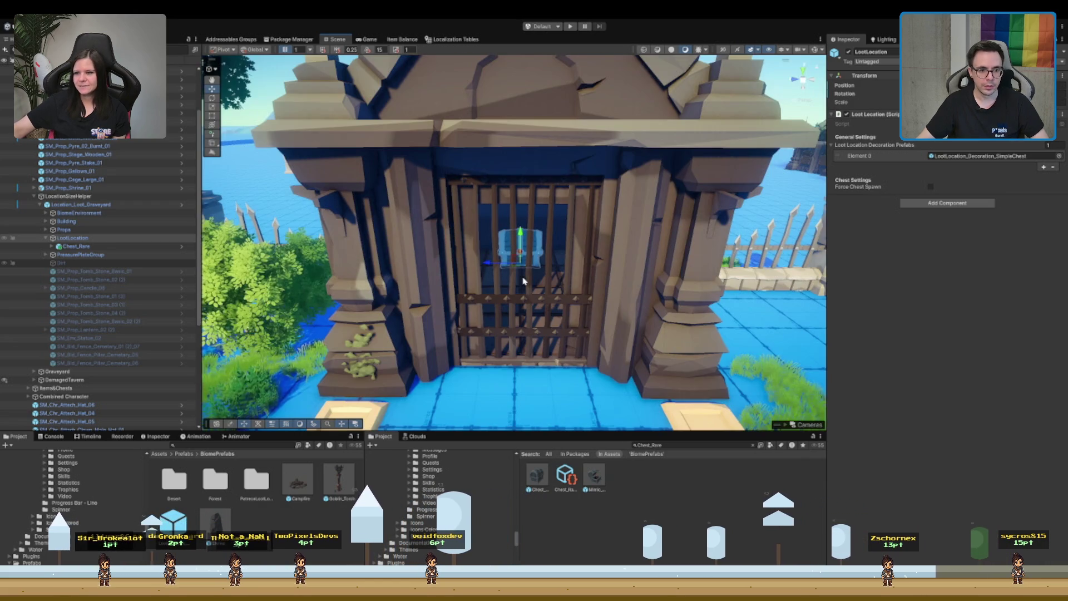
{"action": "left_click", "coordinate": [83, 246]}
{"action": "key", "text": "Delete"}
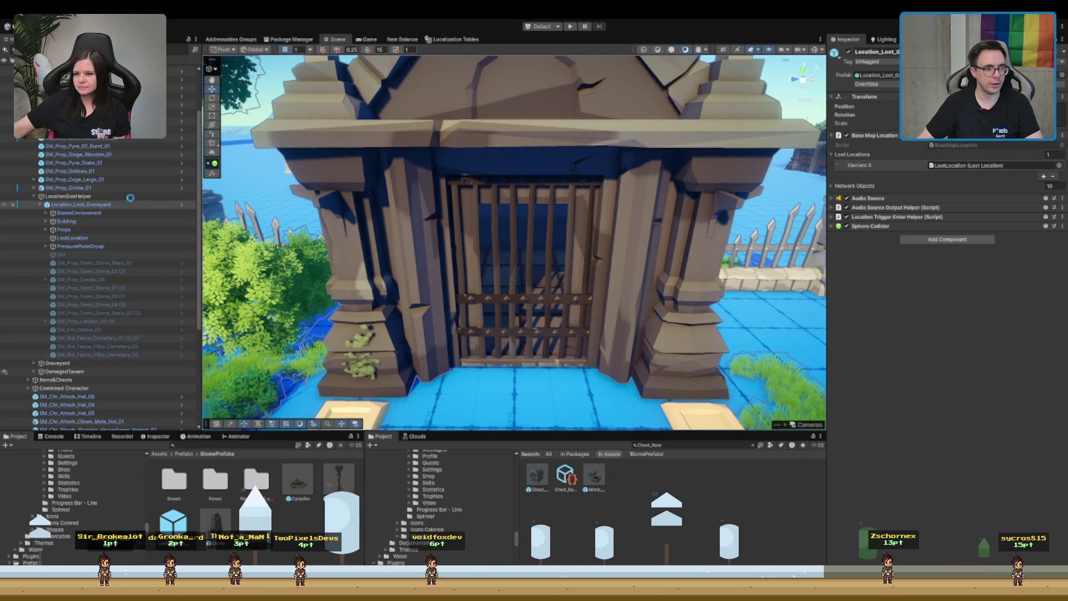
{"action": "left_click", "coordinate": [102, 206]}
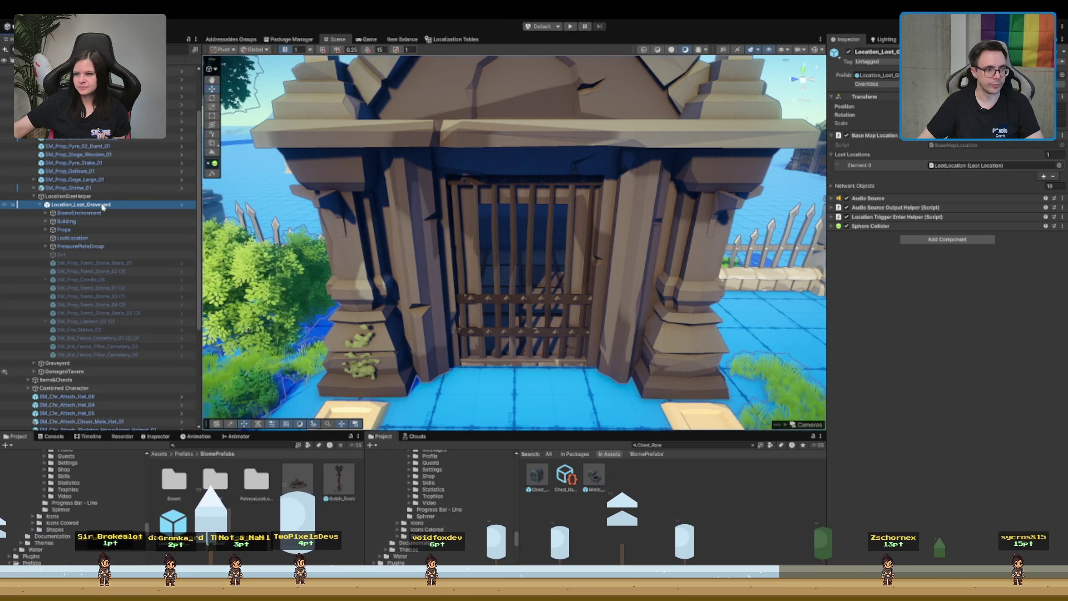
{"action": "scroll", "coordinate": [456, 222], "scroll_direction": "down", "scroll_amount": 8}
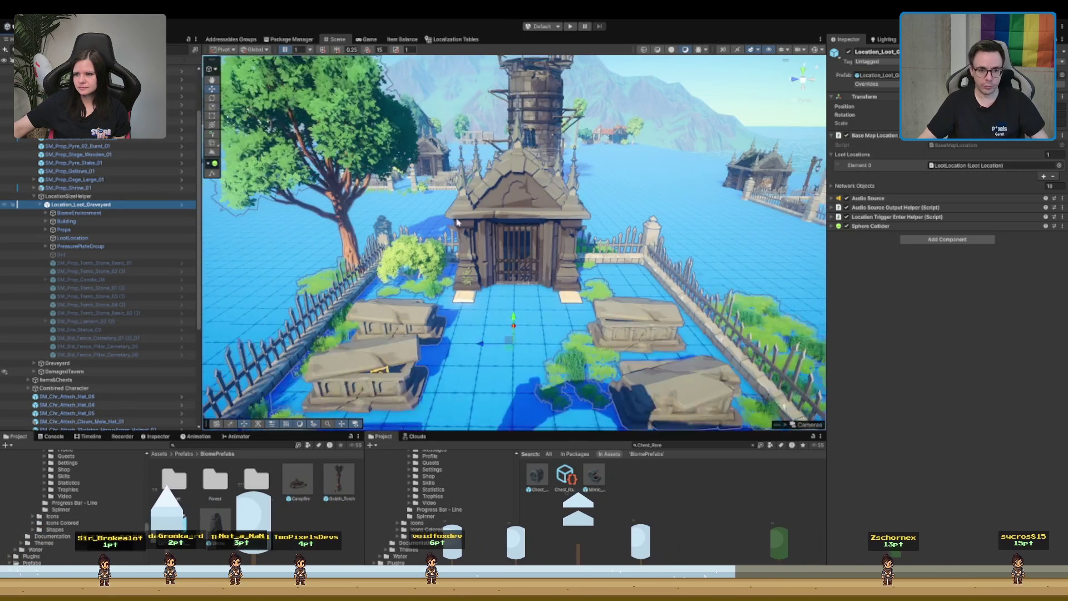
{"action": "scroll", "coordinate": [456, 223], "scroll_direction": "down", "scroll_amount": 3}
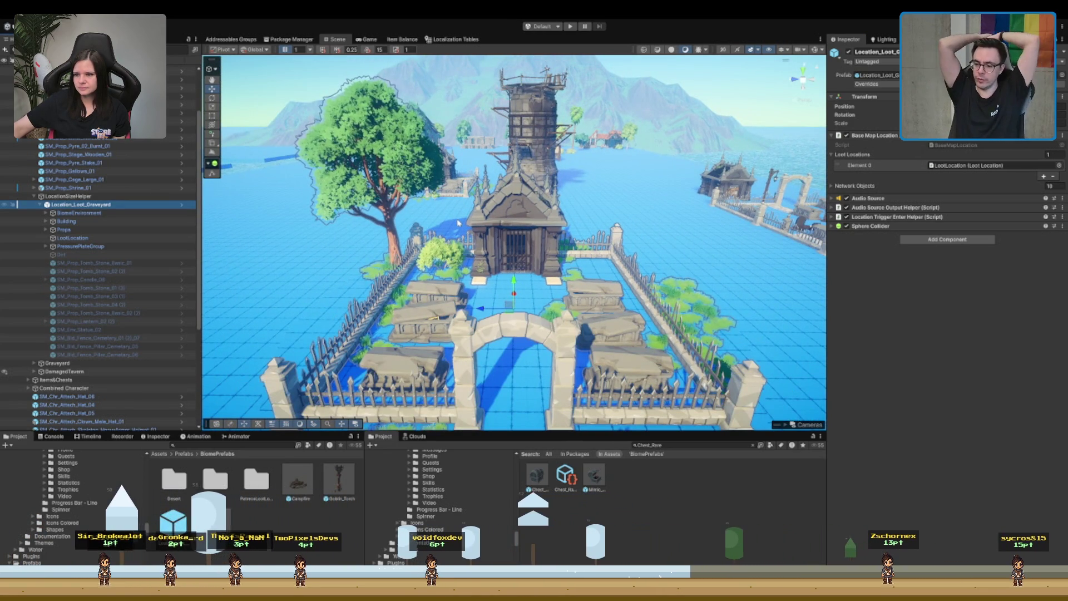
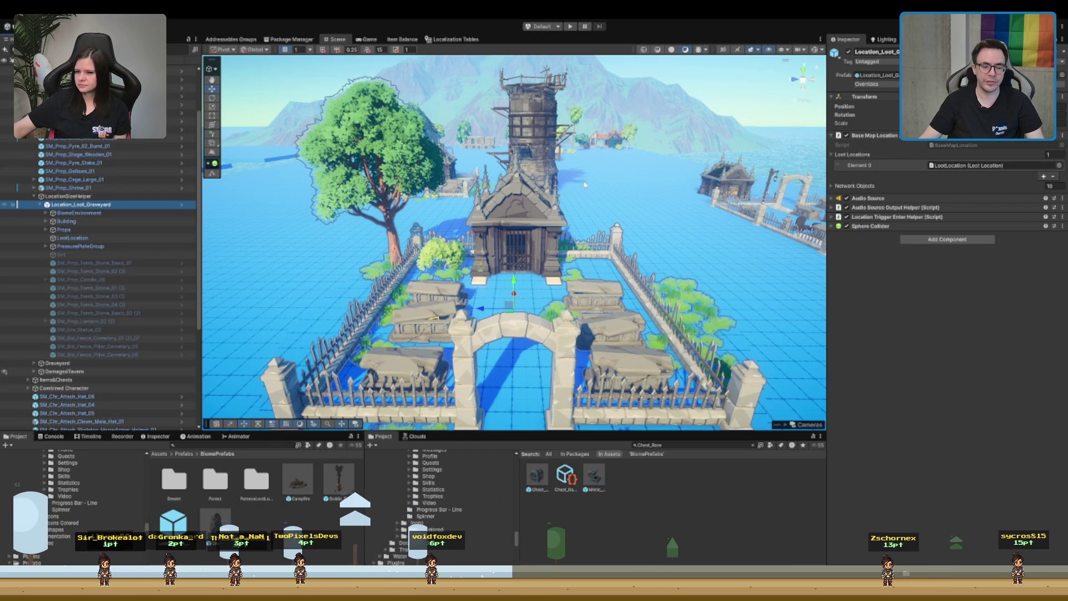
- Select the crypt, clear the Project search, and select Location_Loot_Graveyard
{"action": "scroll", "coordinate": [612, 267], "scroll_direction": "up", "scroll_amount": 2}
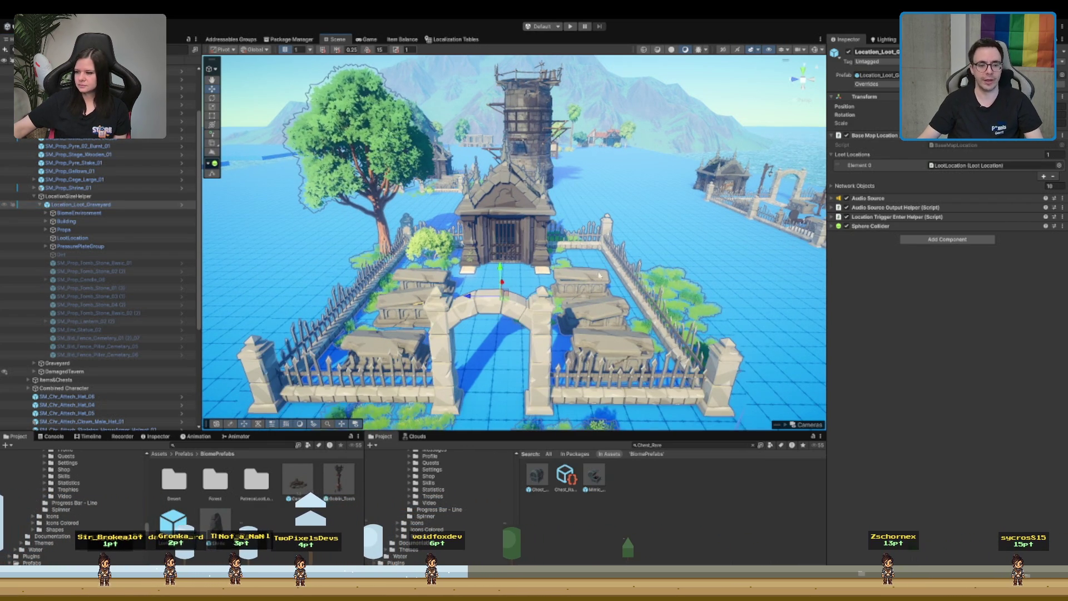
{"action": "left_click", "coordinate": [507, 221]}
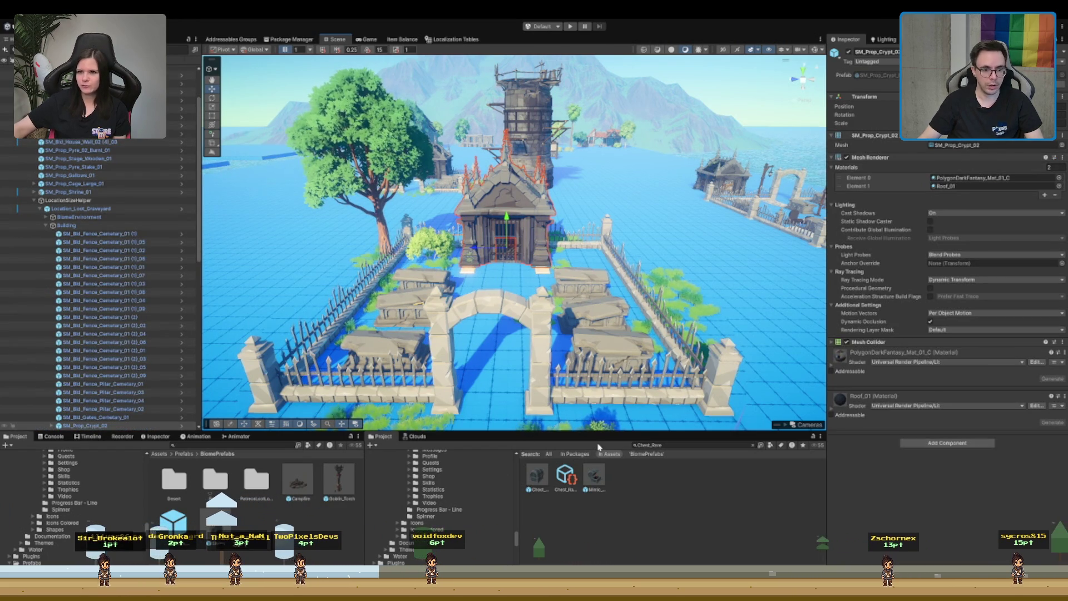
{"action": "left_click", "coordinate": [681, 458]}
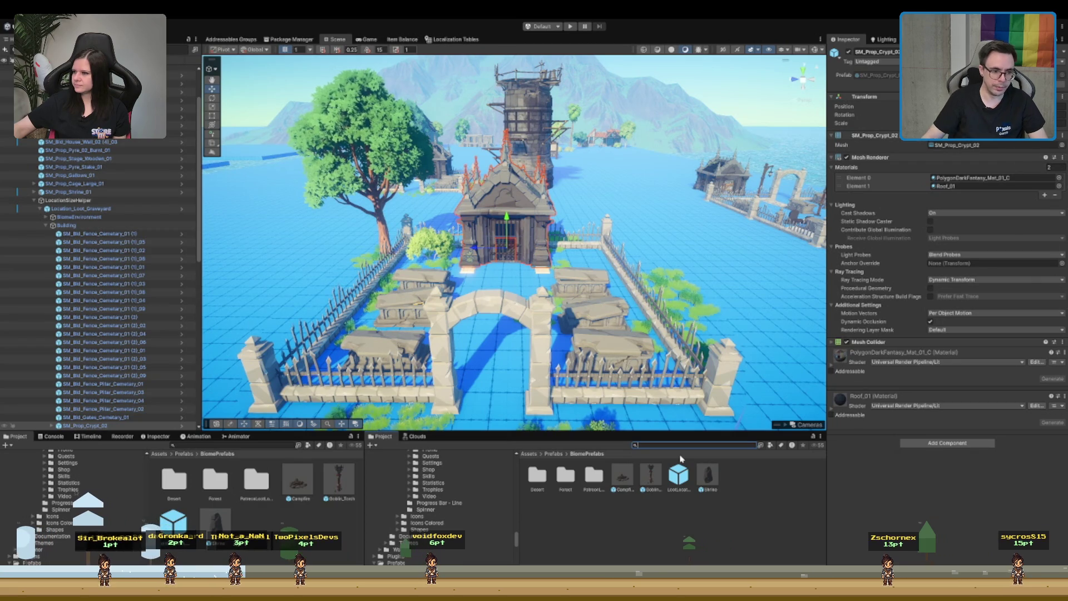
{"action": "left_click", "coordinate": [128, 208]}
- Open the graveyard's location data asset, then select the BiomeEnvironment object
{"action": "double_click", "coordinate": [967, 165]}
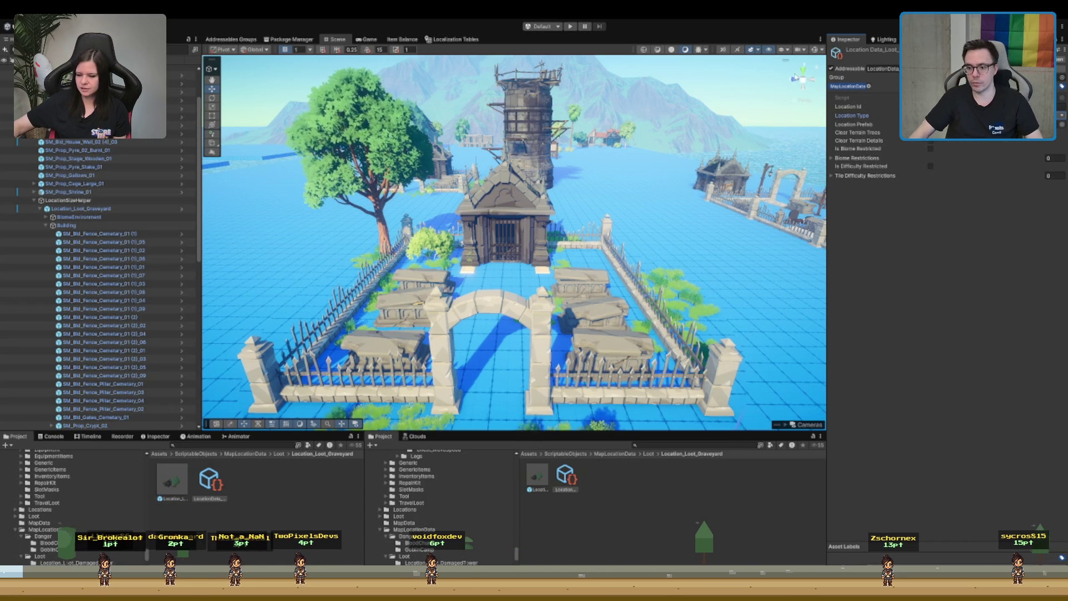
{"action": "scroll", "coordinate": [495, 189], "scroll_direction": "up", "scroll_amount": 3}
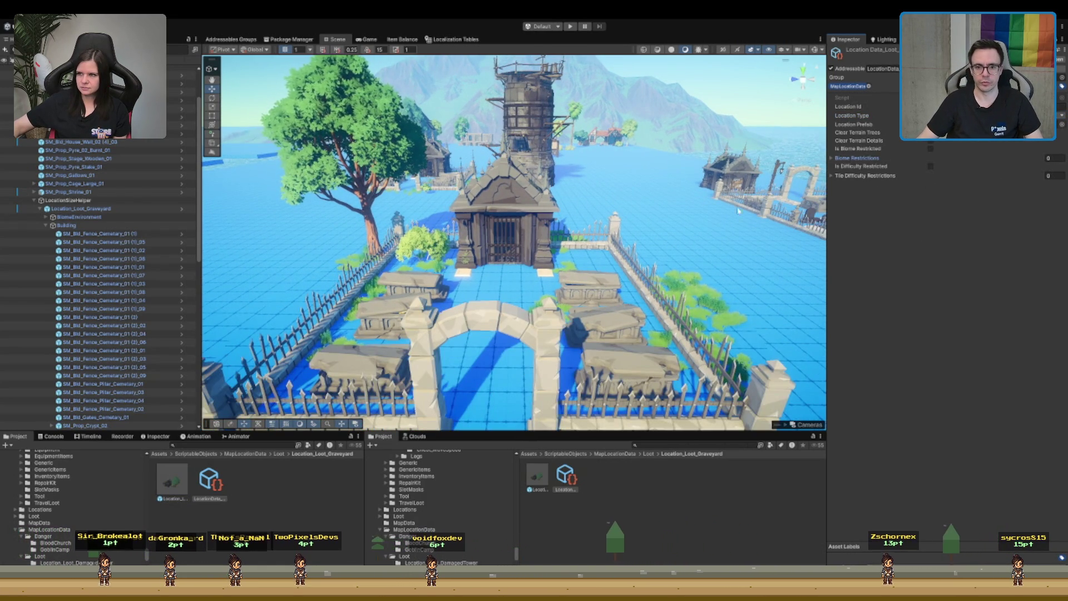
{"action": "scroll", "coordinate": [754, 228], "scroll_direction": "down", "scroll_amount": 2}
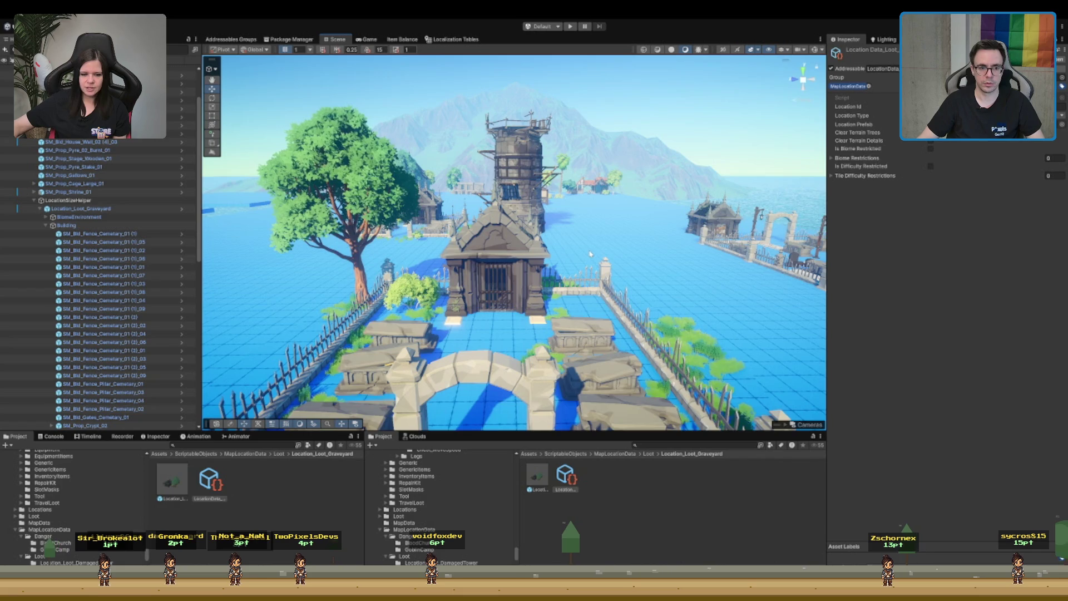
{"action": "scroll", "coordinate": [590, 254], "scroll_direction": "down", "scroll_amount": 1}
{"action": "left_click", "coordinate": [84, 218]}
- Fly the view toward the tower and expand Location_Loot_Graveyard to show its children
{"action": "key", "text": "Left"}
{"action": "key", "text": "Left"}
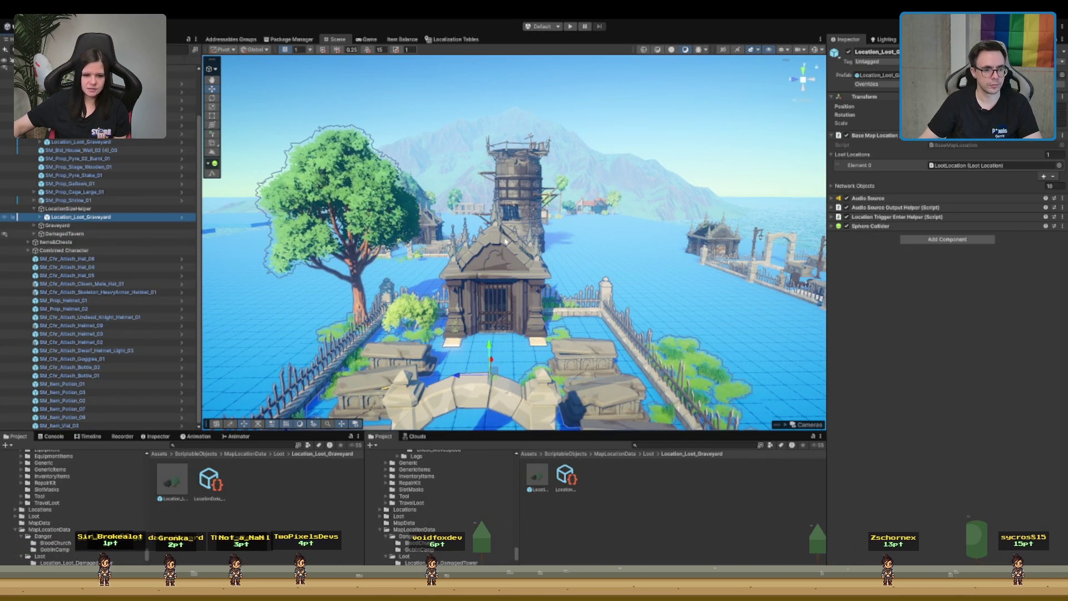
{"action": "mouse_move", "coordinate": [409, 192]}
{"action": "left_mouse_down"}
{"action": "mouse_move", "coordinate": [496, 228]}
{"action": "mouse_move", "coordinate": [521, 182]}
{"action": "left_mouse_up"}
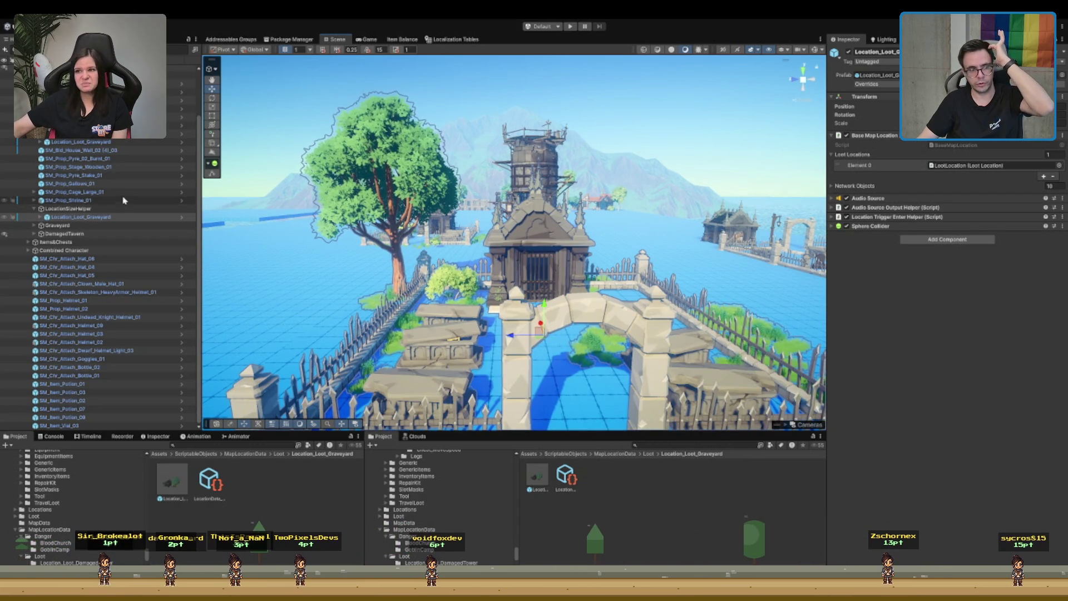
{"action": "left_click", "coordinate": [112, 218]}
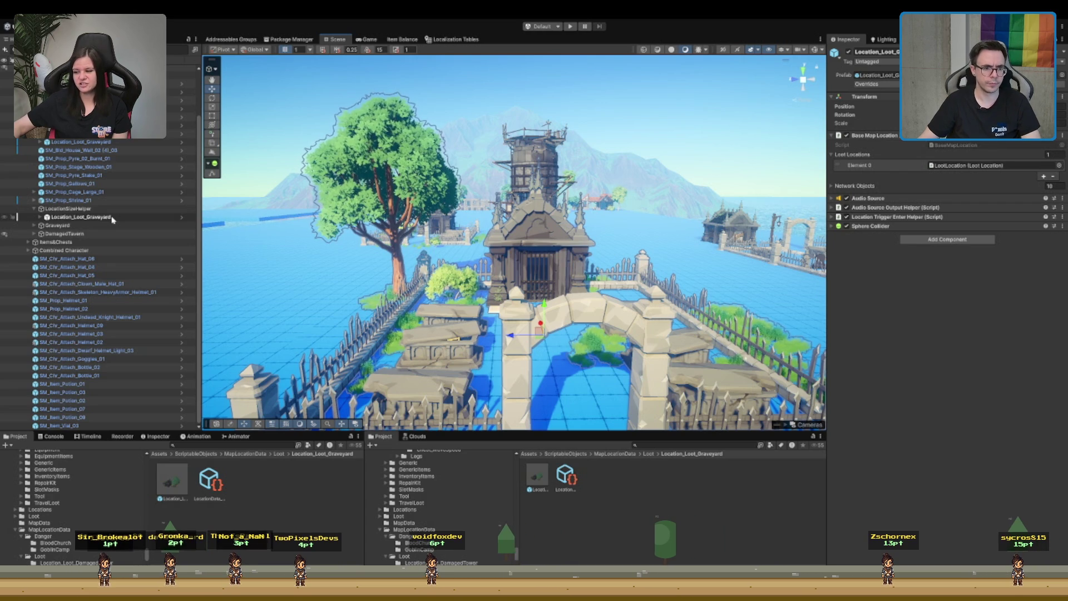
{"action": "left_click", "coordinate": [112, 218]}
{"action": "key", "text": "Right"}
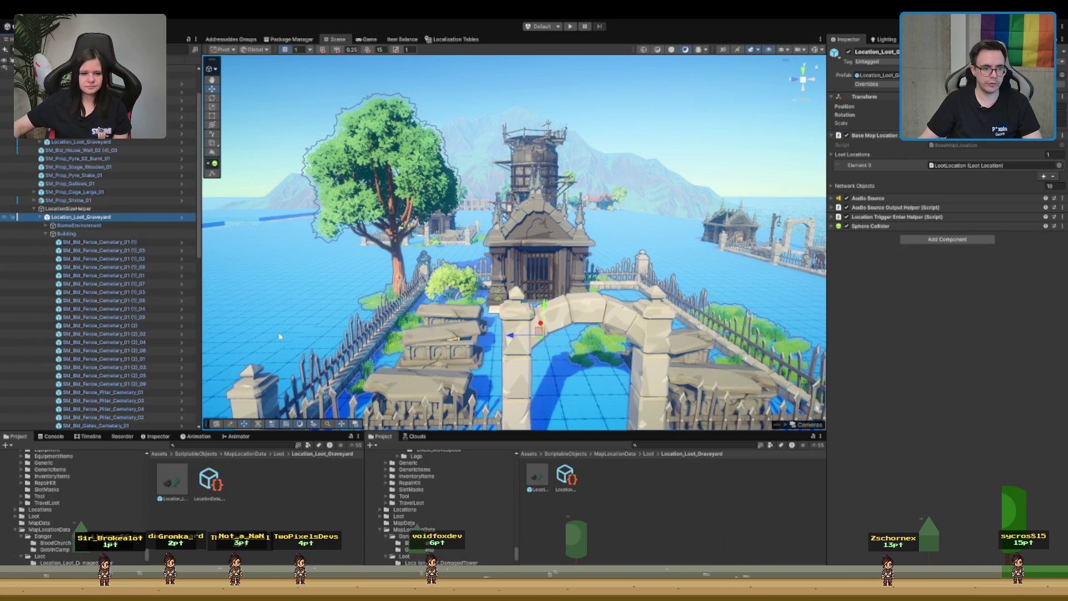
- Browse the children, select the first cemetery fence piece, then the Building group
{"action": "scroll", "coordinate": [456, 252], "scroll_direction": "up", "scroll_amount": 3}
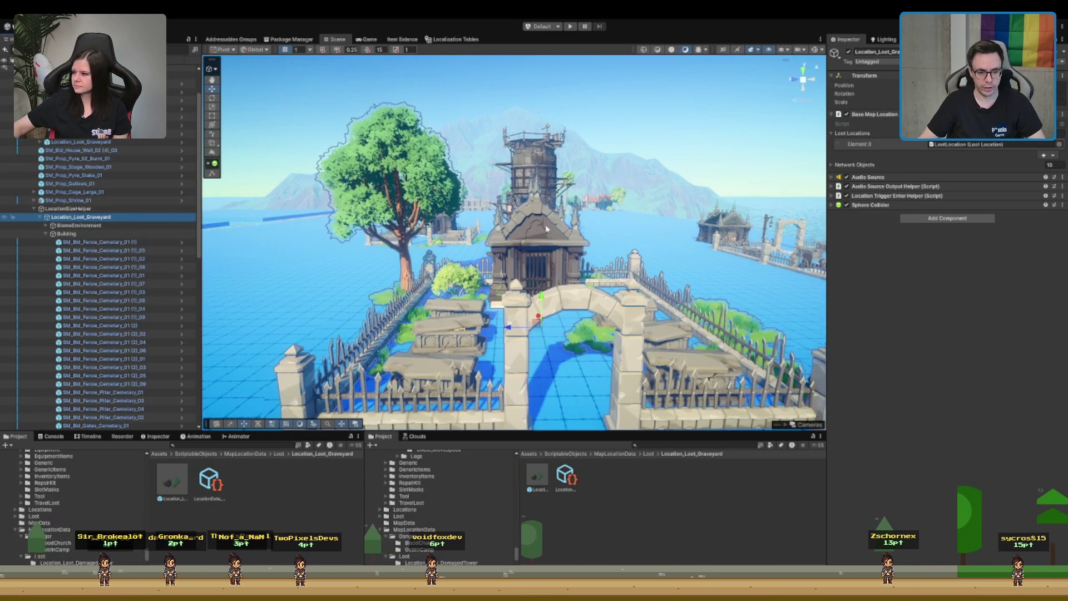
{"action": "scroll", "coordinate": [517, 231], "scroll_direction": "down", "scroll_amount": 5}
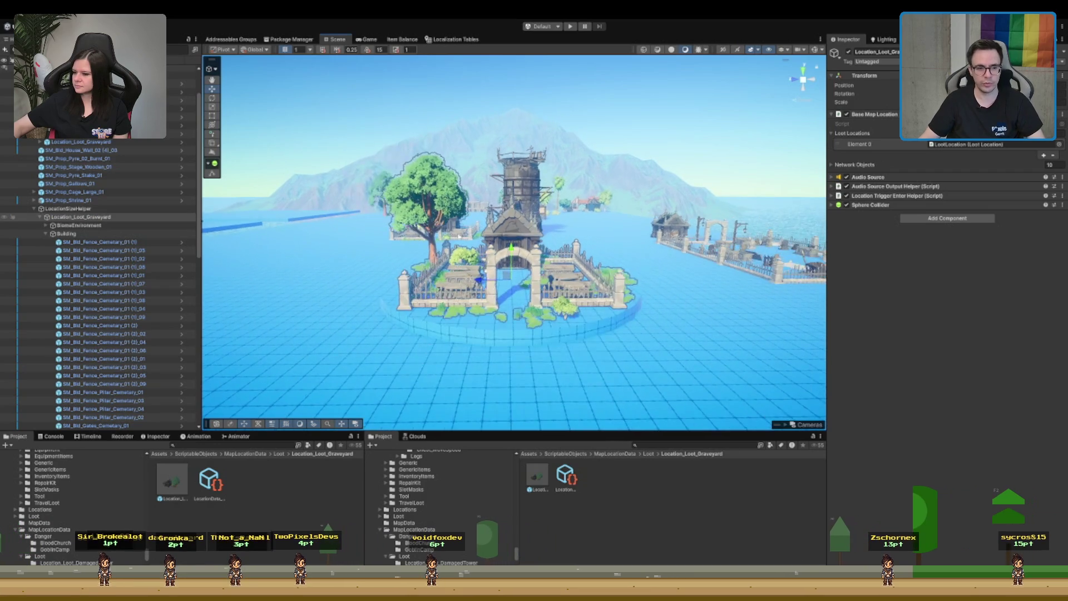
{"action": "scroll", "coordinate": [463, 247], "scroll_direction": "up", "scroll_amount": 5}
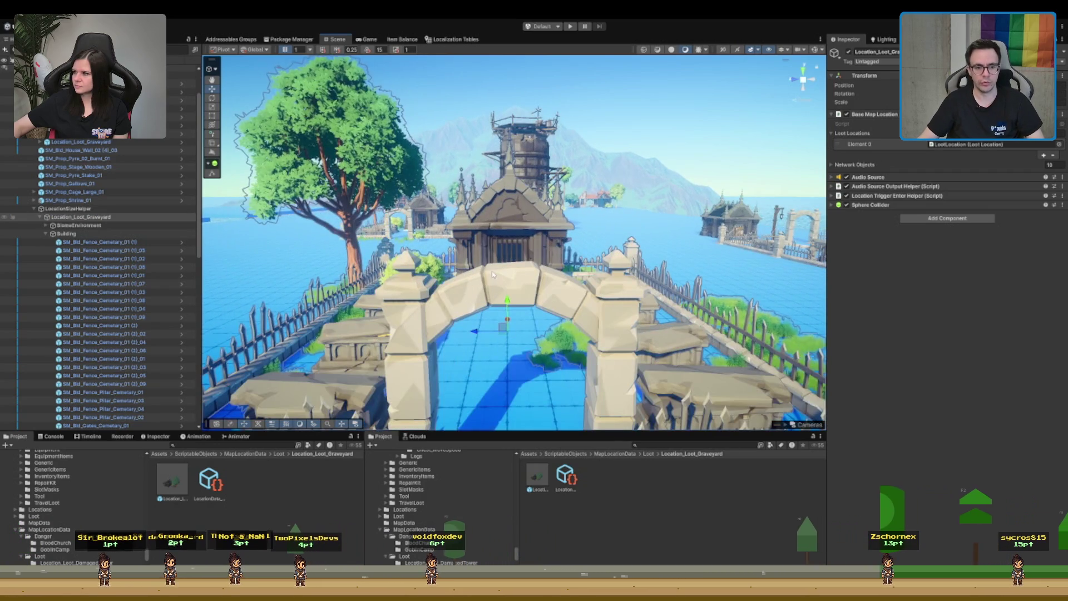
{"action": "scroll", "coordinate": [492, 274], "scroll_direction": "up", "scroll_amount": 3}
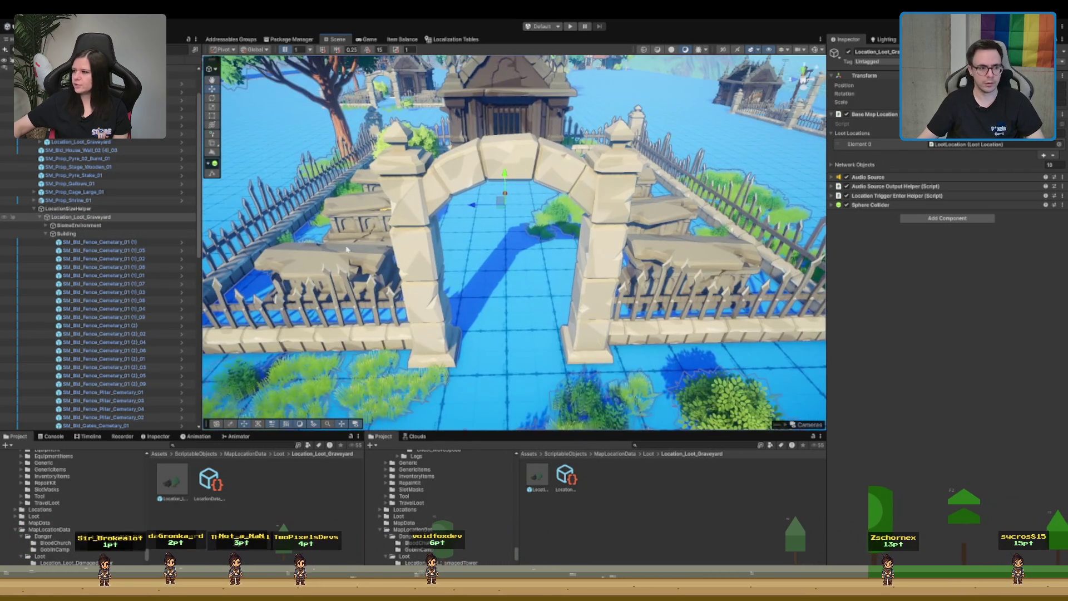
{"action": "left_click", "coordinate": [97, 242]}
{"action": "left_click", "coordinate": [90, 233]}
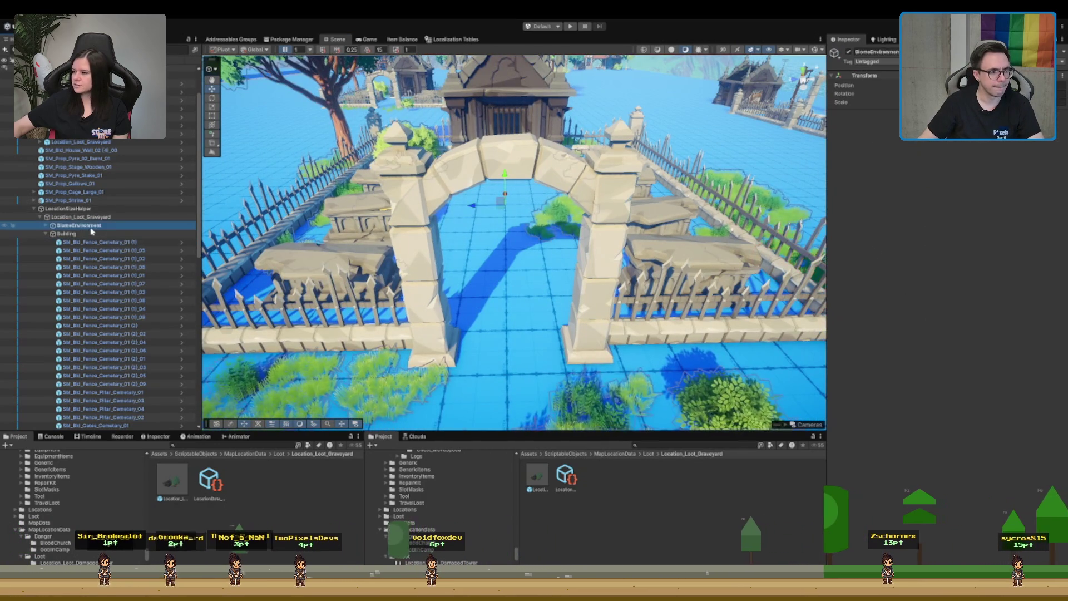
- Delete the crypt SM_Prop_Crypt_02 from the scene
{"action": "key", "text": "Left"}
{"action": "key", "text": "Right"}
{"action": "left_click", "coordinate": [132, 245]}
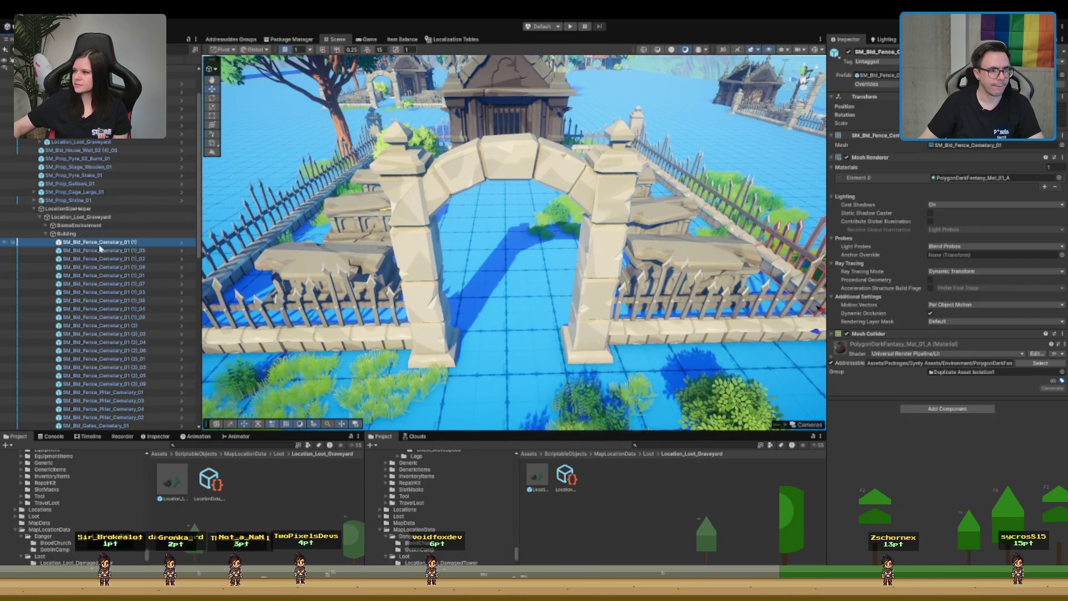
{"action": "key", "text": "Delete"}
- Delete the whole PressurePlateGroup gate
{"action": "scroll", "coordinate": [509, 146], "scroll_direction": "up", "scroll_amount": 5}
{"action": "left_click", "coordinate": [509, 145]}
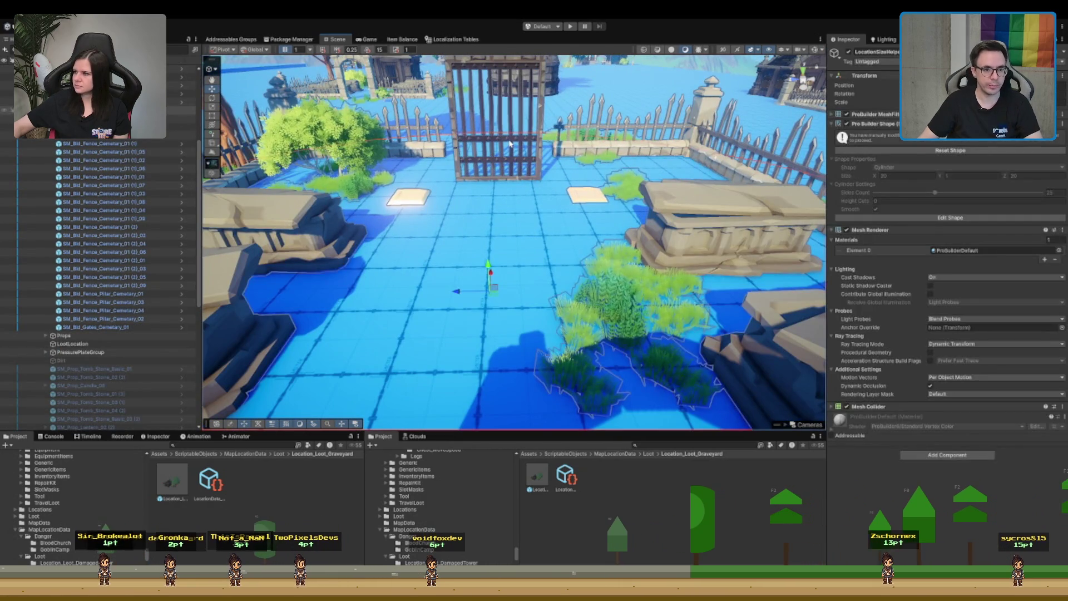
{"action": "left_click", "coordinate": [81, 352]}
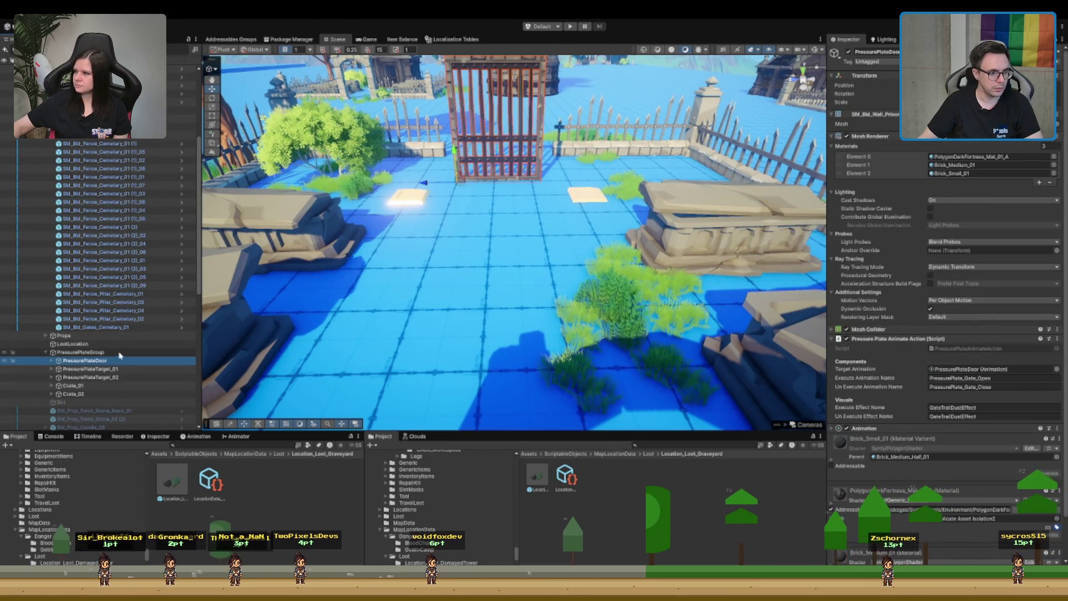
{"action": "key", "text": "Delete"}
- Activate the hidden tombstones, statue and fence pieces, then select the two gate pillars
{"action": "scroll", "coordinate": [512, 166], "scroll_direction": "down", "scroll_amount": 5}
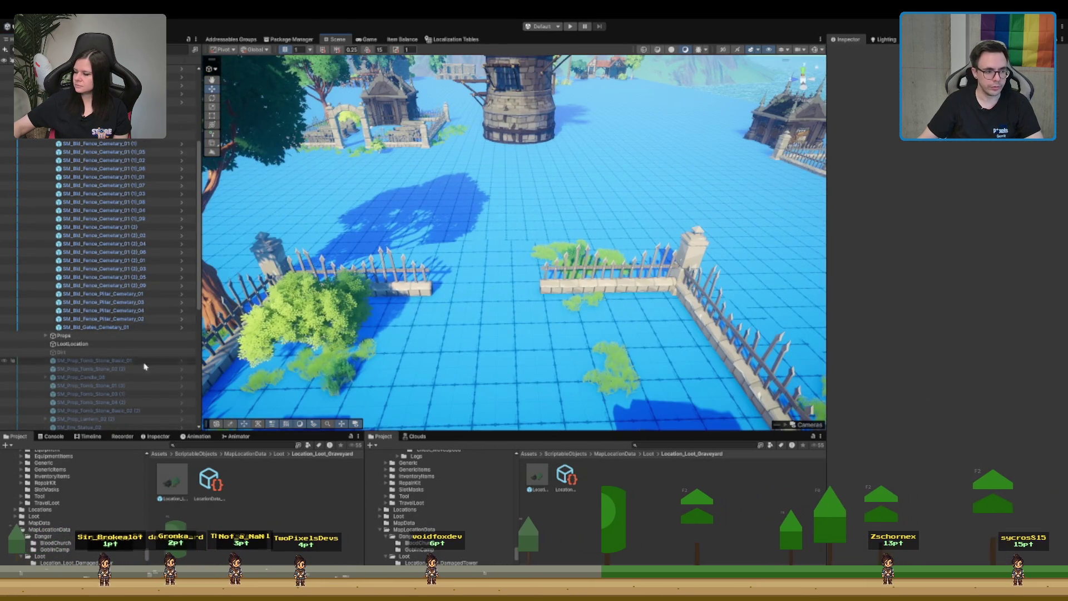
{"action": "scroll", "coordinate": [117, 341], "scroll_direction": "down", "scroll_amount": 5}
{"action": "left_click", "coordinate": [128, 271]}
{"action": "left_click", "coordinate": [97, 361], "text": "shift"}
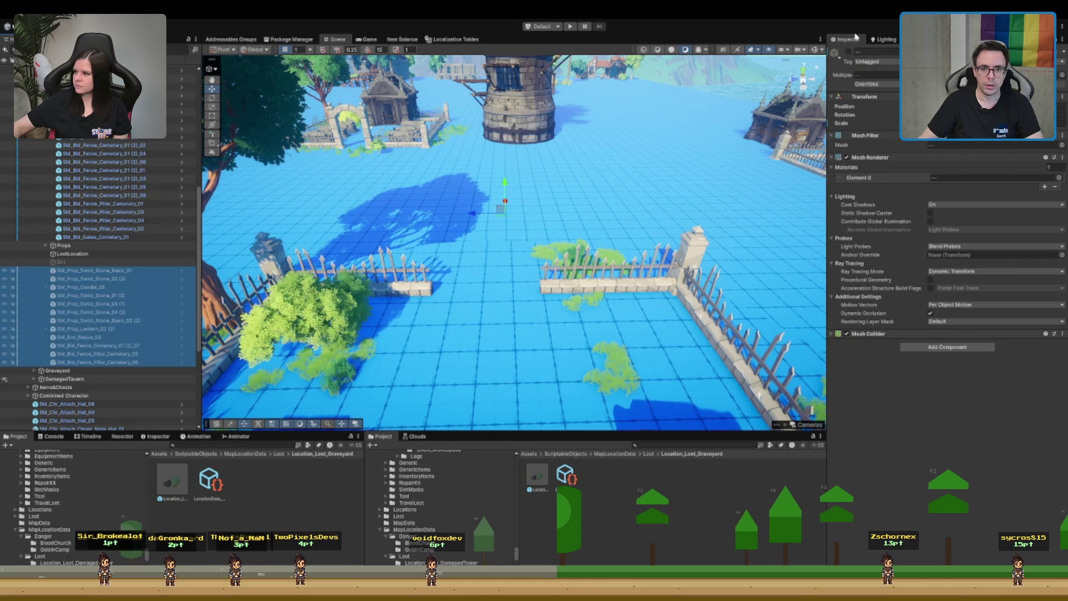
{"action": "left_click", "coordinate": [848, 52]}
{"action": "left_click", "coordinate": [608, 189]}
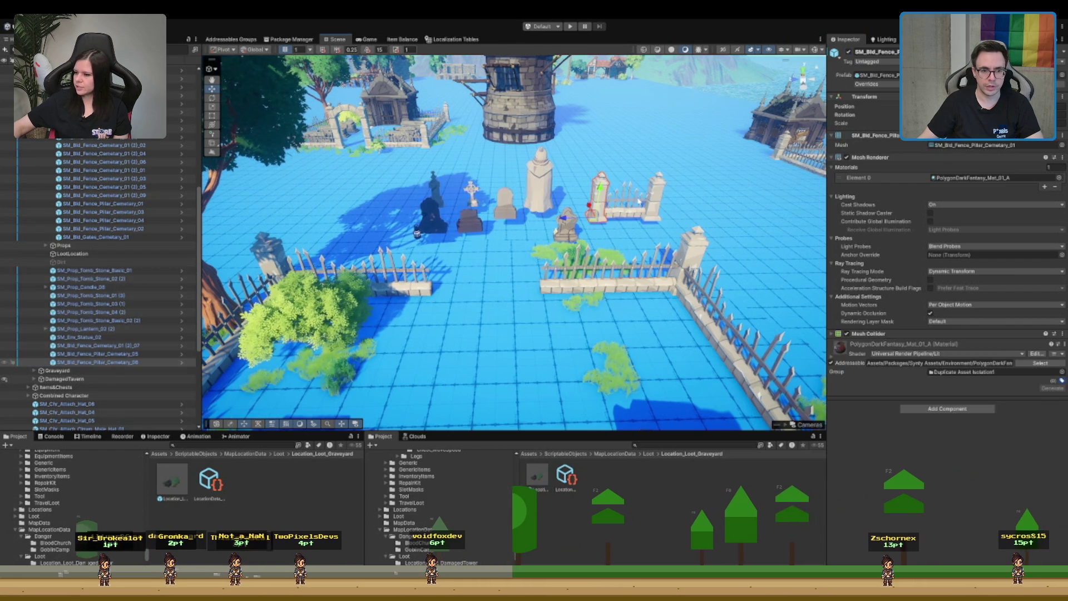
{"action": "left_click", "coordinate": [648, 201], "text": "shift"}
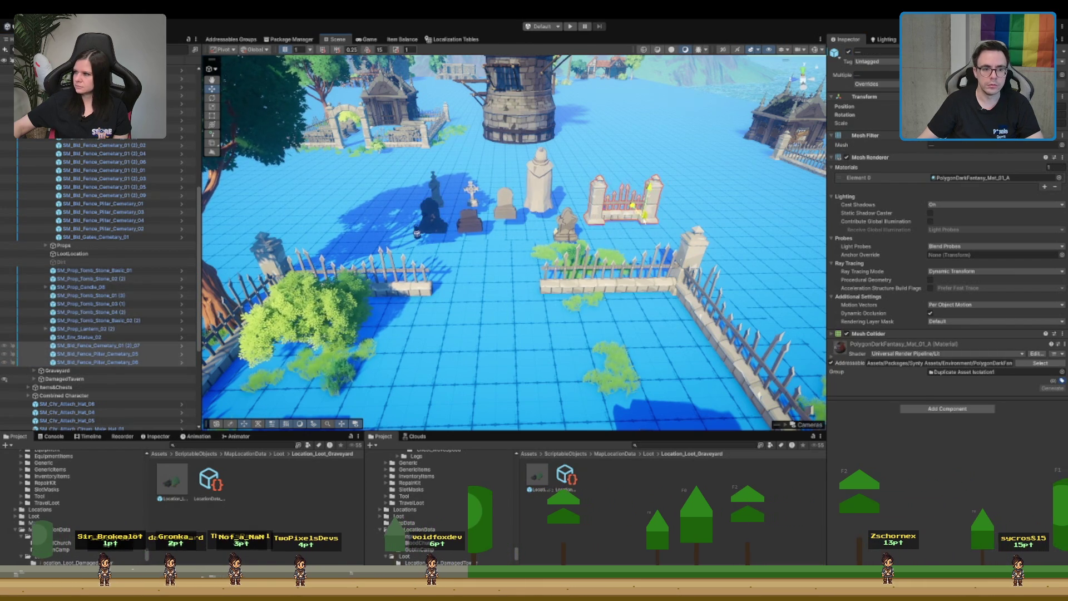
- Place the fence gate into the front fence gap
{"action": "left_click_drag", "start_coordinate": [648, 219], "coordinate": [526, 289]}
{"action": "key", "text": "ctrl+z"}
{"action": "mouse_move", "coordinate": [647, 217]}
{"action": "left_mouse_down"}
{"action": "mouse_move", "coordinate": [589, 239]}
{"action": "mouse_move", "coordinate": [522, 304]}
{"action": "mouse_move", "coordinate": [530, 266]}
{"action": "mouse_move", "coordinate": [412, 231]}
{"action": "left_mouse_up"}
{"action": "left_click_drag", "start_coordinate": [539, 250], "coordinate": [670, 169]}
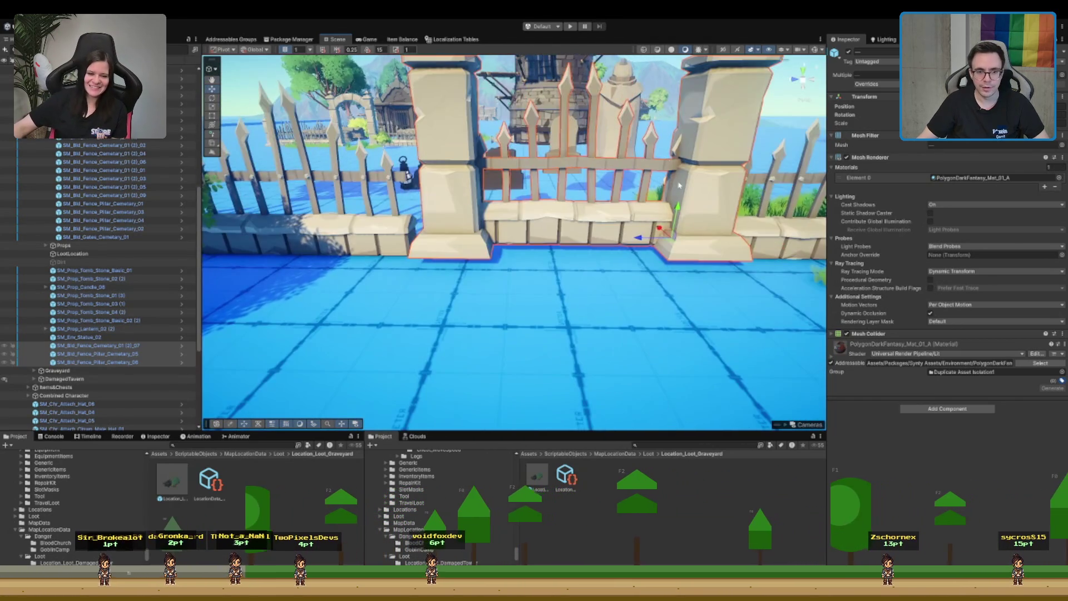
{"action": "left_click_drag", "start_coordinate": [678, 210], "coordinate": [676, 225]}
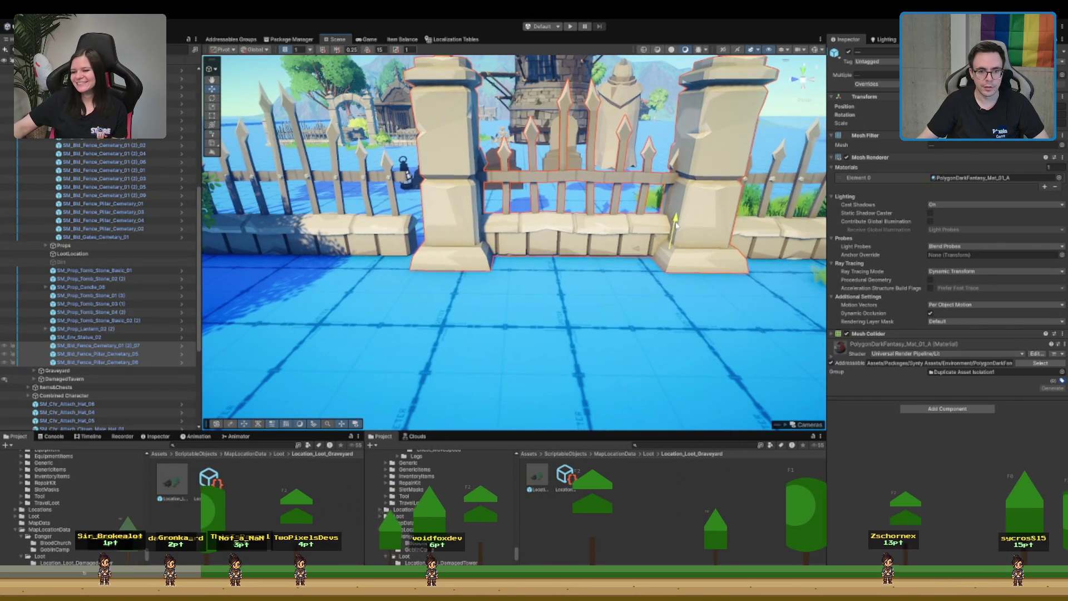
- Nudge the selected fence pieces and pillars slightly left
{"action": "left_click", "coordinate": [634, 246]}
{"action": "left_click", "coordinate": [617, 168]}
{"action": "mouse_move", "coordinate": [617, 168]}
{"action": "left_mouse_down"}
{"action": "mouse_move", "coordinate": [610, 231]}
{"action": "mouse_move", "coordinate": [558, 223]}
{"action": "mouse_move", "coordinate": [508, 321]}
{"action": "mouse_move", "coordinate": [539, 222]}
{"action": "mouse_move", "coordinate": [598, 206]}
{"action": "mouse_move", "coordinate": [527, 228]}
{"action": "left_mouse_up"}
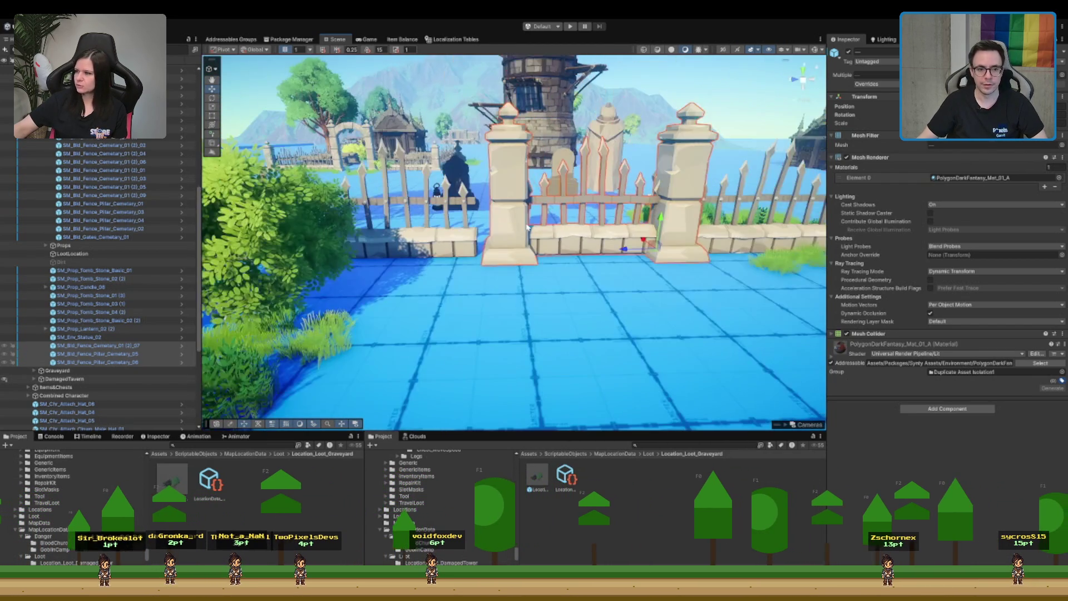
{"action": "left_click_drag", "start_coordinate": [624, 249], "coordinate": [623, 252]}
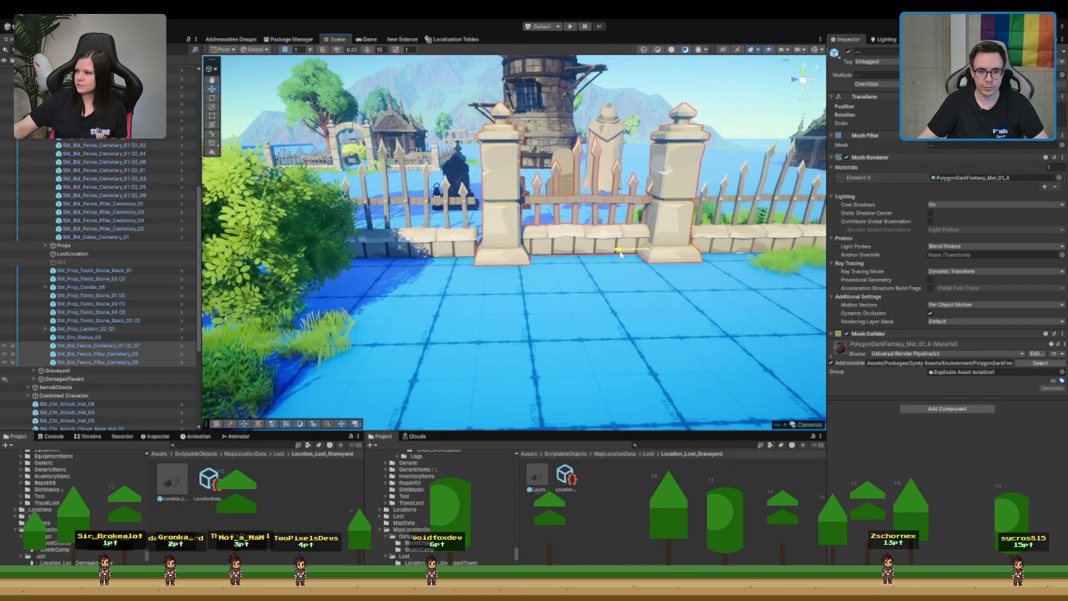
{"action": "left_click_drag", "start_coordinate": [497, 253], "coordinate": [505, 290]}
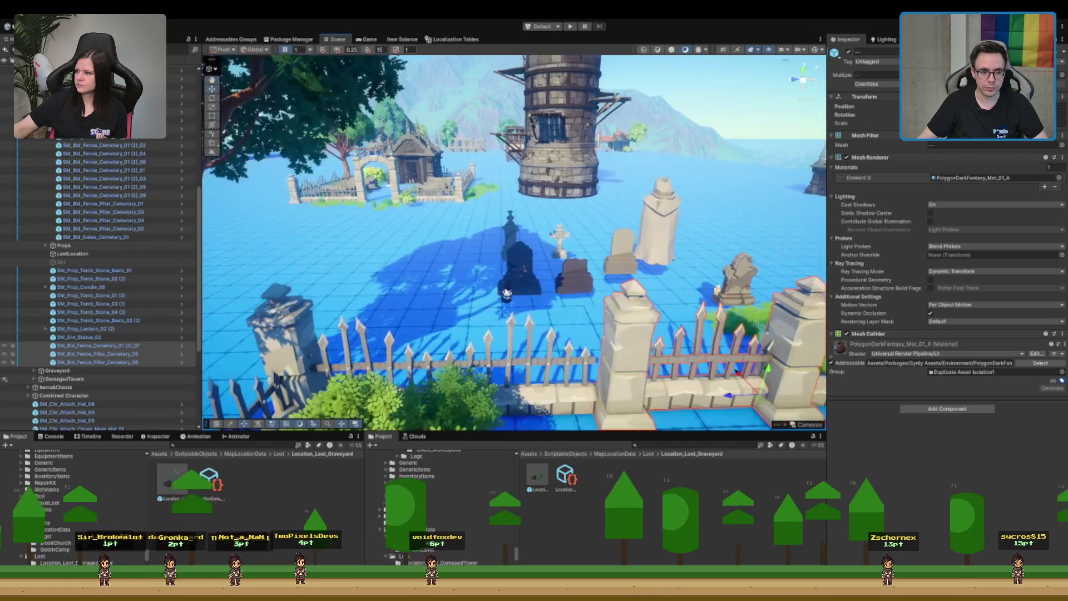
- Slide the front fence segment left to close the gap
{"action": "left_click", "coordinate": [365, 333]}
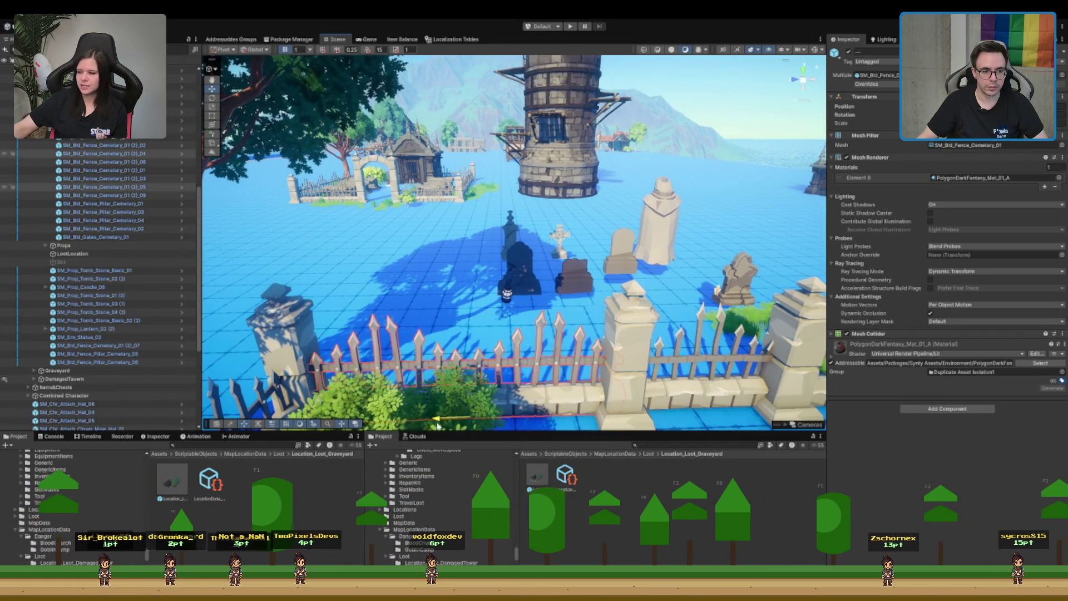
{"action": "left_click_drag", "start_coordinate": [631, 369], "coordinate": [511, 351]}
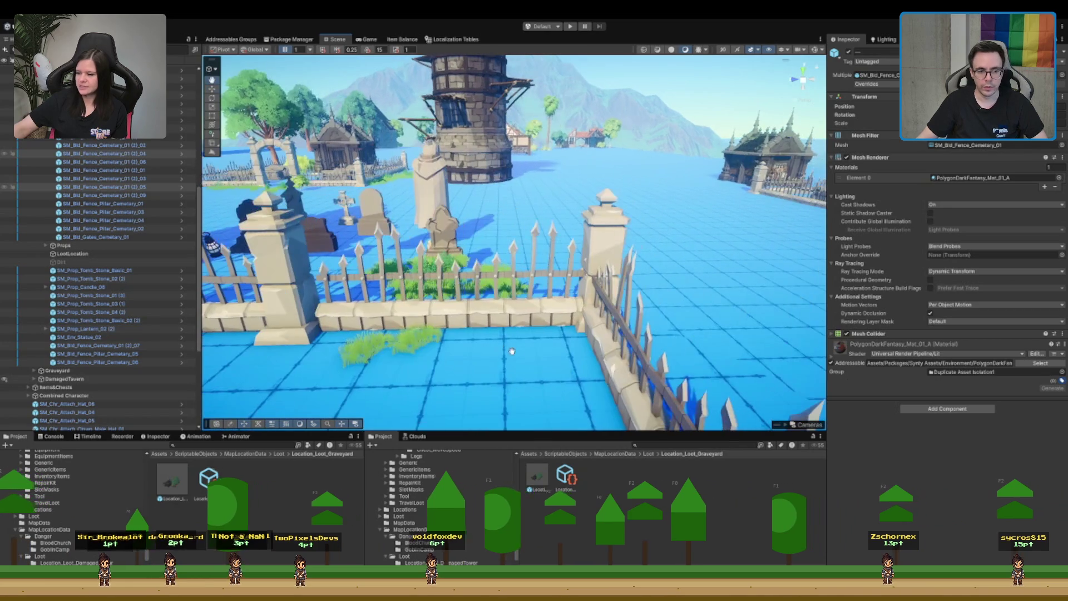
{"action": "left_click", "coordinate": [398, 320]}
{"action": "mouse_move", "coordinate": [292, 331]}
{"action": "left_mouse_down"}
{"action": "mouse_move", "coordinate": [261, 341]}
{"action": "mouse_move", "coordinate": [494, 279]}
{"action": "left_mouse_up"}
- Shift the right gate pillar left and nudge it into line beside the gate
{"action": "left_click", "coordinate": [539, 265]}
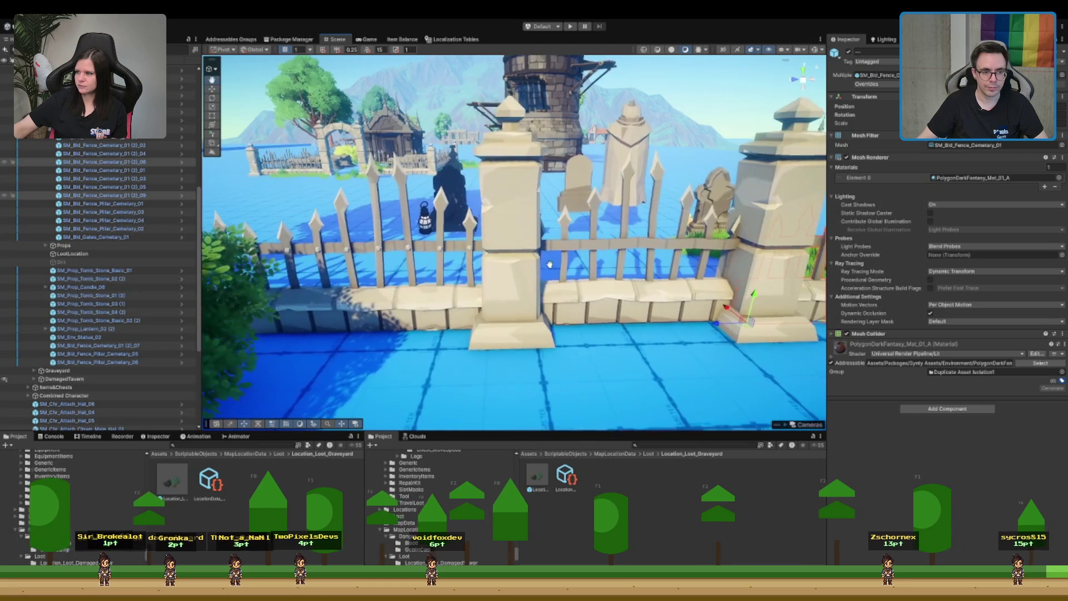
{"action": "left_click", "coordinate": [577, 312]}
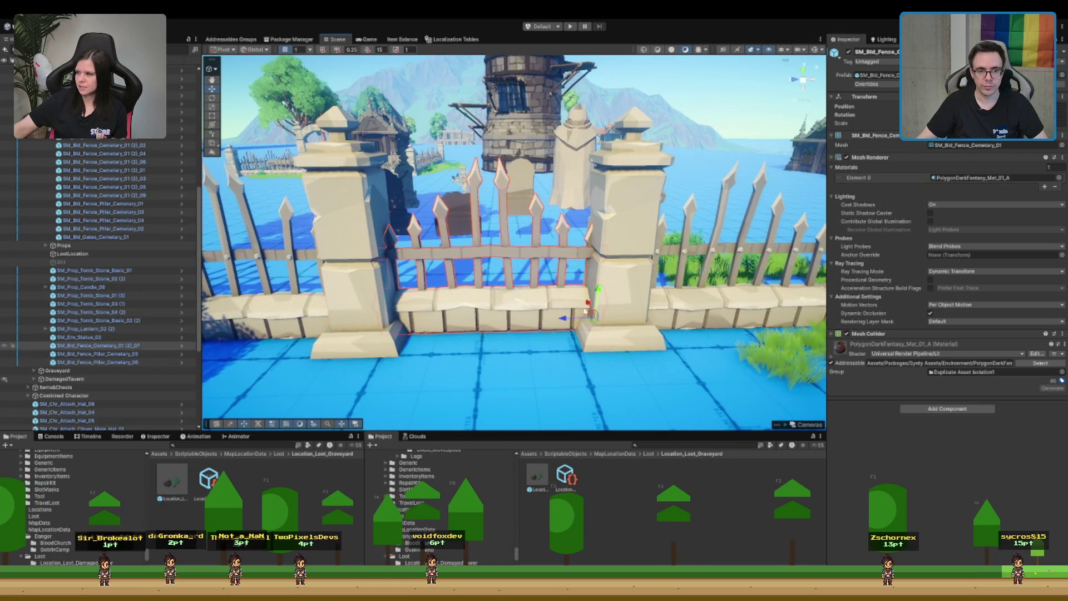
{"action": "left_click", "coordinate": [610, 298]}
{"action": "mouse_move", "coordinate": [591, 333]}
{"action": "left_mouse_down"}
{"action": "mouse_move", "coordinate": [555, 344]}
{"action": "mouse_move", "coordinate": [541, 331]}
{"action": "mouse_move", "coordinate": [596, 139]}
{"action": "left_mouse_up"}
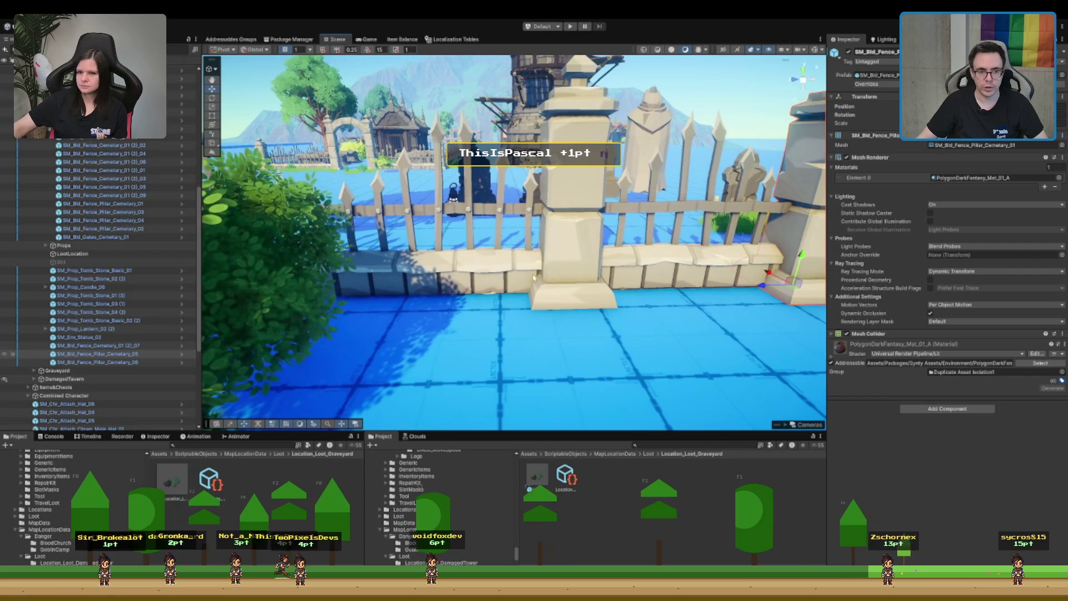
{"action": "mouse_move", "coordinate": [535, 292]}
{"action": "left_mouse_down"}
{"action": "mouse_move", "coordinate": [540, 306]}
{"action": "mouse_move", "coordinate": [548, 278]}
{"action": "left_mouse_up"}
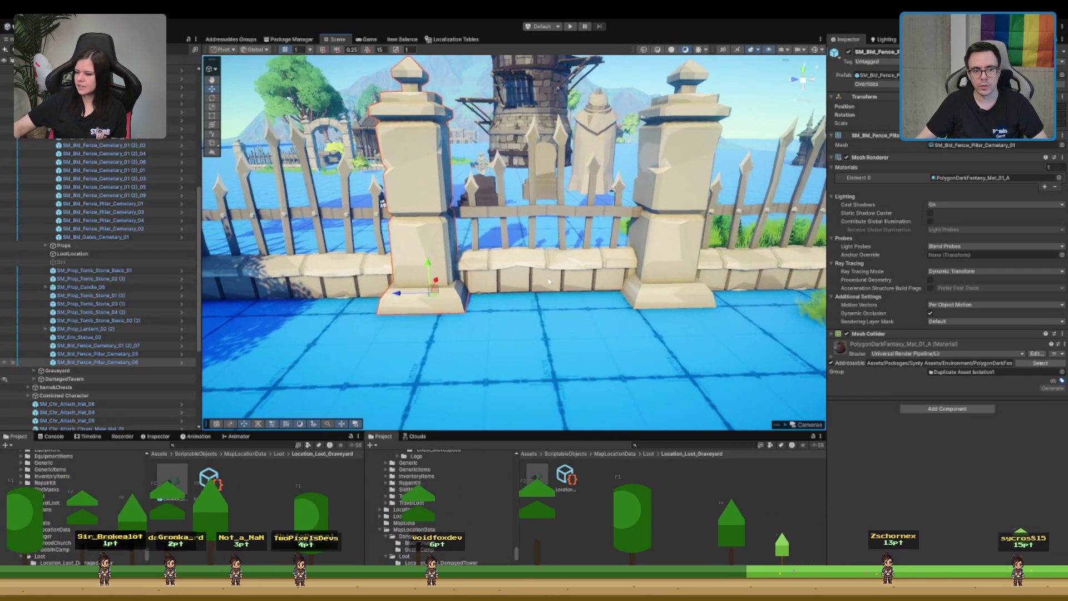
{"action": "scroll", "coordinate": [549, 282], "scroll_direction": "down", "scroll_amount": 10}
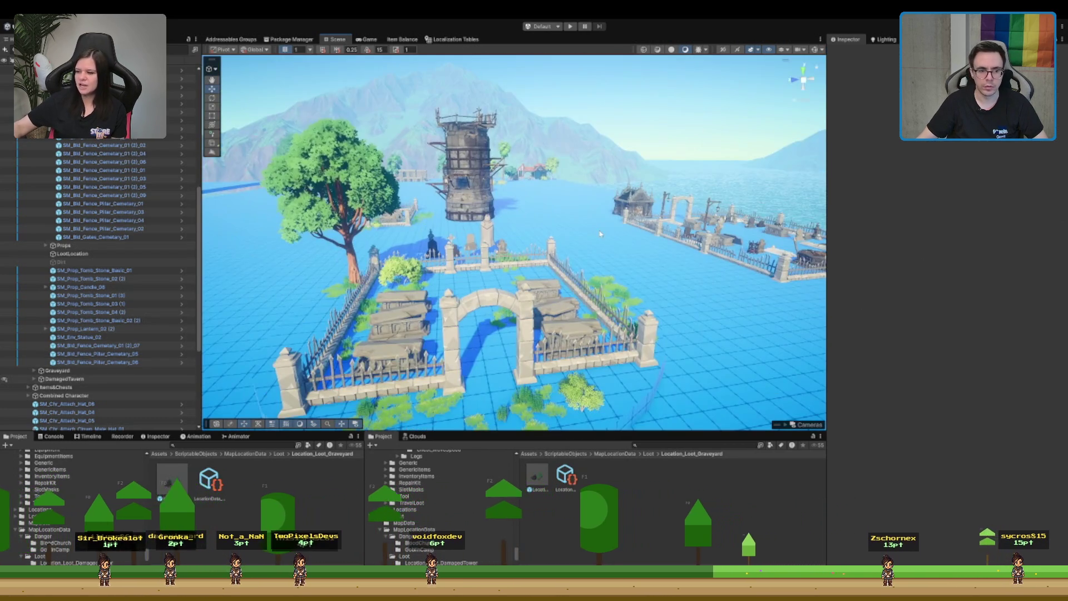
- Select all six Tomb_Shovable stone tombs under Props and delete them
{"action": "left_click", "coordinate": [599, 238]}
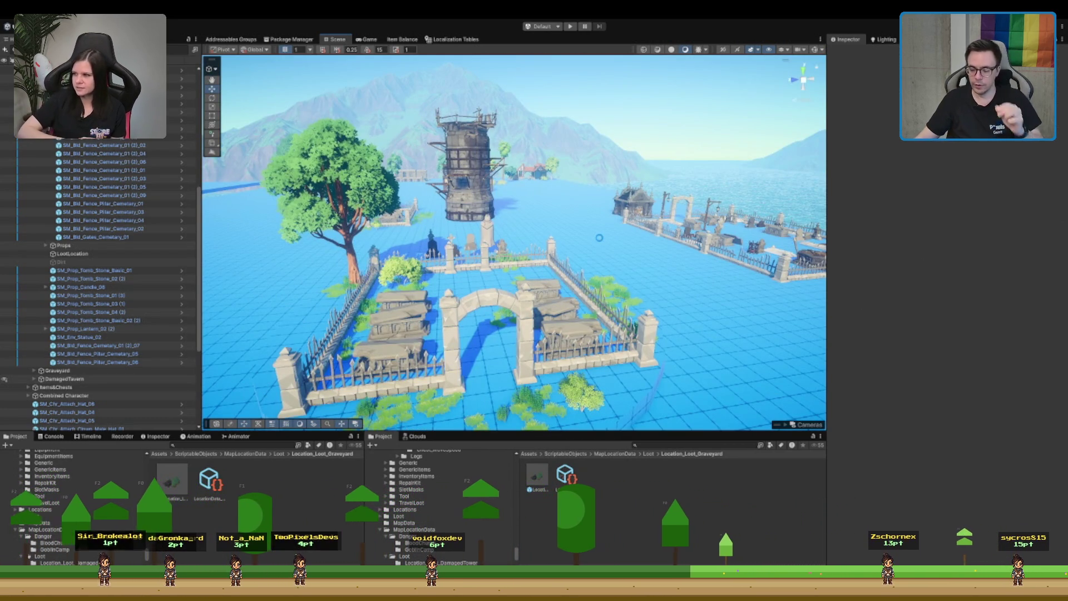
{"action": "scroll", "coordinate": [627, 249], "scroll_direction": "up", "scroll_amount": 10}
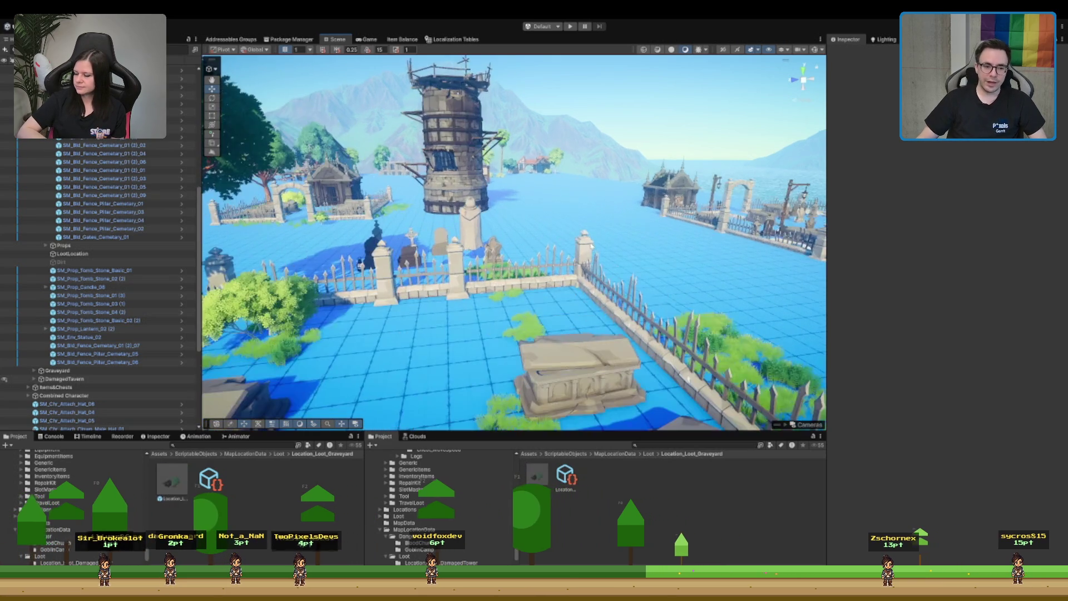
{"action": "left_click_drag", "start_coordinate": [537, 223], "coordinate": [445, 177]}
{"action": "scroll", "coordinate": [445, 177], "scroll_direction": "down", "scroll_amount": 3}
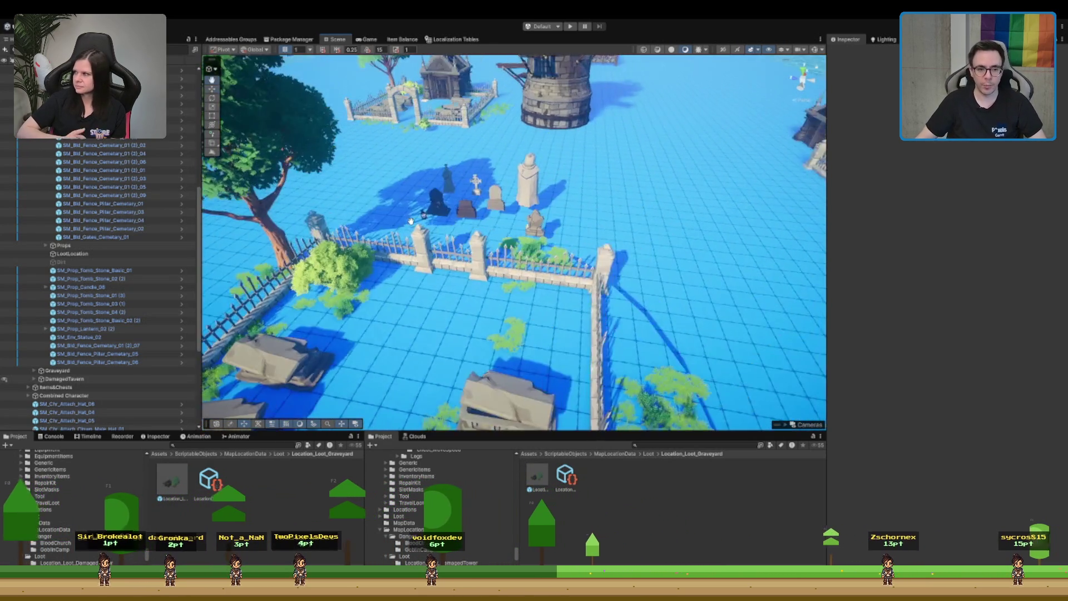
{"action": "scroll", "coordinate": [527, 233], "scroll_direction": "up", "scroll_amount": 8}
{"action": "scroll", "coordinate": [527, 233], "scroll_direction": "down", "scroll_amount": 3}
{"action": "left_click_drag", "start_coordinate": [527, 232], "coordinate": [550, 245]}
{"action": "scroll", "coordinate": [550, 244], "scroll_direction": "up", "scroll_amount": 3}
{"action": "left_click", "coordinate": [558, 232]}
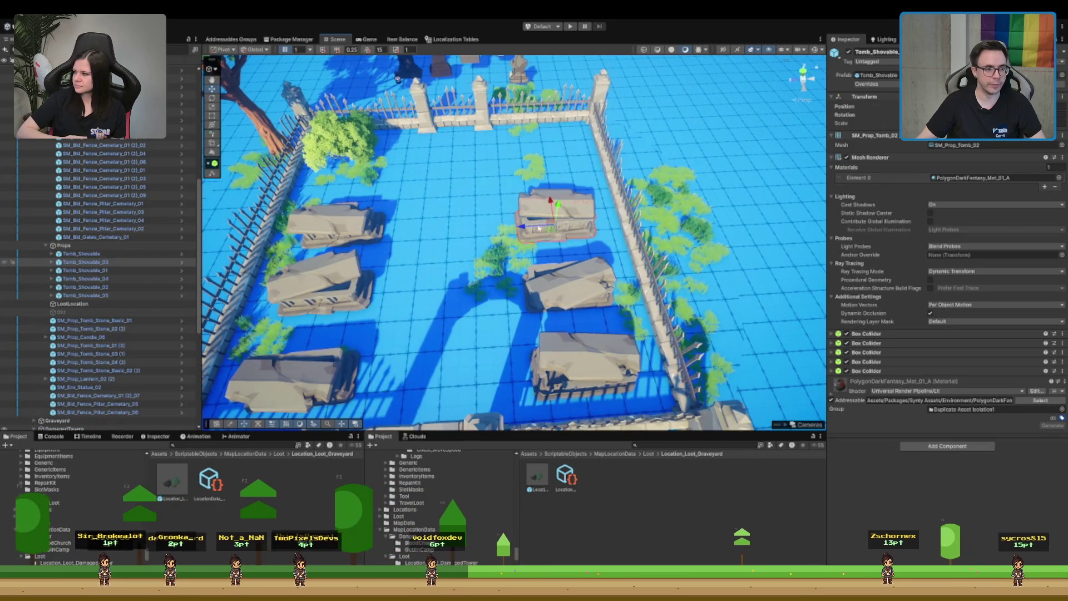
{"action": "left_click", "coordinate": [113, 254]}
{"action": "left_click", "coordinate": [83, 295], "text": "shift"}
{"action": "key", "text": "Delete"}
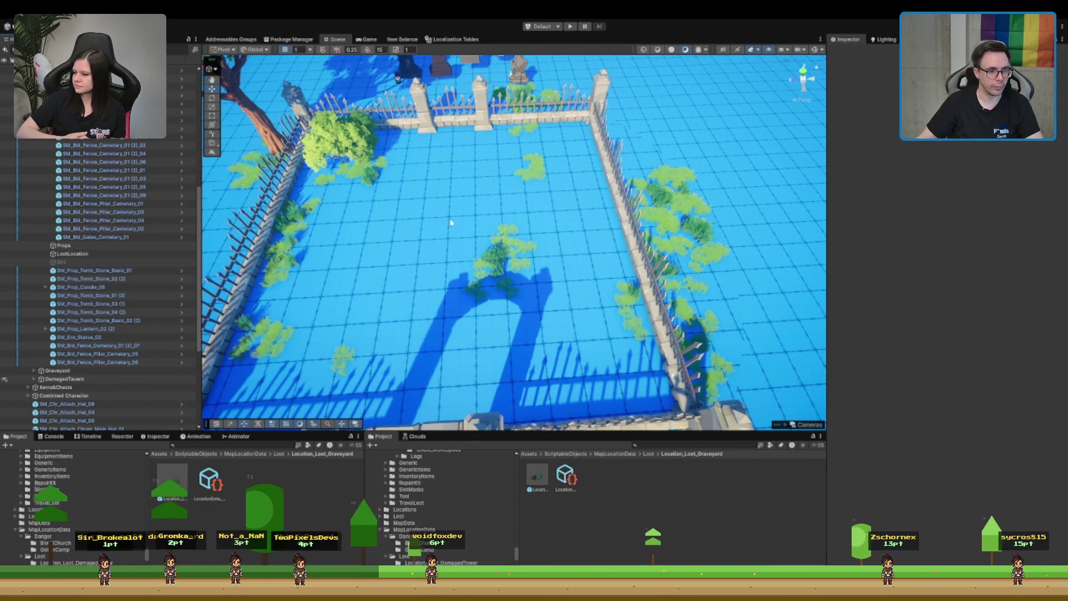
- Select the Dirt object in the Hierarchy
{"action": "scroll", "coordinate": [451, 223], "scroll_direction": "up", "scroll_amount": 8}
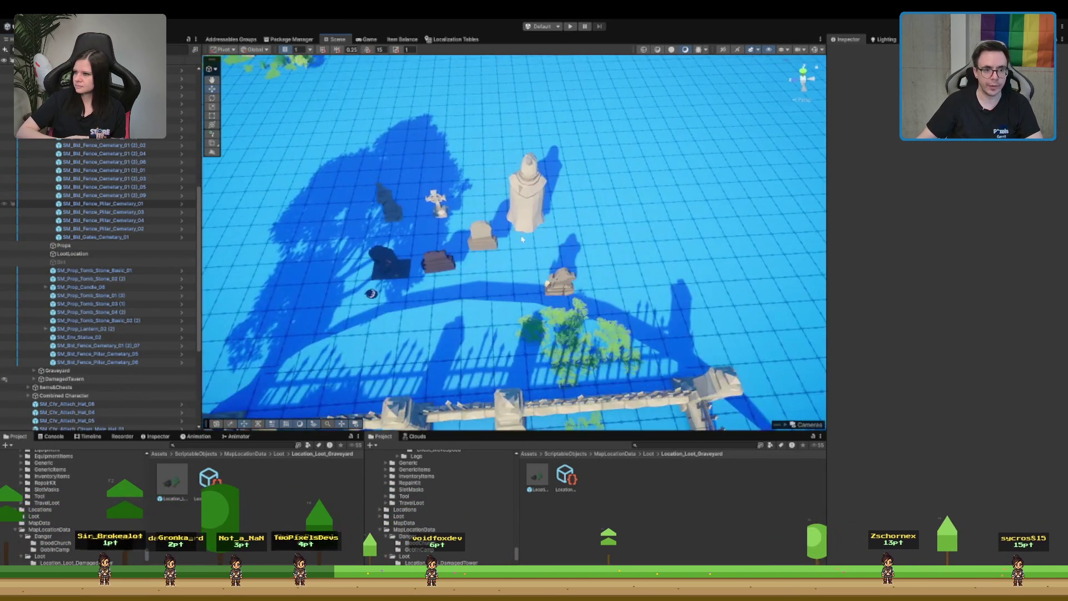
{"action": "scroll", "coordinate": [516, 233], "scroll_direction": "down", "scroll_amount": 5}
{"action": "left_click", "coordinate": [61, 261]}
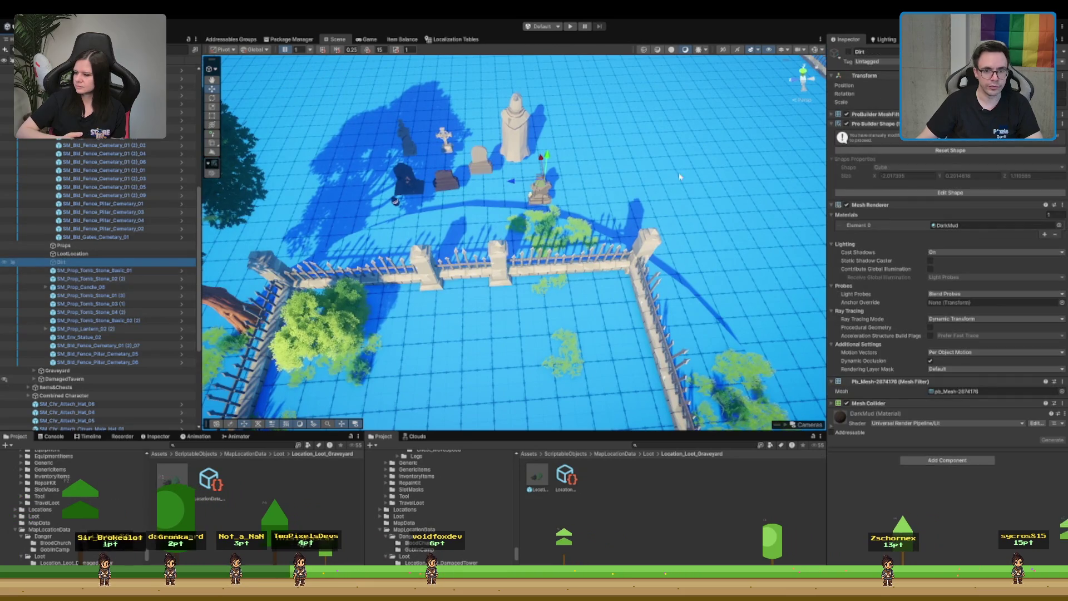
- Collapse the Dirt object's component panels and activate it
{"action": "left_click", "coordinate": [879, 123]}
{"action": "left_click", "coordinate": [887, 133]}
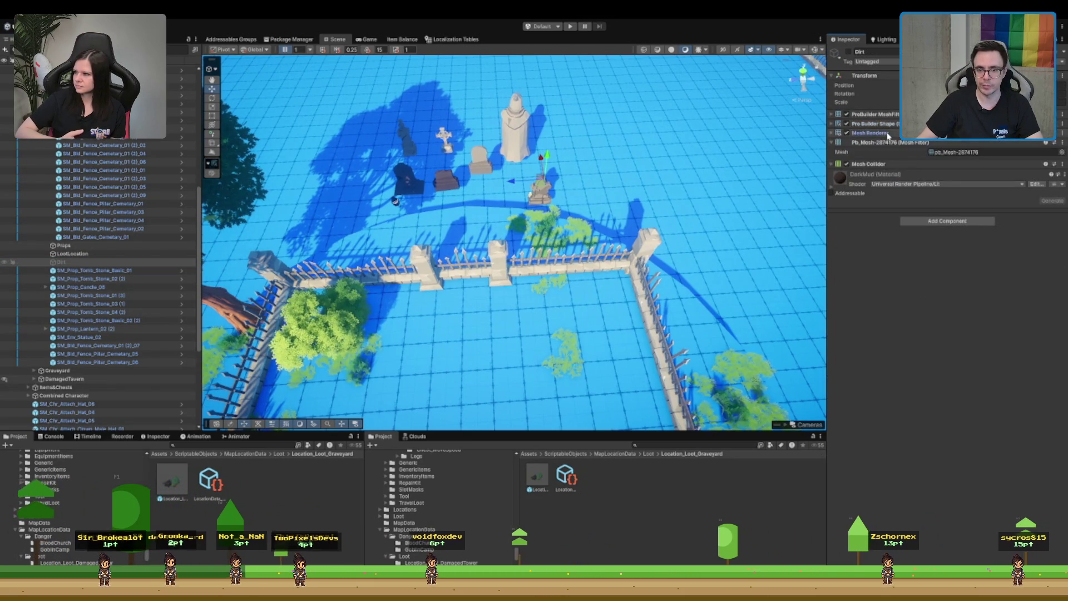
{"action": "left_click", "coordinate": [872, 143]}
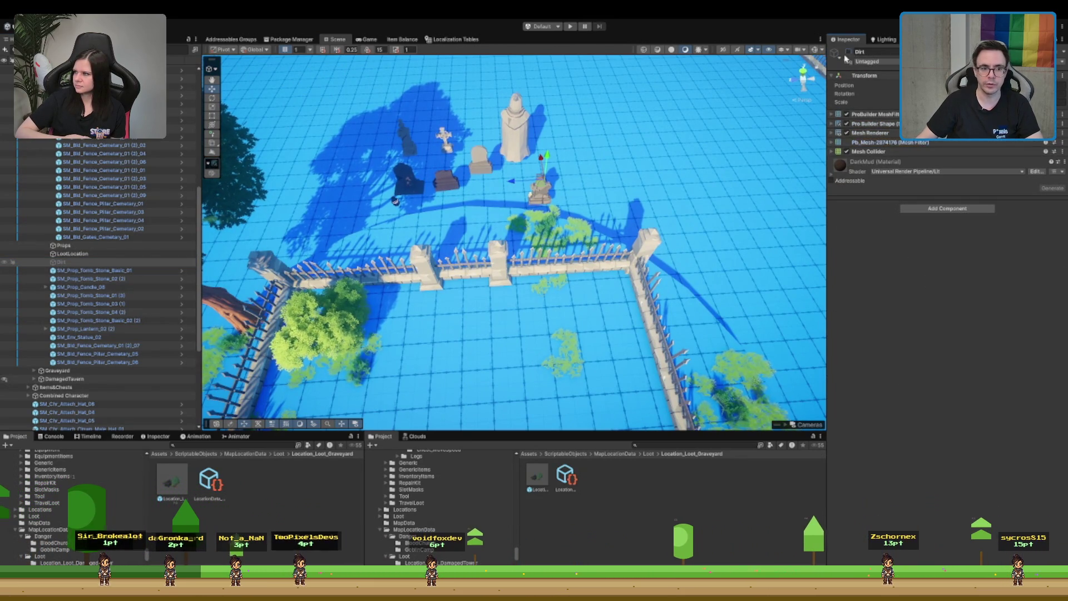
{"action": "left_click", "coordinate": [849, 51]}
- Select Dirt with the tombstone and candle, frame them, and raise them slightly
{"action": "scroll", "coordinate": [540, 235], "scroll_direction": "down", "scroll_amount": 3}
{"action": "scroll", "coordinate": [540, 235], "scroll_direction": "up", "scroll_amount": 3}
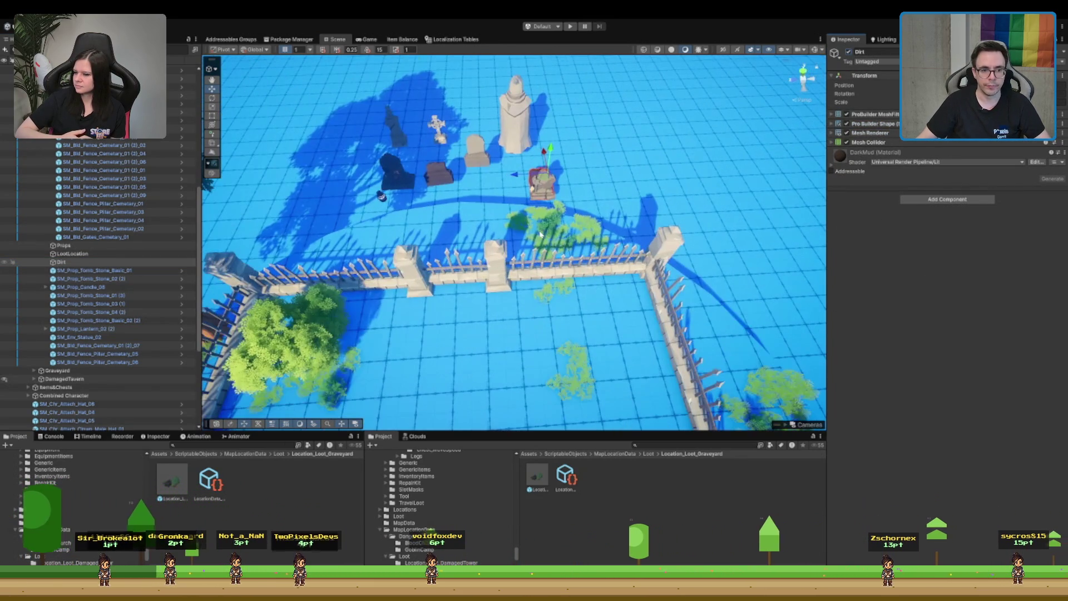
{"action": "mouse_move", "coordinate": [541, 193]}
{"action": "left_mouse_down"}
{"action": "mouse_move", "coordinate": [548, 181]}
{"action": "mouse_move", "coordinate": [577, 380]}
{"action": "left_mouse_up"}
{"action": "key", "text": "f"}
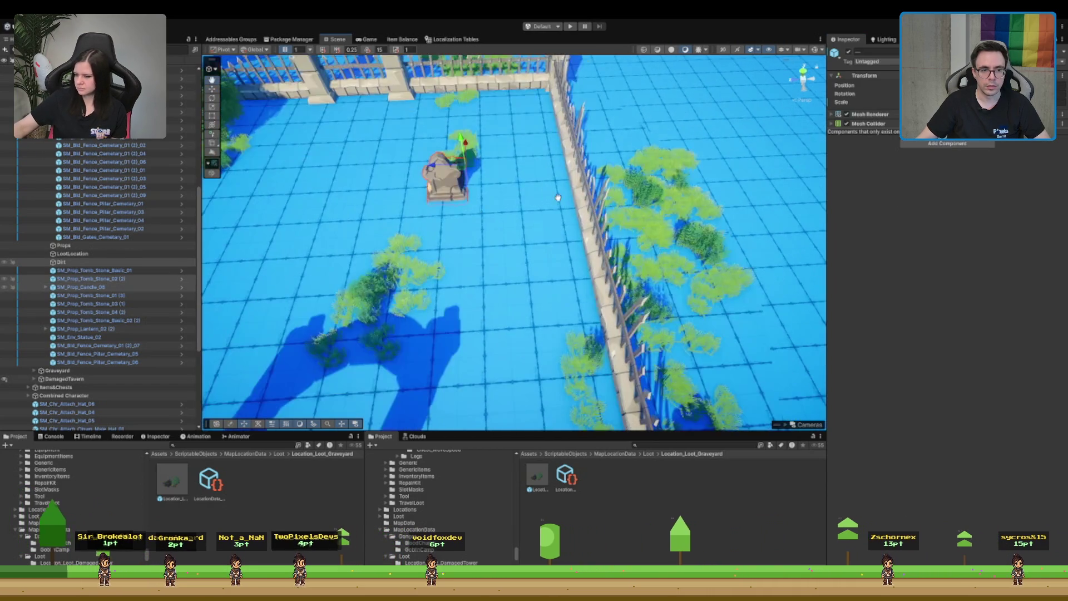
{"action": "mouse_move", "coordinate": [555, 206]}
{"action": "left_mouse_down"}
{"action": "mouse_move", "coordinate": [597, 246]}
{"action": "mouse_move", "coordinate": [601, 281]}
{"action": "left_mouse_up"}
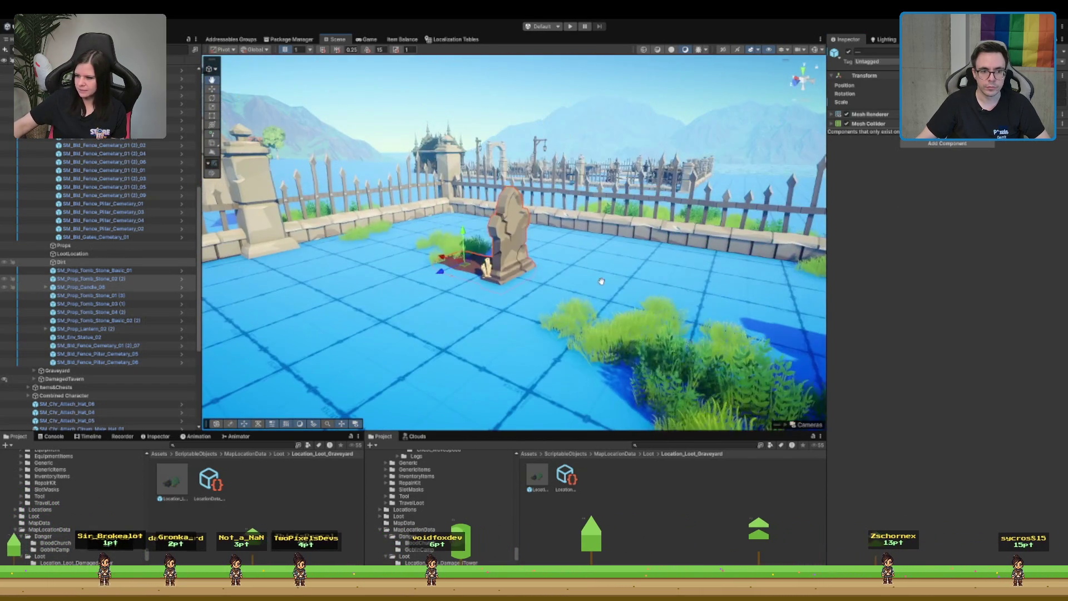
{"action": "mouse_move", "coordinate": [471, 238]}
{"action": "left_mouse_down"}
{"action": "mouse_move", "coordinate": [468, 227]}
{"action": "mouse_move", "coordinate": [598, 245]}
{"action": "mouse_move", "coordinate": [532, 173]}
{"action": "left_mouse_up"}
- Move the grave group toward the front fence and select the dirt patch
{"action": "scroll", "coordinate": [469, 225], "scroll_direction": "down", "scroll_amount": 2}
{"action": "scroll", "coordinate": [481, 223], "scroll_direction": "down", "scroll_amount": 2}
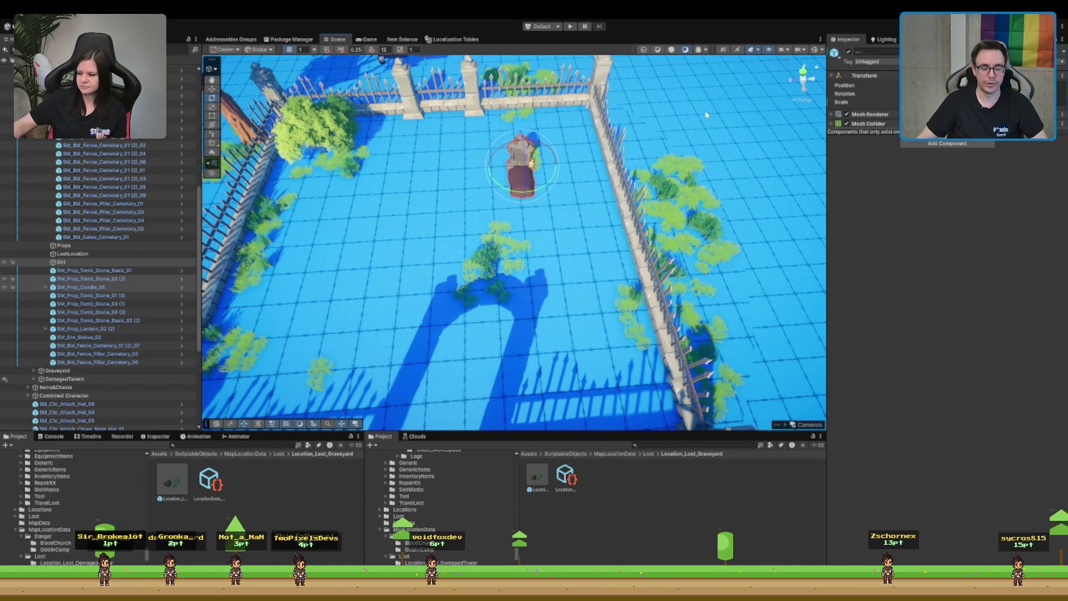
{"action": "scroll", "coordinate": [553, 137], "scroll_direction": "down", "scroll_amount": 10}
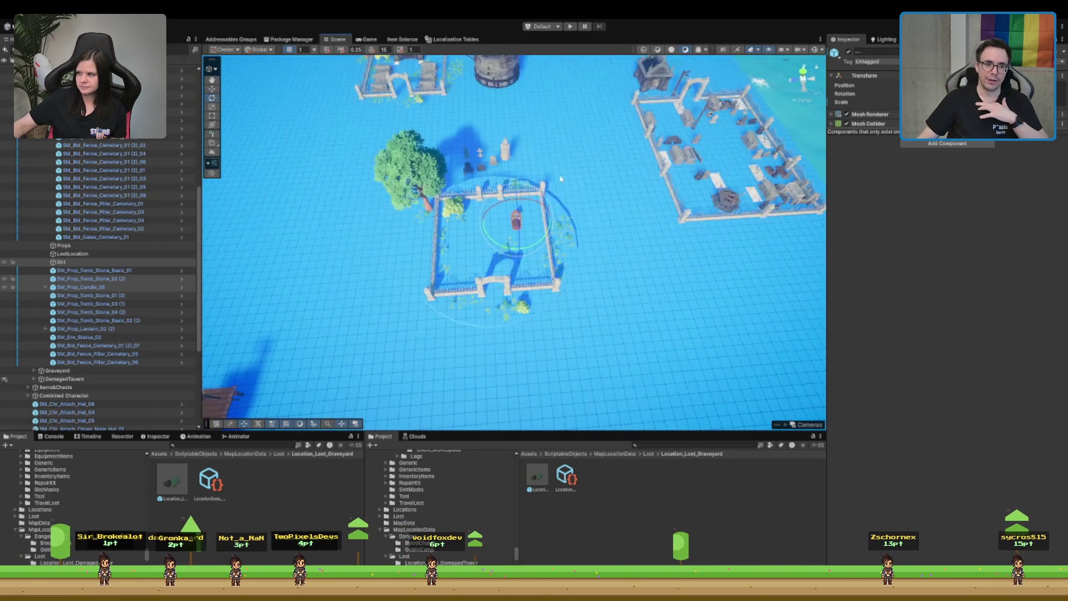
{"action": "scroll", "coordinate": [622, 309], "scroll_direction": "up", "scroll_amount": 3}
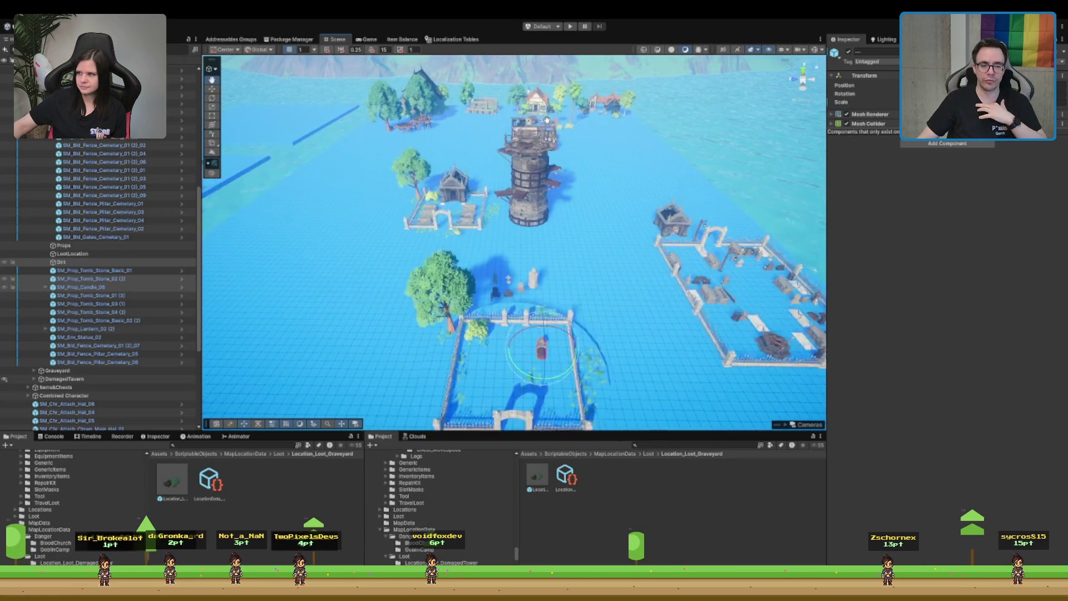
{"action": "scroll", "coordinate": [623, 309], "scroll_direction": "up", "scroll_amount": 5}
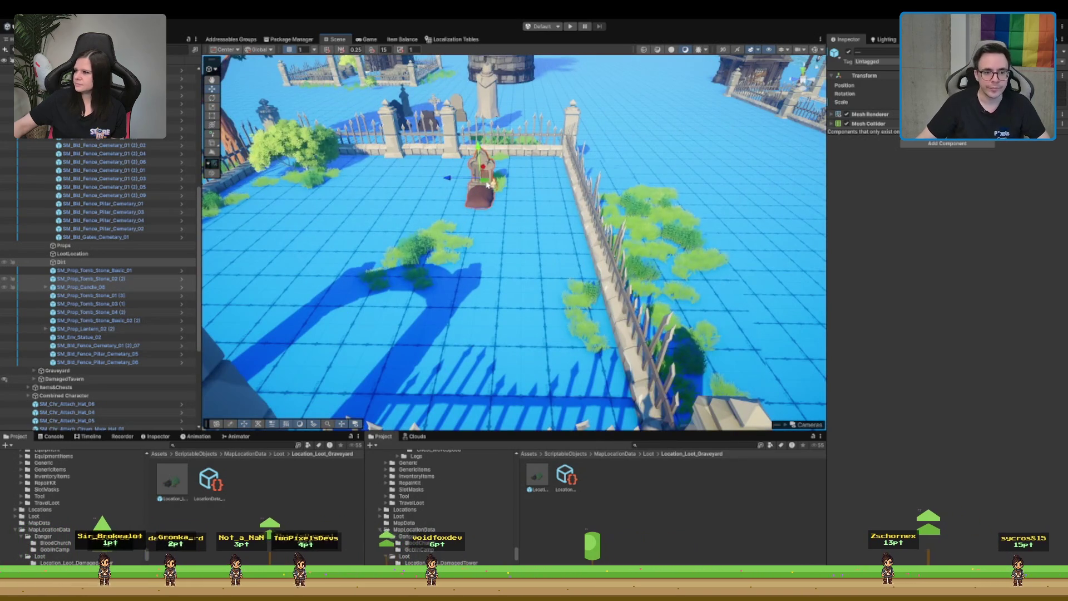
{"action": "mouse_move", "coordinate": [487, 185]}
{"action": "left_mouse_down"}
{"action": "mouse_move", "coordinate": [426, 272]}
{"action": "mouse_move", "coordinate": [505, 327]}
{"action": "mouse_move", "coordinate": [534, 268]}
{"action": "mouse_move", "coordinate": [581, 223]}
{"action": "mouse_move", "coordinate": [600, 227]}
{"action": "mouse_move", "coordinate": [556, 233]}
{"action": "mouse_move", "coordinate": [590, 245]}
{"action": "left_mouse_up"}
{"action": "scroll", "coordinate": [525, 293], "scroll_direction": "up", "scroll_amount": 5}
{"action": "scroll", "coordinate": [590, 245], "scroll_direction": "down", "scroll_amount": 5}
{"action": "scroll", "coordinate": [617, 262], "scroll_direction": "up", "scroll_amount": 3}
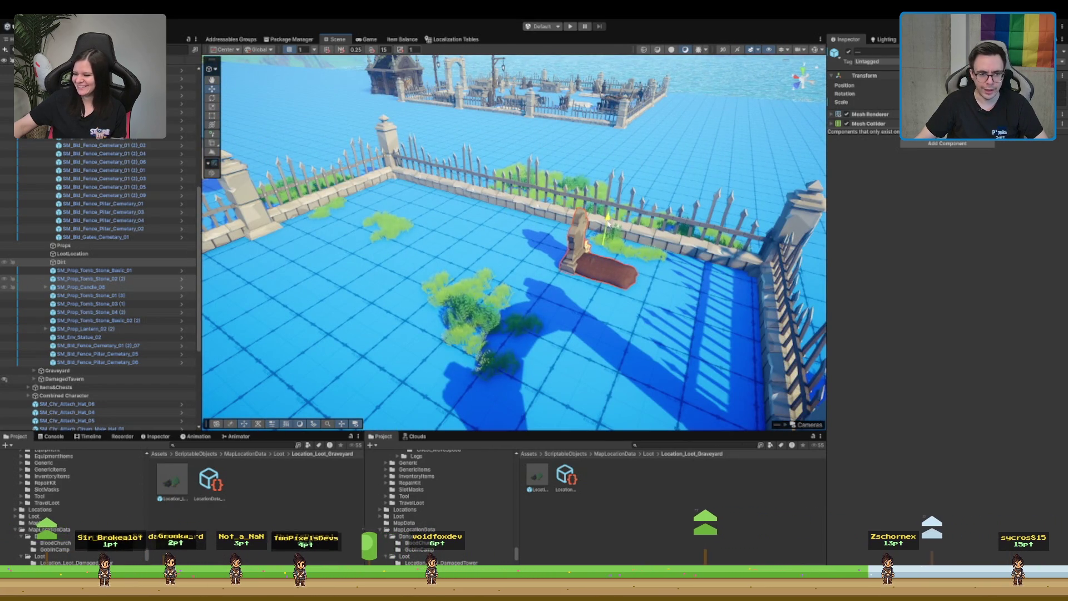
{"action": "left_click", "coordinate": [619, 277]}
{"action": "scroll", "coordinate": [599, 281], "scroll_direction": "down", "scroll_amount": 1}
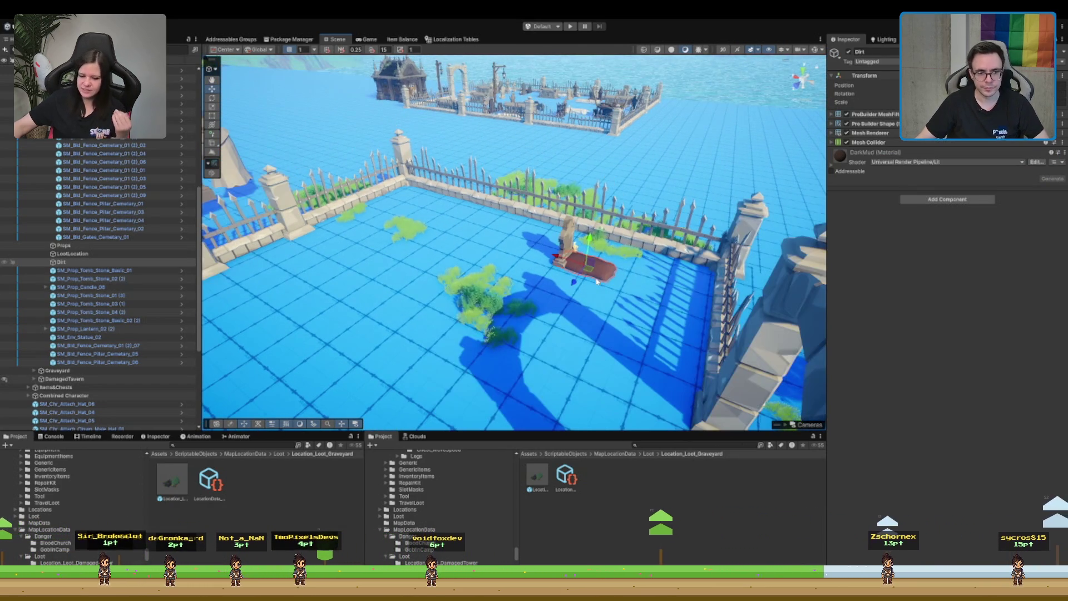
- Duplicate the dirt patch twice, placing the copies to its left
{"action": "key", "text": "ctrl+d"}
{"action": "mouse_move", "coordinate": [576, 287]}
{"action": "left_mouse_down"}
{"action": "mouse_move", "coordinate": [525, 354]}
{"action": "mouse_move", "coordinate": [548, 312]}
{"action": "left_mouse_up"}
{"action": "scroll", "coordinate": [505, 358], "scroll_direction": "up", "scroll_amount": 5}
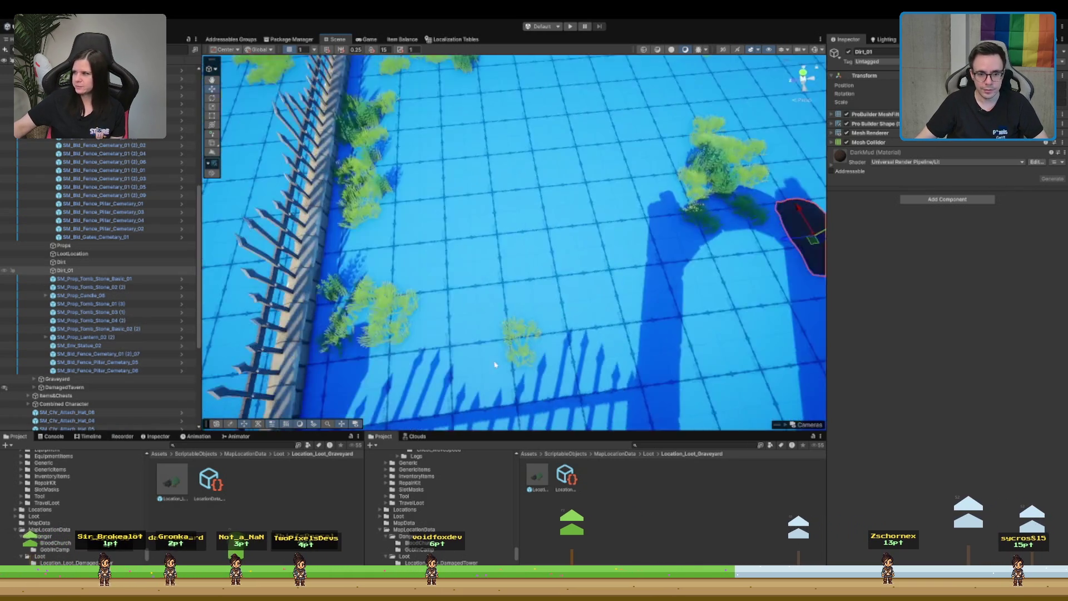
{"action": "scroll", "coordinate": [505, 359], "scroll_direction": "down", "scroll_amount": 6}
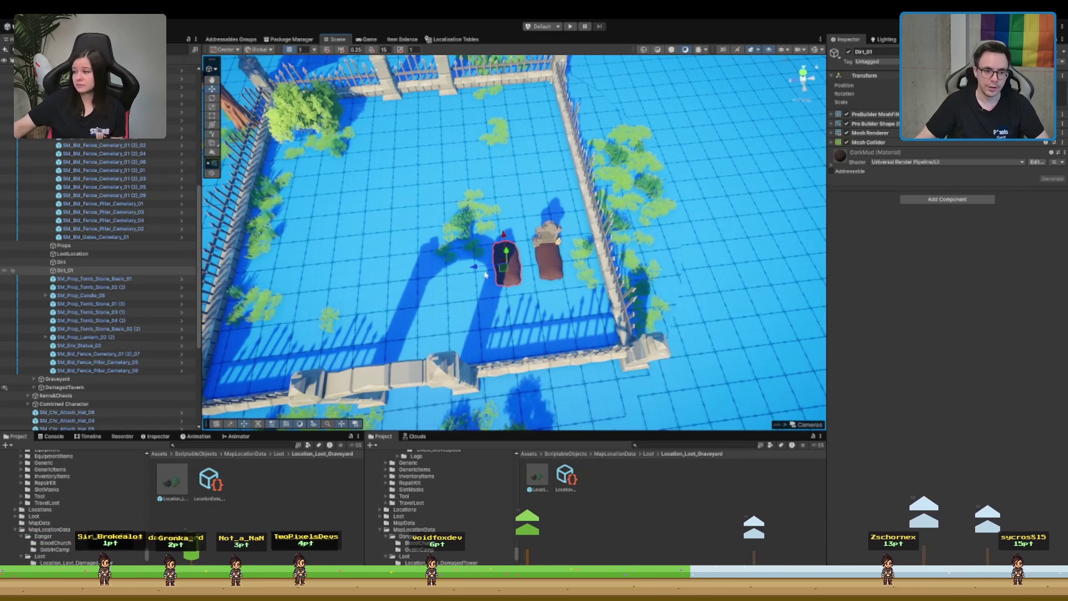
{"action": "key", "text": "ctrl+d"}
{"action": "mouse_move", "coordinate": [479, 269]}
{"action": "left_mouse_down"}
{"action": "mouse_move", "coordinate": [419, 279]}
{"action": "mouse_move", "coordinate": [430, 285]}
{"action": "left_mouse_up"}
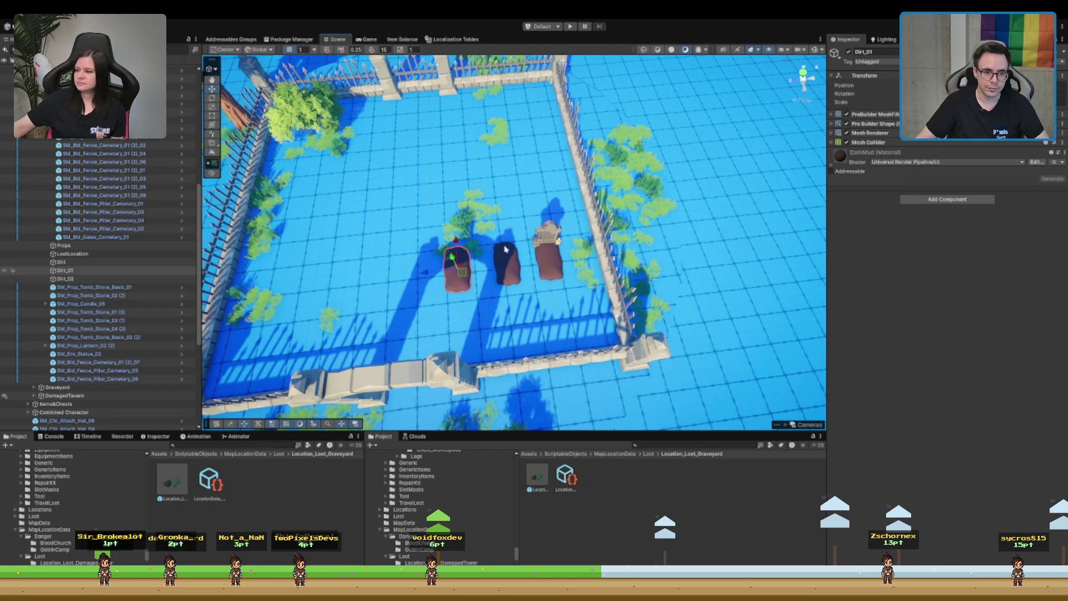
- Select all three dirt patches, frame them, and shift them slightly right
{"action": "left_click", "coordinate": [82, 279]}
{"action": "left_click", "coordinate": [62, 261], "text": "shift"}
{"action": "key", "text": "f"}
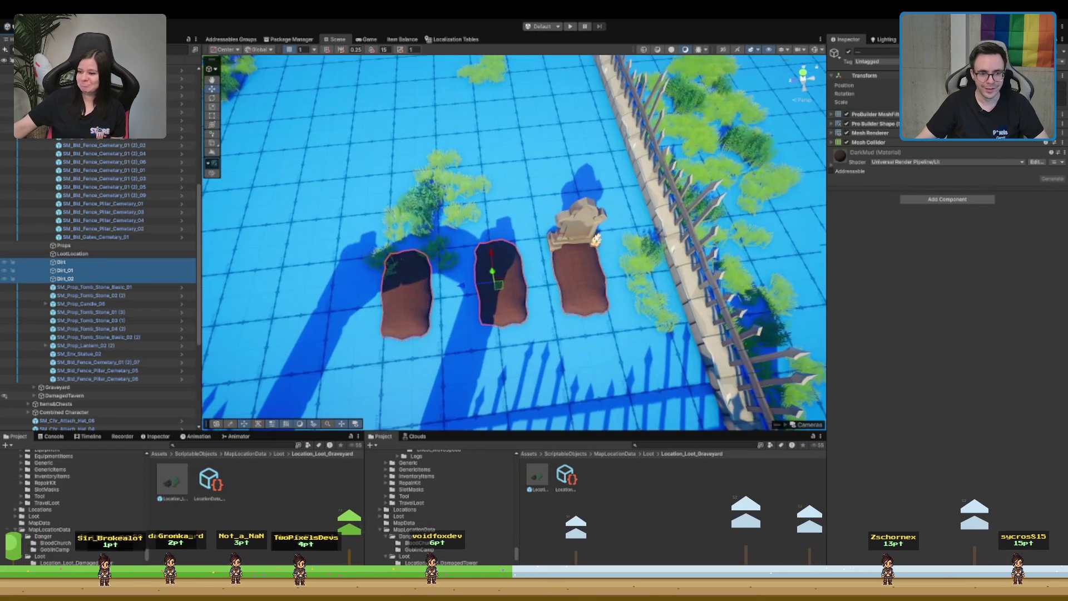
{"action": "scroll", "coordinate": [538, 260], "scroll_direction": "down", "scroll_amount": 5}
{"action": "left_click_drag", "start_coordinate": [471, 263], "coordinate": [539, 315]}
- Move grass clumps P_Grass_01_Summer_41 and P_Grass_03_Summer_15 near the tombstone toward the fence
{"action": "left_click", "coordinate": [565, 242]}
{"action": "key", "text": "f"}
{"action": "left_click", "coordinate": [526, 263]}
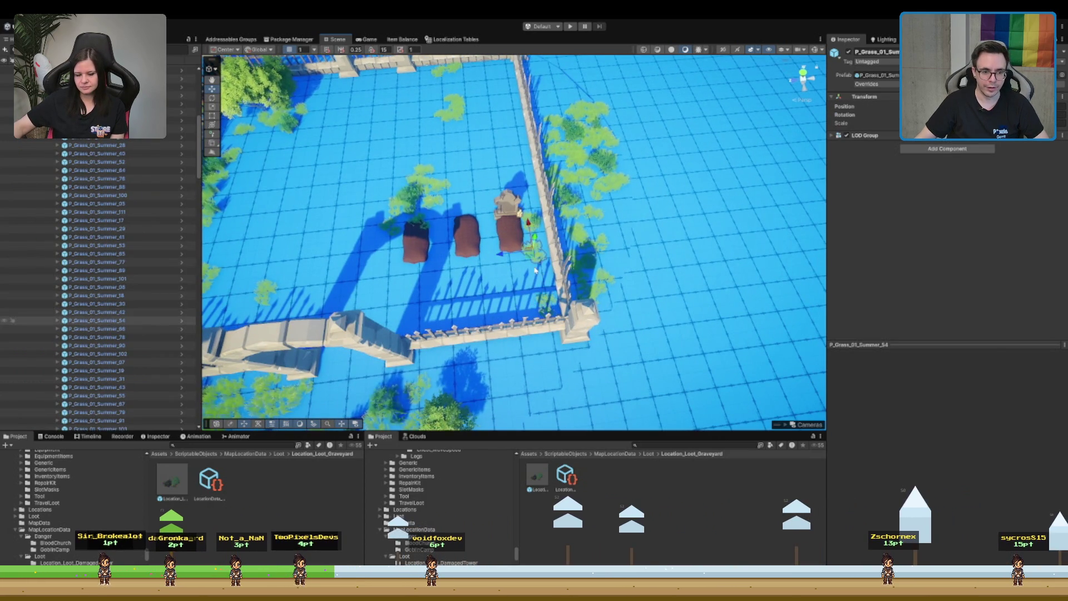
{"action": "mouse_move", "coordinate": [526, 263]}
{"action": "left_mouse_down"}
{"action": "mouse_move", "coordinate": [528, 293]}
{"action": "mouse_move", "coordinate": [539, 298]}
{"action": "left_mouse_up"}
{"action": "left_click", "coordinate": [533, 276]}
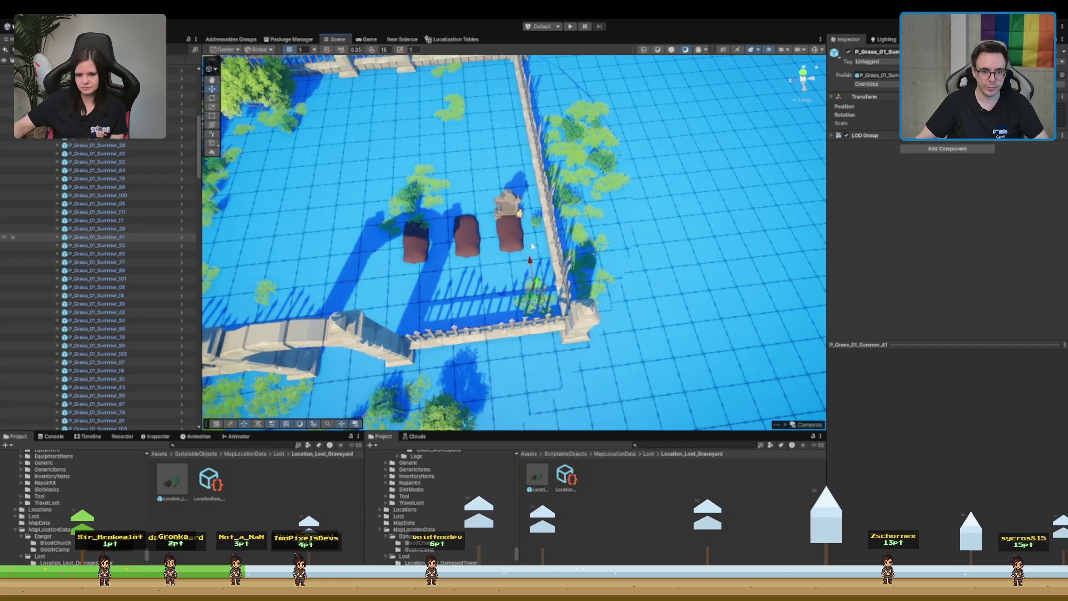
{"action": "left_click", "coordinate": [532, 254]}
{"action": "mouse_move", "coordinate": [534, 255]}
{"action": "left_mouse_down"}
{"action": "mouse_move", "coordinate": [633, 132]}
{"action": "mouse_move", "coordinate": [662, 178]}
{"action": "mouse_move", "coordinate": [639, 305]}
{"action": "left_mouse_up"}
- Delete the middle and left dirt mounds, keeping the right one
{"action": "left_click", "coordinate": [630, 300]}
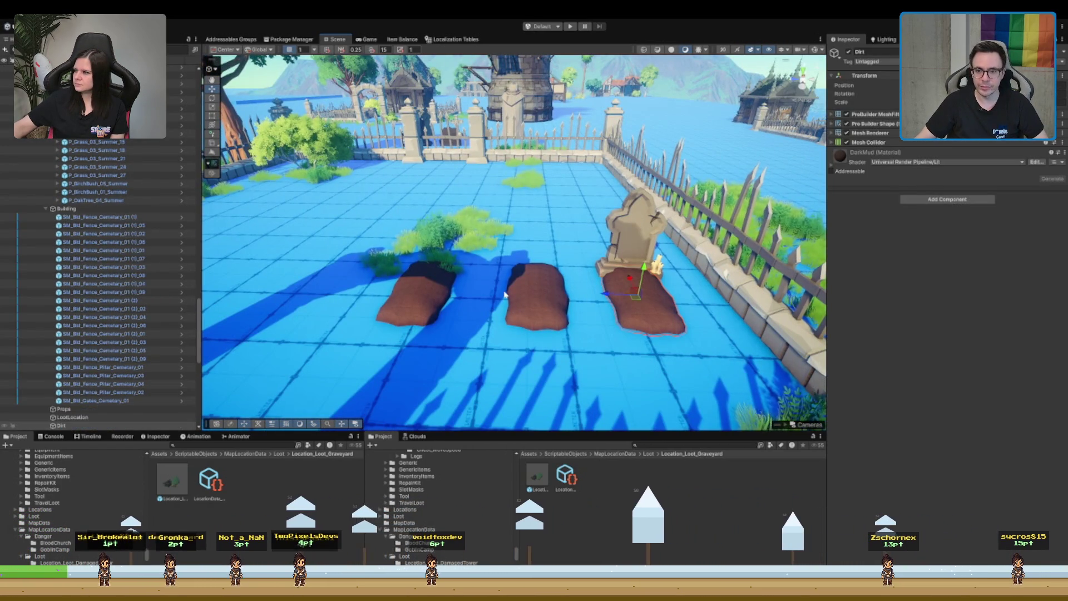
{"action": "left_click", "coordinate": [543, 302]}
{"action": "key", "text": "Delete"}
{"action": "left_click", "coordinate": [432, 292]}
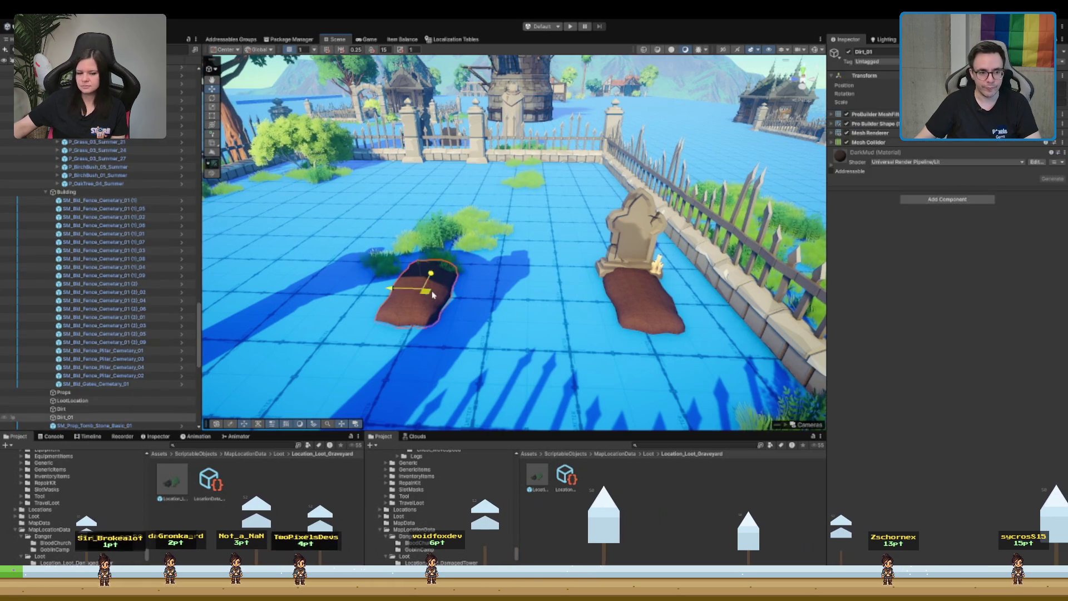
{"action": "key", "text": "Delete"}
- Duplicate the right dirt mound twice for new middle and left graves
{"action": "left_click", "coordinate": [606, 296]}
{"action": "key", "text": "ctrl+d"}
{"action": "mouse_move", "coordinate": [606, 296]}
{"action": "left_mouse_down"}
{"action": "mouse_move", "coordinate": [371, 296]}
{"action": "mouse_move", "coordinate": [577, 271]}
{"action": "left_mouse_up"}
{"action": "key", "text": "ctrl+d"}
{"action": "scroll", "coordinate": [523, 277], "scroll_direction": "down", "scroll_amount": 5}
{"action": "scroll", "coordinate": [577, 271], "scroll_direction": "up", "scroll_amount": 5}
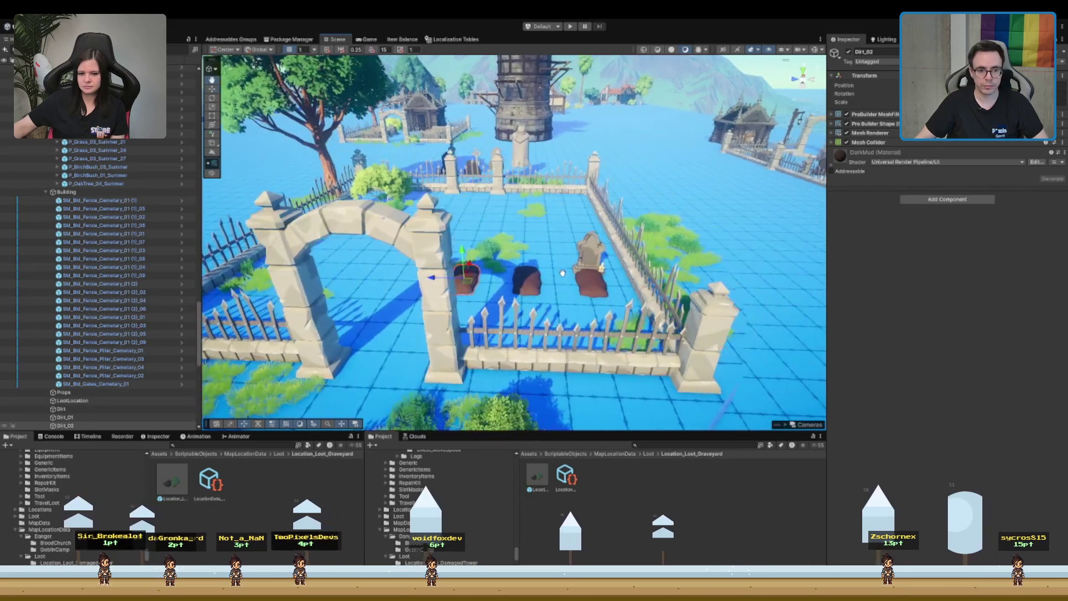
- Nudge the left mound Dirt_02 and middle mound Dirt_01 slightly right
{"action": "left_click", "coordinate": [537, 297]}
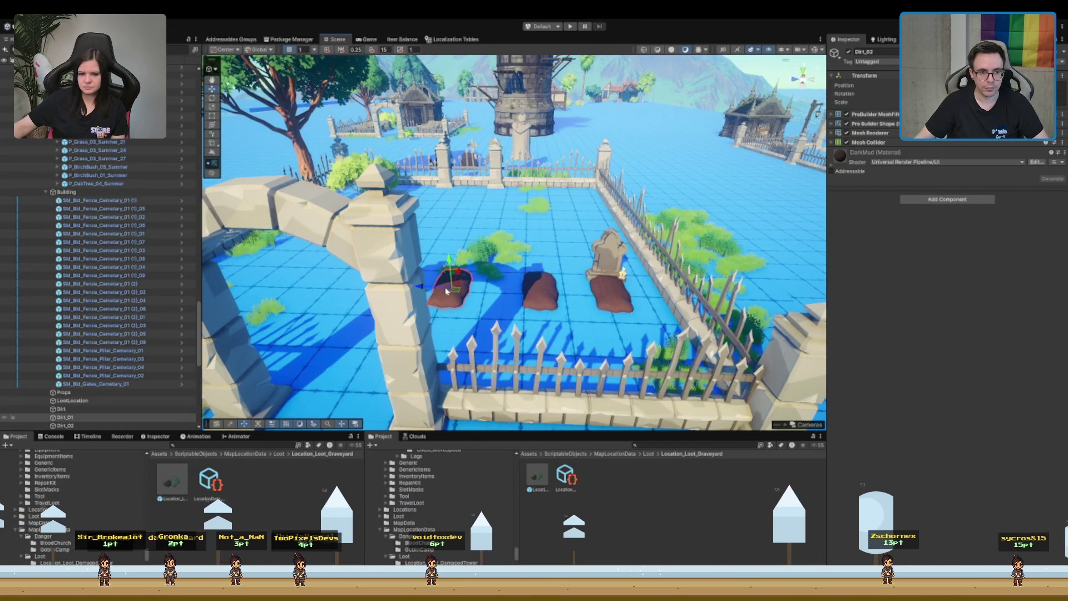
{"action": "left_click", "coordinate": [461, 291]}
{"action": "key", "text": "f"}
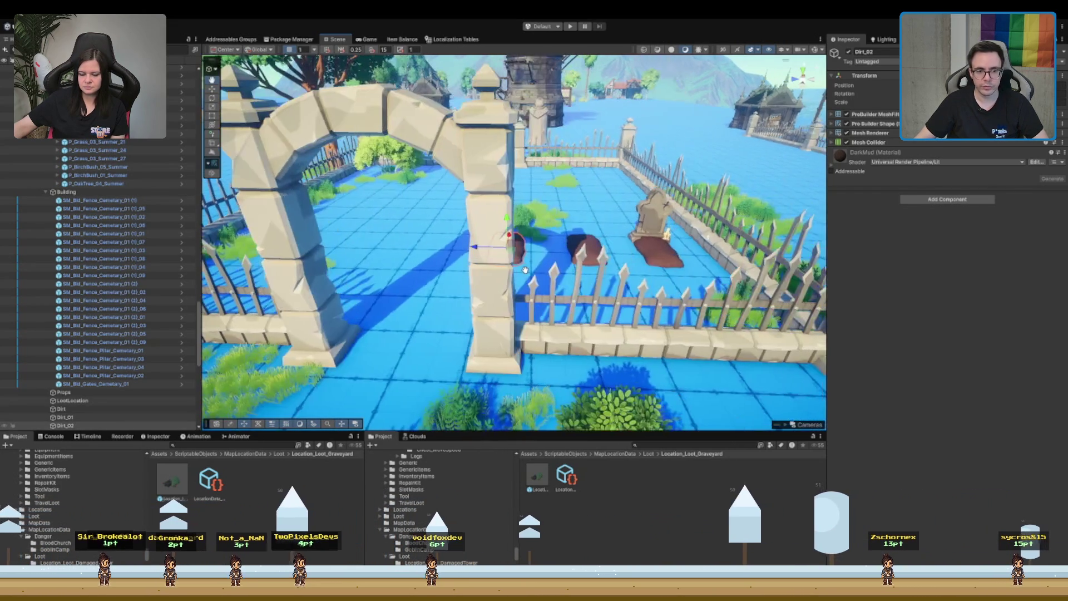
{"action": "left_click_drag", "start_coordinate": [486, 259], "coordinate": [494, 257]}
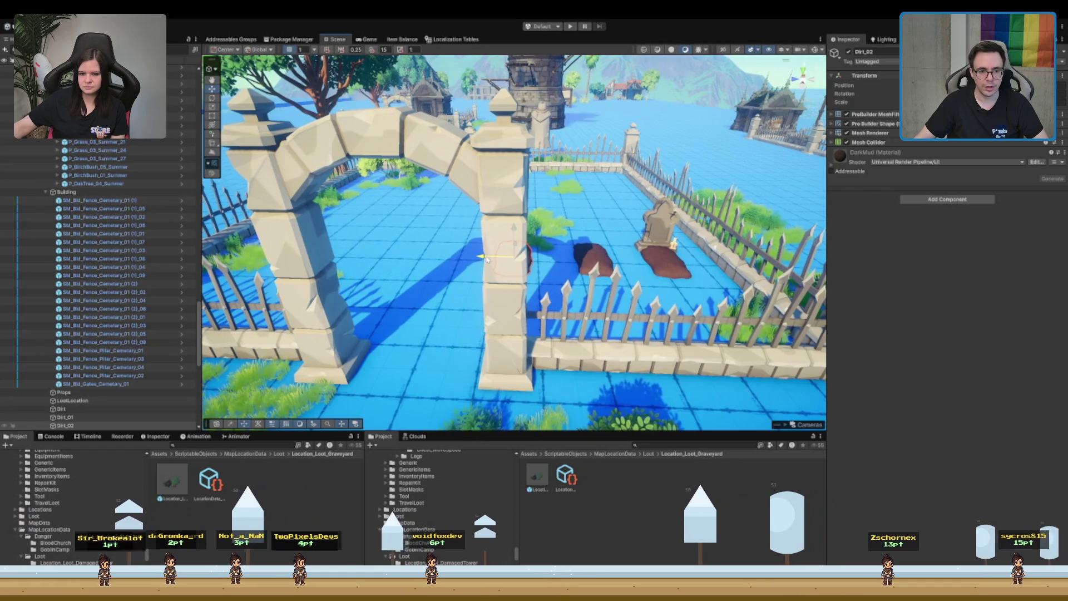
{"action": "left_click", "coordinate": [605, 263]}
{"action": "key", "text": "f"}
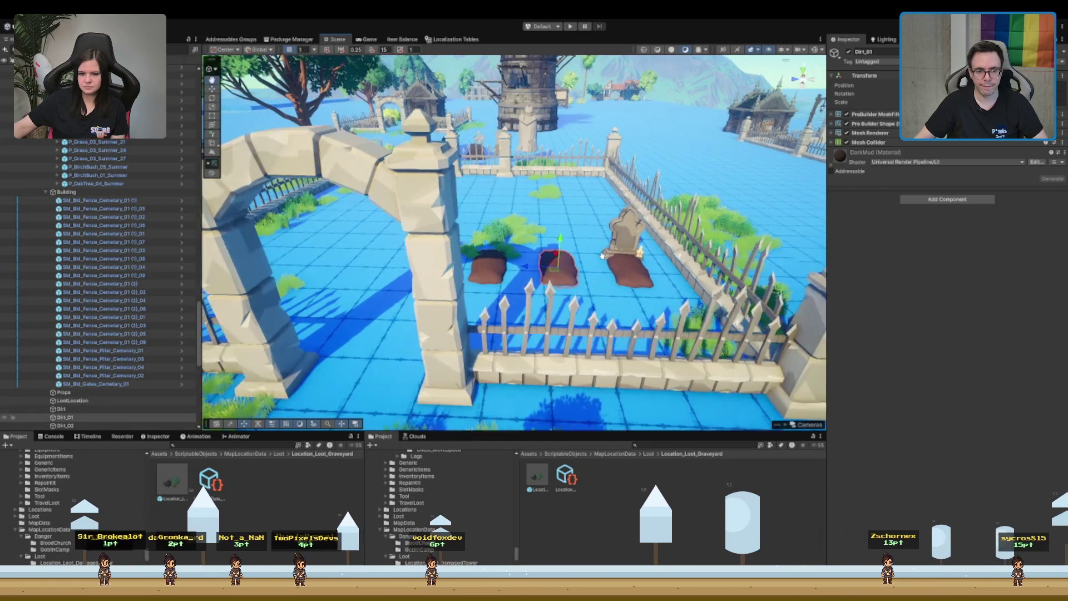
{"action": "left_click_drag", "start_coordinate": [470, 269], "coordinate": [480, 271]}
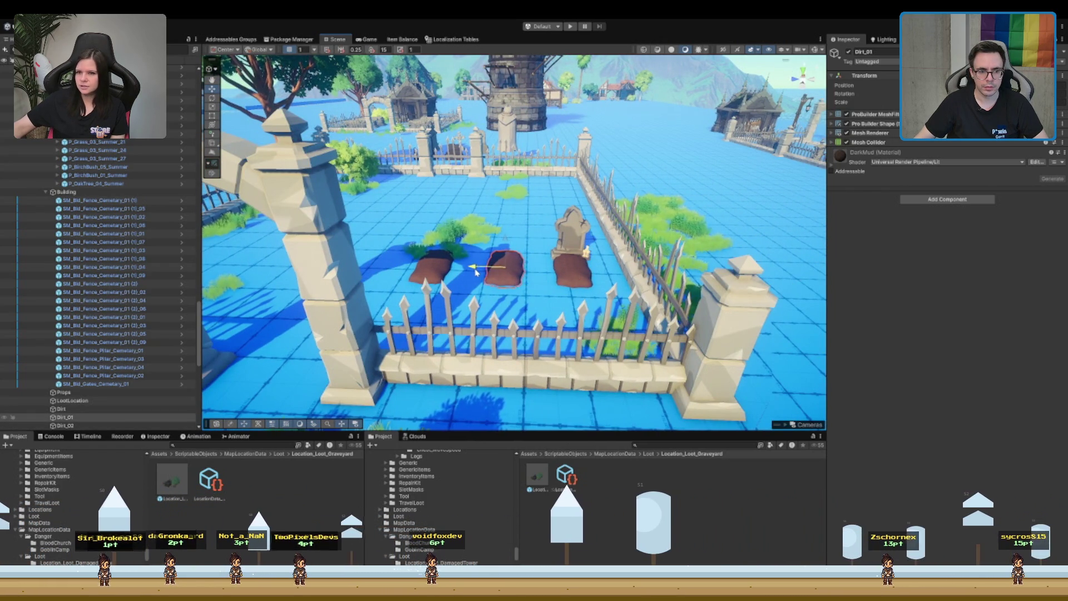
{"action": "scroll", "coordinate": [489, 273], "scroll_direction": "down", "scroll_amount": 5}
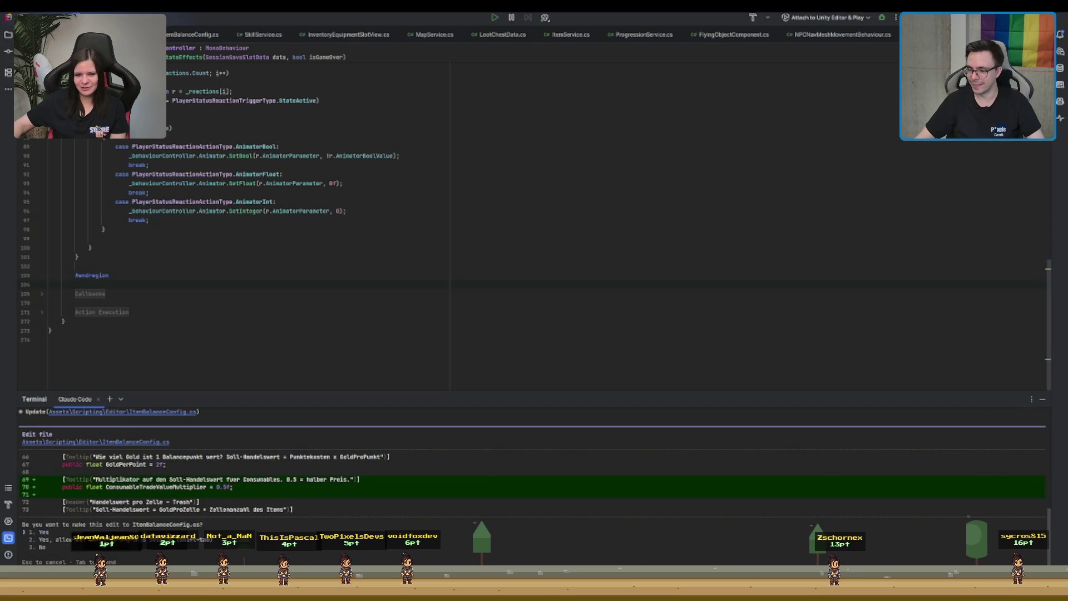
- Accept the edit adding ConsumableTradeValueMultiplier = 0.5f to ItemBalanceConfig.cs
{"action": "key", "text": "Return"}
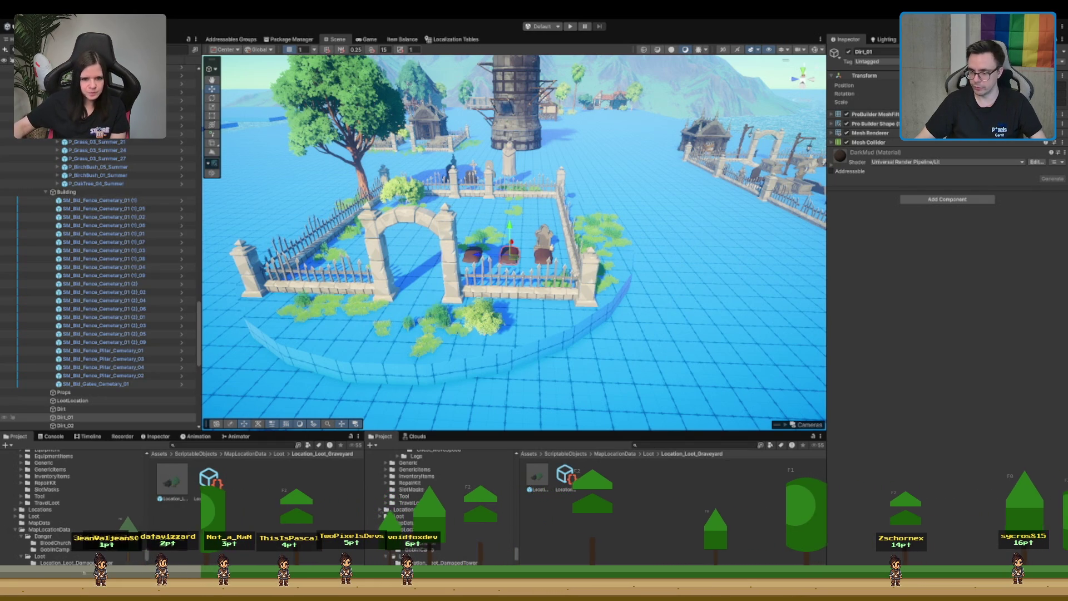
- Scroll the graveyard Hierarchy back to the top
{"action": "scroll", "coordinate": [99, 284], "scroll_direction": "up", "scroll_amount": 10}
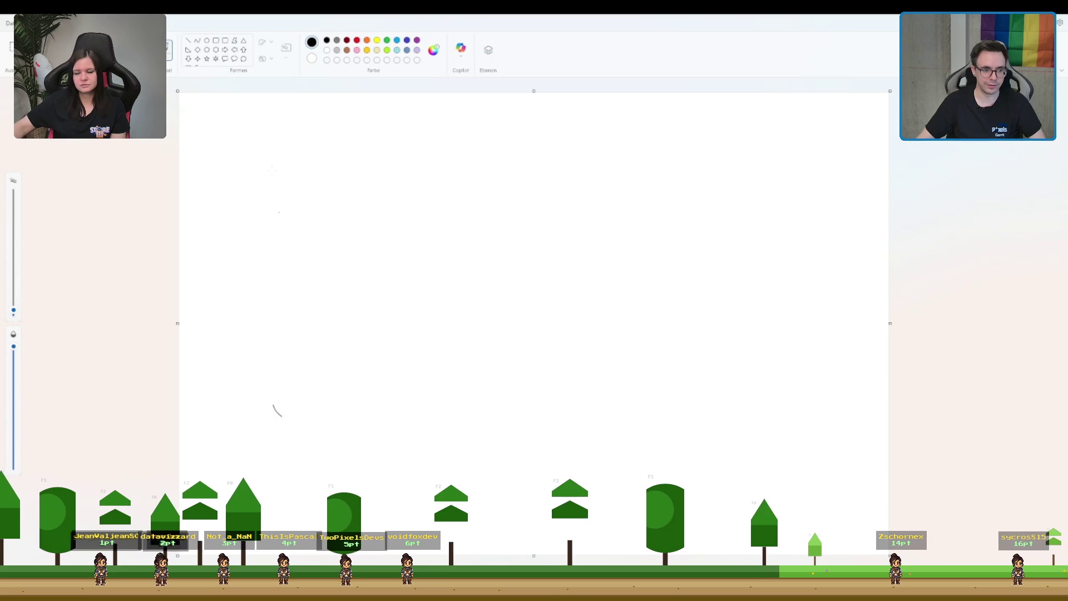
- Enlarge the brush and draw a black freehand blob outline, undoing a stray stroke
{"action": "key", "text": "ctrl+plus"}
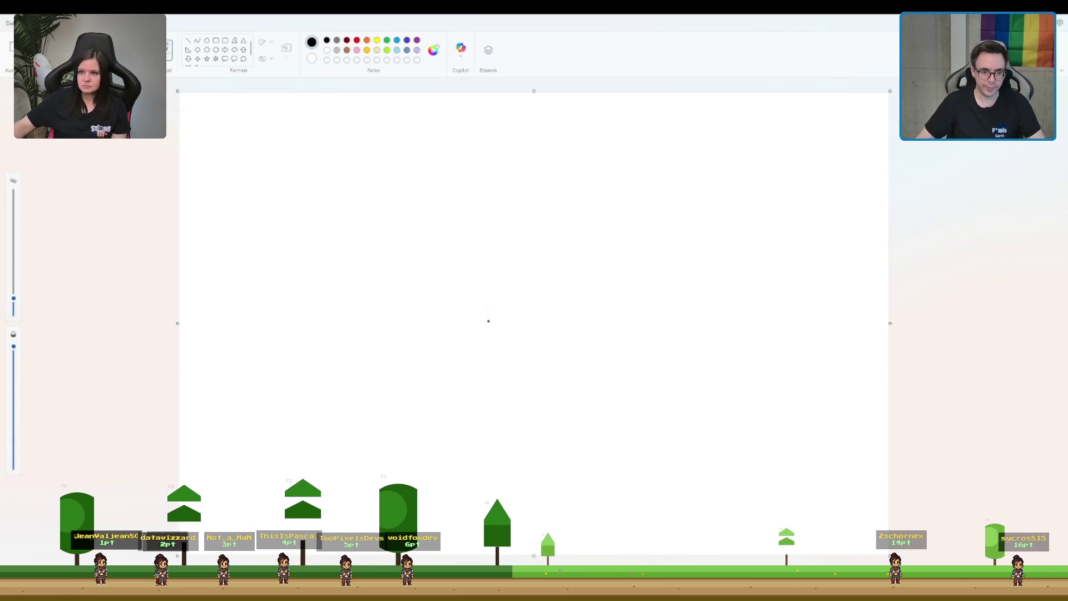
{"action": "mouse_move", "coordinate": [469, 369]}
{"action": "left_mouse_down"}
{"action": "mouse_move", "coordinate": [436, 389]}
{"action": "mouse_move", "coordinate": [489, 453]}
{"action": "mouse_move", "coordinate": [559, 412]}
{"action": "left_mouse_up"}
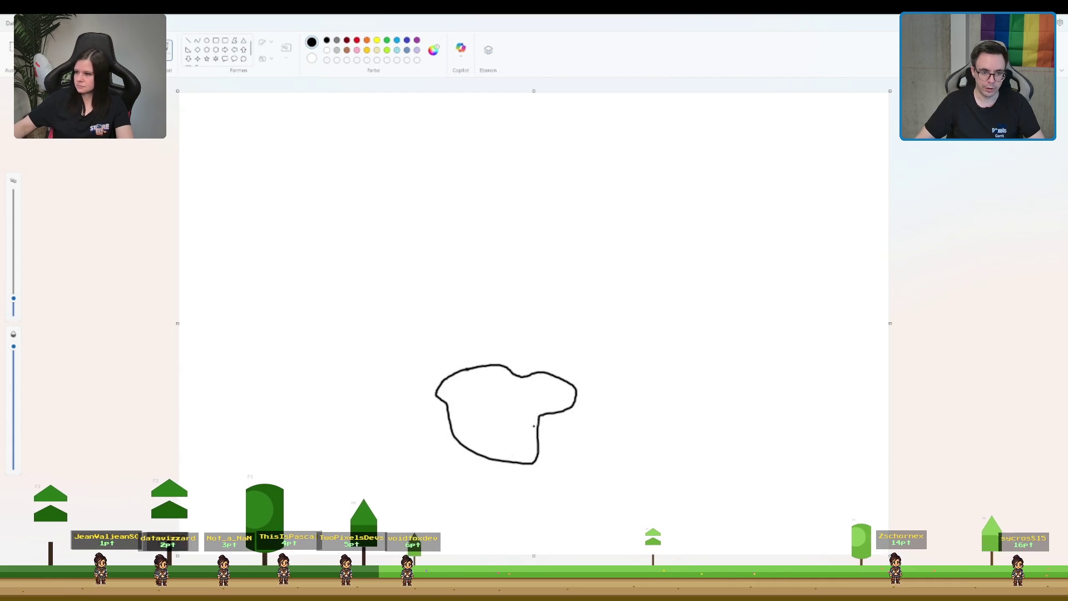
{"action": "key", "text": "ctrl+z"}
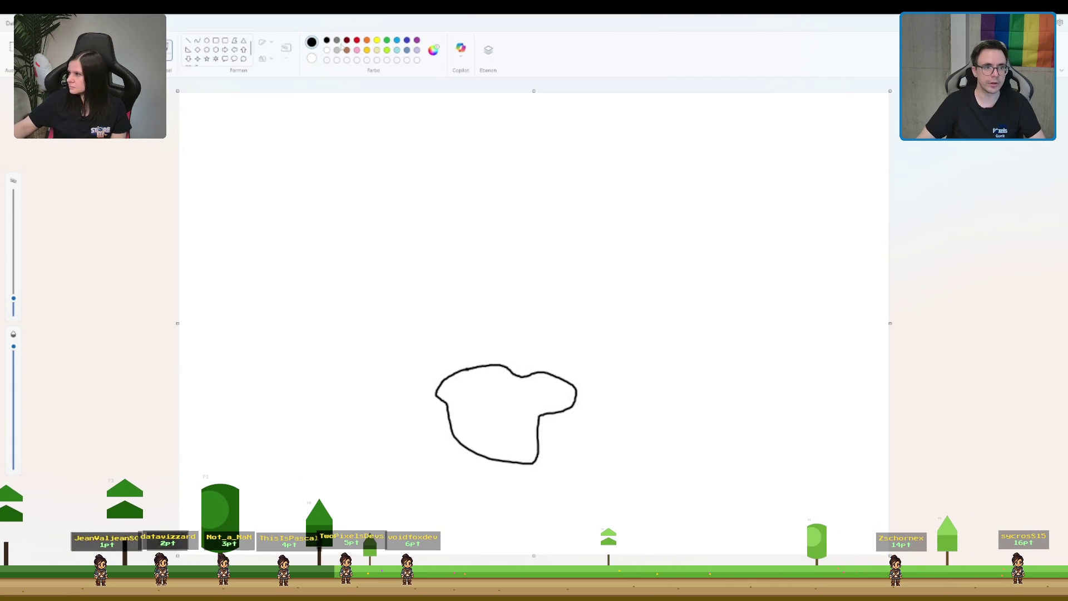
- In green, draw a small circle inside the shape and a handwritten label
{"action": "left_click", "coordinate": [386, 40]}
{"action": "mouse_move", "coordinate": [527, 420]}
{"action": "left_mouse_down"}
{"action": "mouse_move", "coordinate": [523, 430]}
{"action": "mouse_move", "coordinate": [525, 421]}
{"action": "mouse_move", "coordinate": [578, 472]}
{"action": "mouse_move", "coordinate": [592, 476]}
{"action": "mouse_move", "coordinate": [591, 462]}
{"action": "left_mouse_up"}
{"action": "left_click_drag", "start_coordinate": [581, 469], "coordinate": [651, 481]}
{"action": "left_click", "coordinate": [598, 460]}
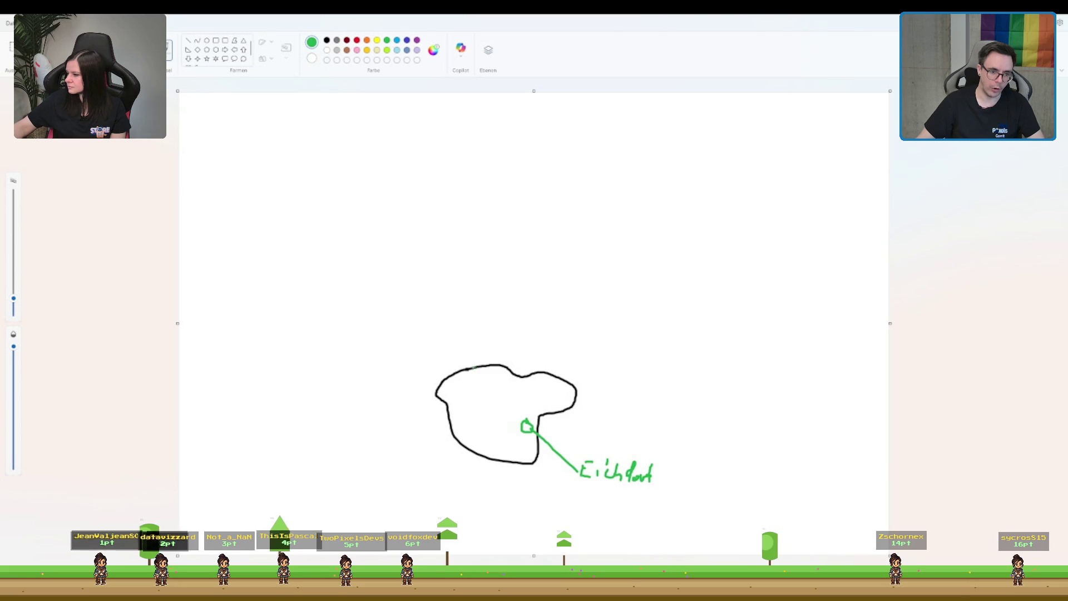
- Redraw the green letter after the H at the outline's top-left
{"action": "mouse_move", "coordinate": [475, 368]}
{"action": "left_mouse_down"}
{"action": "mouse_move", "coordinate": [461, 464]}
{"action": "mouse_move", "coordinate": [440, 492]}
{"action": "mouse_move", "coordinate": [468, 479]}
{"action": "left_mouse_up"}
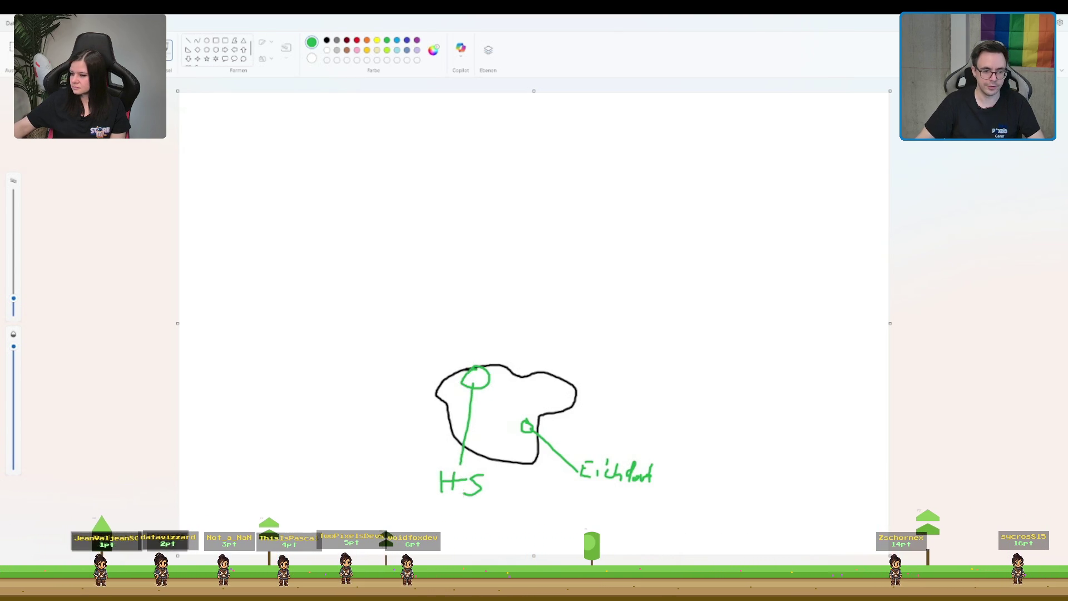
{"action": "key", "text": "ctrl+z"}
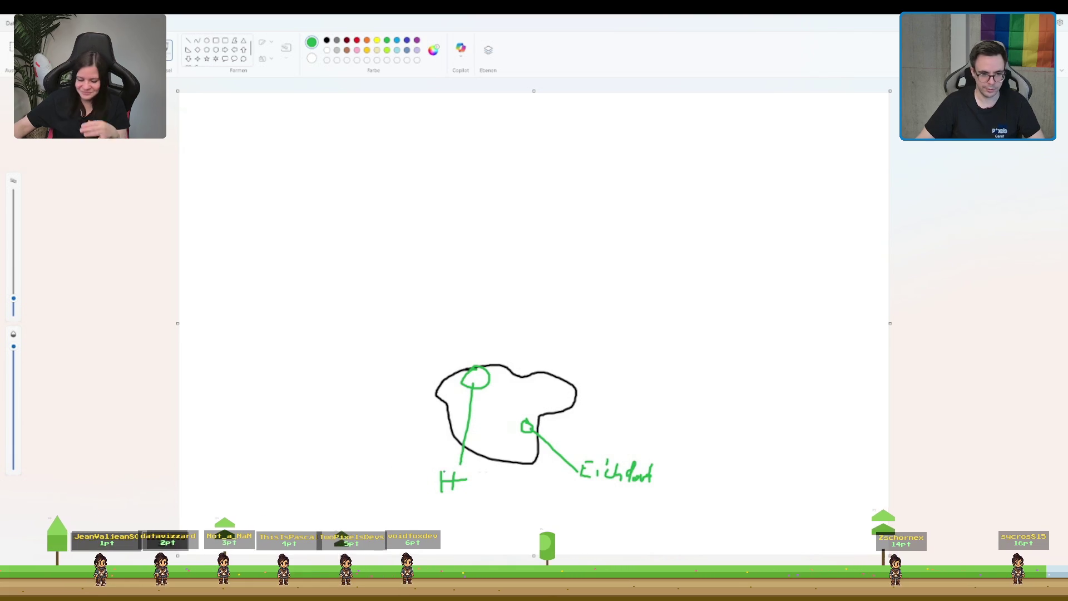
{"action": "mouse_move", "coordinate": [463, 479]}
{"action": "left_mouse_down"}
{"action": "mouse_move", "coordinate": [482, 489]}
{"action": "mouse_move", "coordinate": [489, 478]}
{"action": "left_mouse_up"}
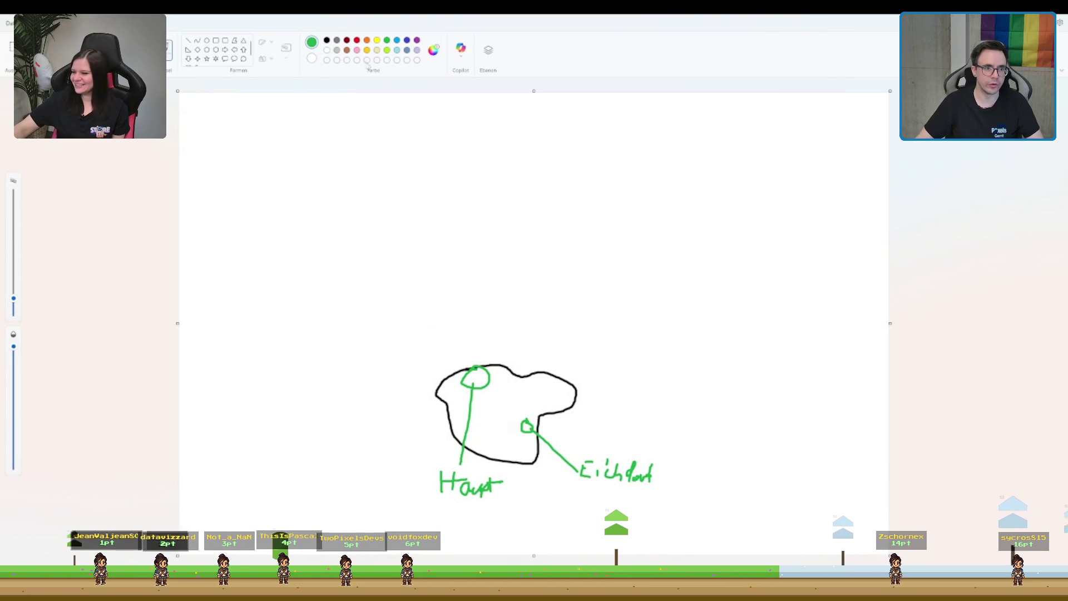
- Draw a brown path linking the green circle to the small green marker
{"action": "left_click", "coordinate": [346, 50]}
{"action": "mouse_move", "coordinate": [501, 420]}
{"action": "left_mouse_down"}
{"action": "mouse_move", "coordinate": [521, 426]}
{"action": "mouse_move", "coordinate": [482, 387]}
{"action": "left_mouse_up"}
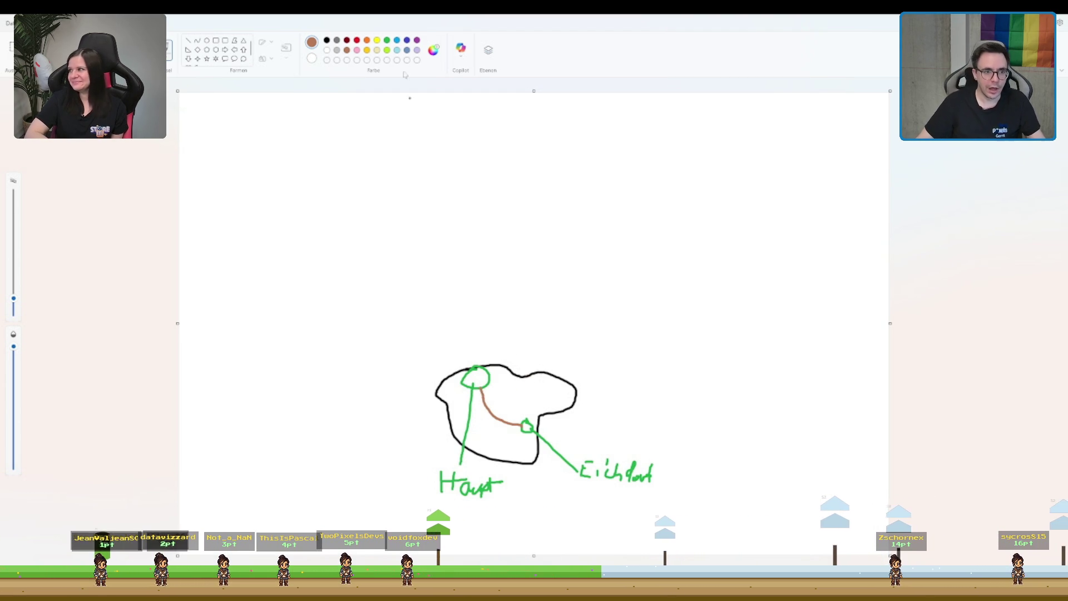
{"action": "left_click", "coordinate": [386, 40]}
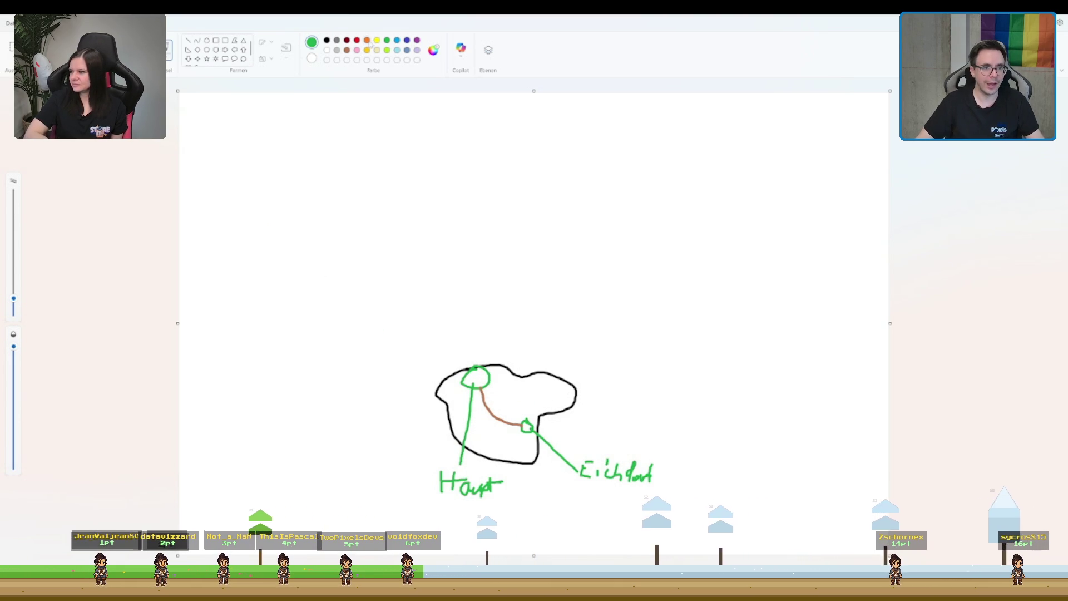
- Outline a new black area above the first shape
{"action": "left_click", "coordinate": [327, 40]}
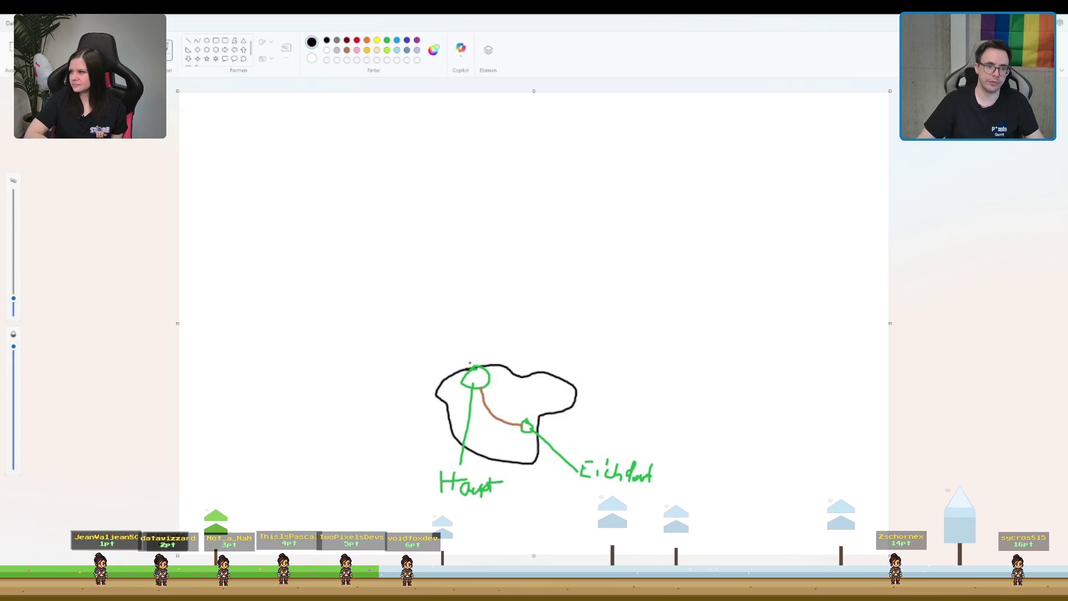
{"action": "left_click_drag", "start_coordinate": [477, 366], "coordinate": [505, 352]}
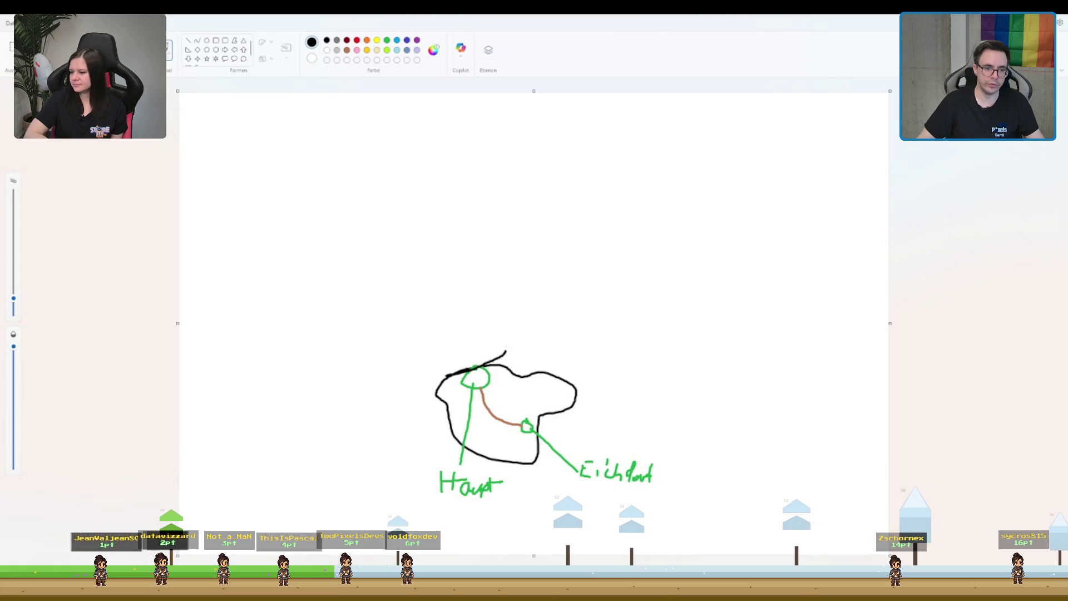
{"action": "mouse_move", "coordinate": [495, 310]}
{"action": "left_mouse_down"}
{"action": "mouse_move", "coordinate": [463, 290]}
{"action": "mouse_move", "coordinate": [382, 275]}
{"action": "mouse_move", "coordinate": [406, 389]}
{"action": "mouse_move", "coordinate": [442, 377]}
{"action": "left_mouse_up"}
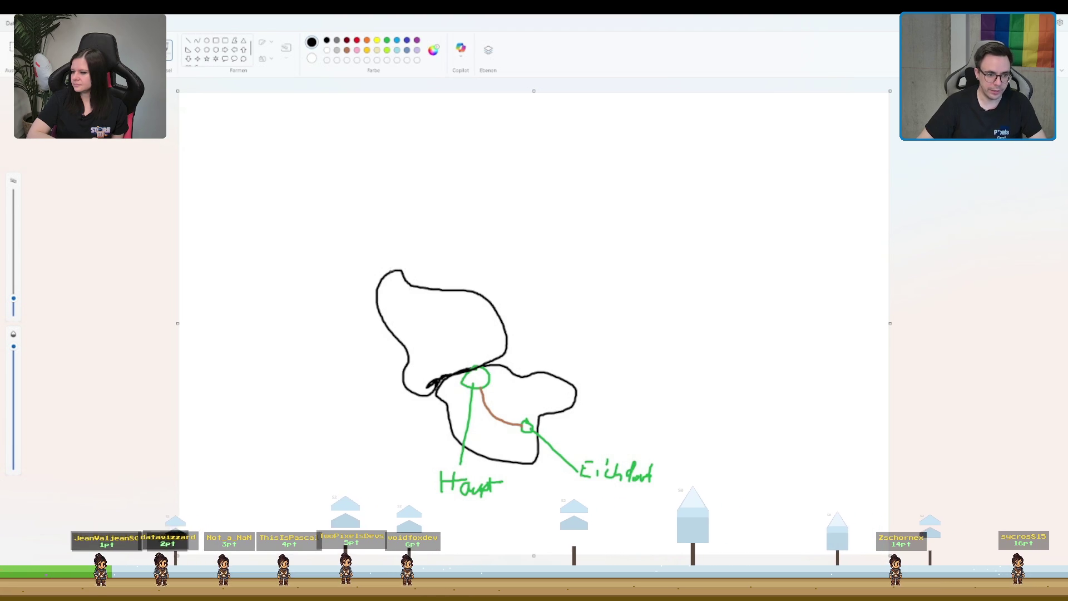
- Outline a third black area on top and add a small yellow circle in the middle area
{"action": "mouse_move", "coordinate": [443, 241]}
{"action": "left_mouse_down"}
{"action": "mouse_move", "coordinate": [461, 289]}
{"action": "mouse_move", "coordinate": [413, 222]}
{"action": "mouse_move", "coordinate": [396, 234]}
{"action": "mouse_move", "coordinate": [389, 268]}
{"action": "left_mouse_up"}
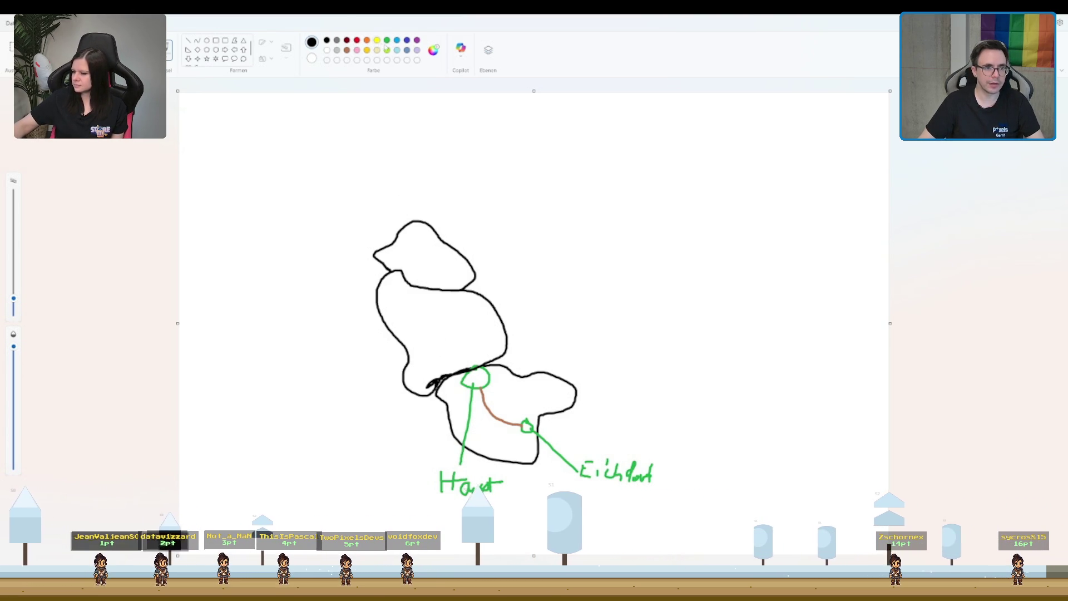
{"action": "left_click", "coordinate": [376, 41]}
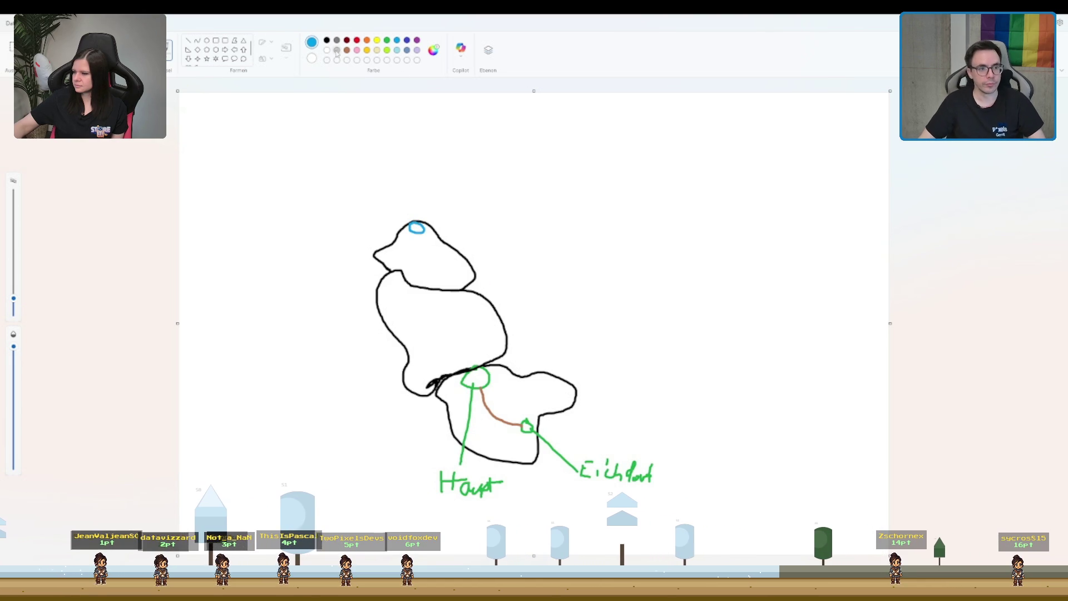
{"action": "left_click", "coordinate": [326, 40]}
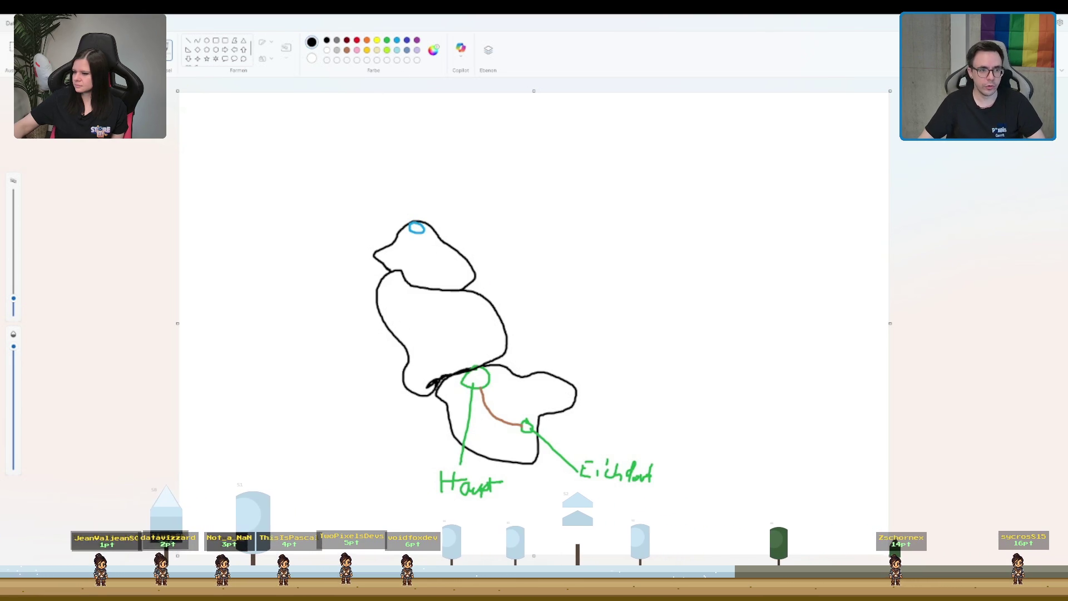
{"action": "left_click", "coordinate": [357, 40]}
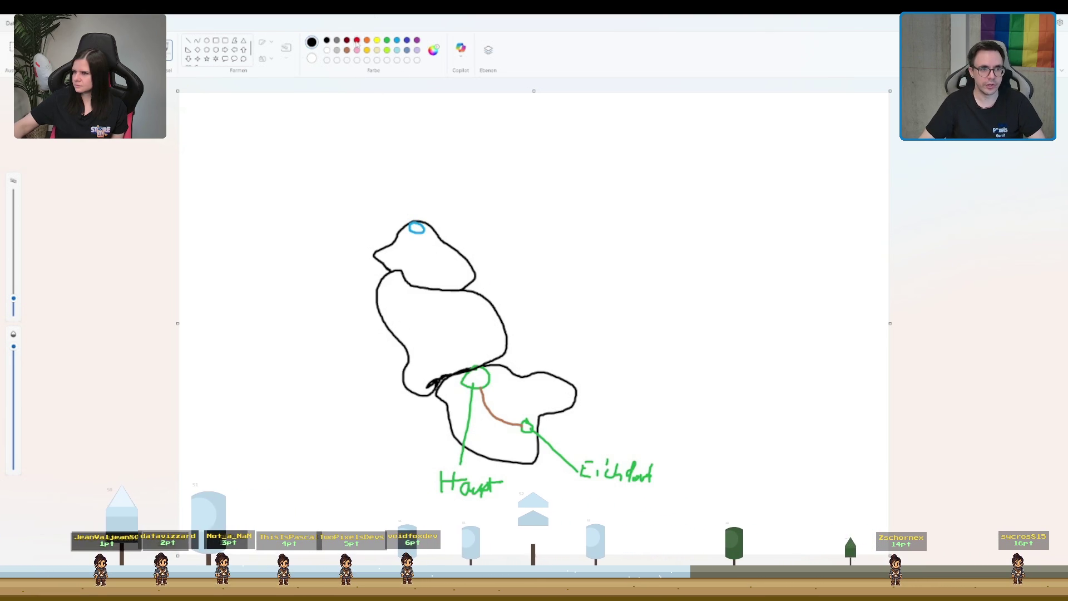
{"action": "left_click", "coordinate": [377, 41]}
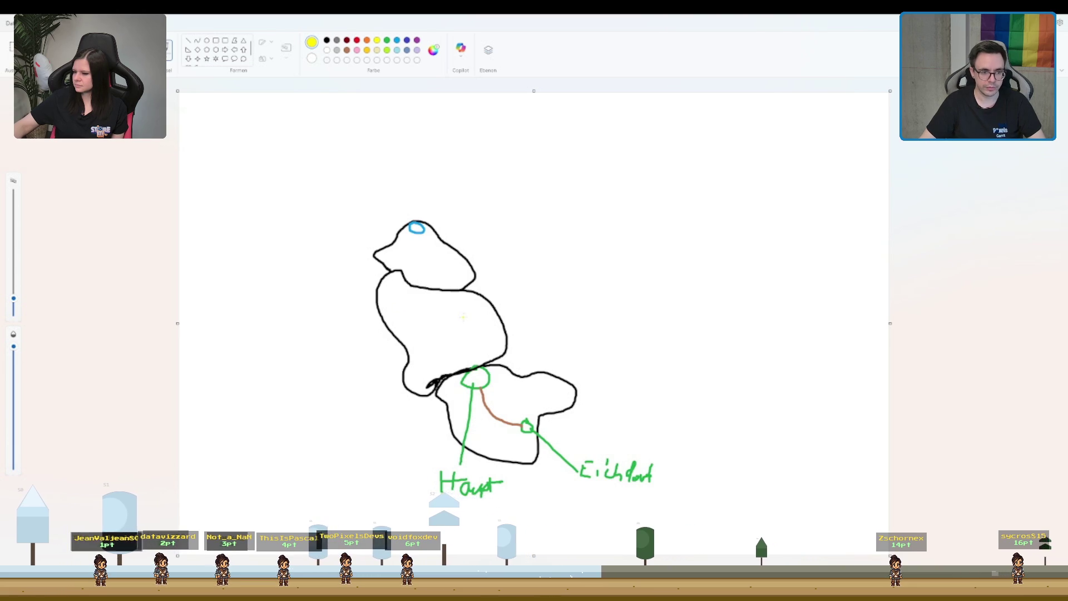
{"action": "mouse_move", "coordinate": [442, 310]}
{"action": "left_mouse_down"}
{"action": "mouse_move", "coordinate": [454, 326]}
{"action": "mouse_move", "coordinate": [443, 312]}
{"action": "left_mouse_up"}
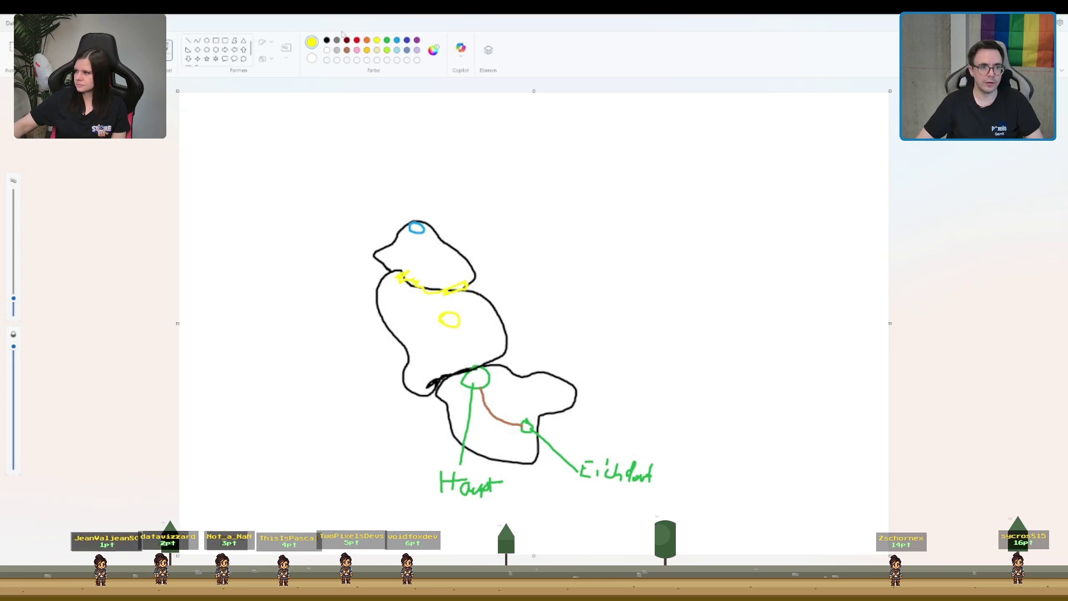
- Draw a brown path from the top blue circle down to the yellow circle, then select dark red
{"action": "left_click", "coordinate": [346, 50]}
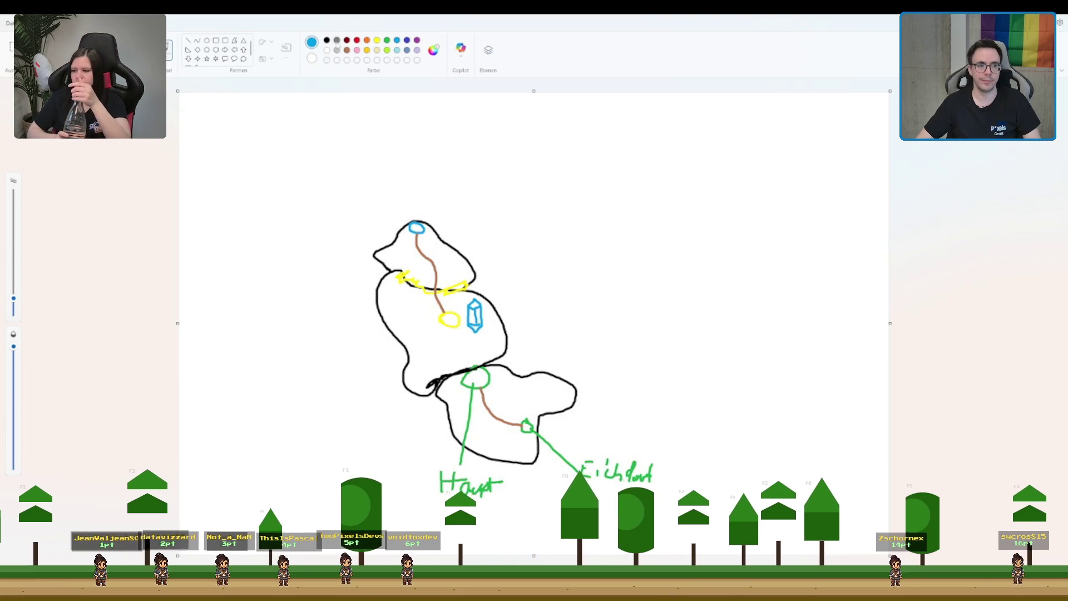
{"action": "left_click", "coordinate": [346, 39]}
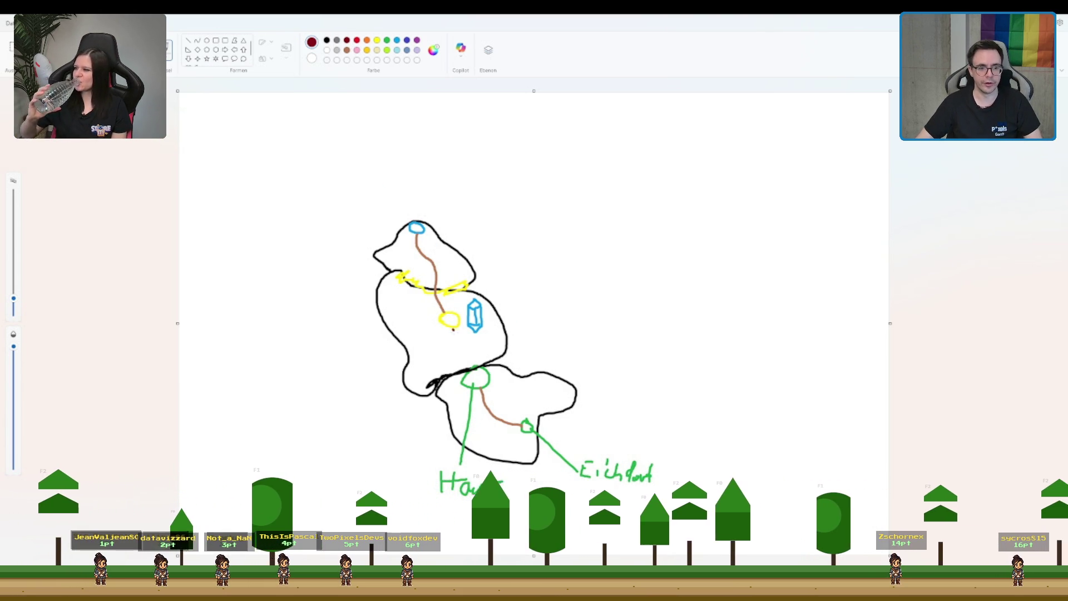
- Replace the solid dark red line with dots running from the yellow circle to the Haupt circle
{"action": "left_click_drag", "start_coordinate": [453, 329], "coordinate": [479, 374]}
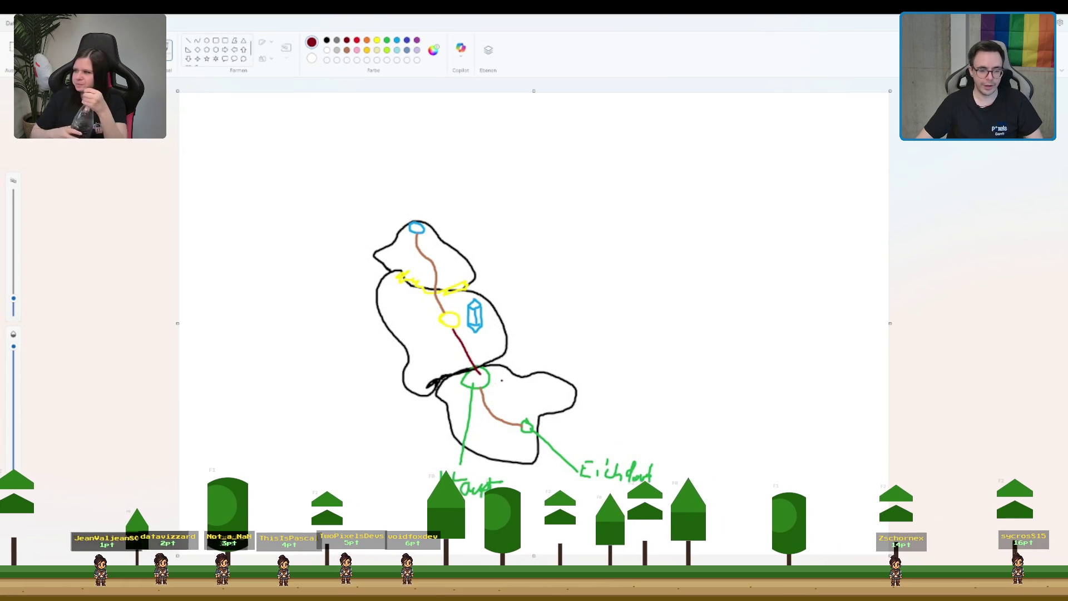
{"action": "key", "text": "ctrl+z"}
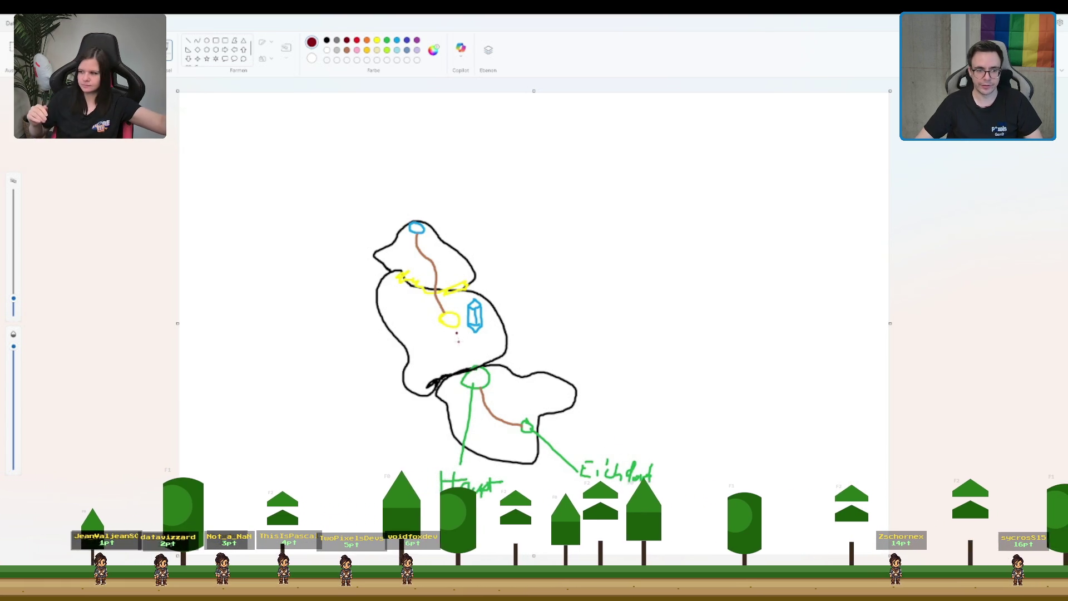
{"action": "left_click", "coordinate": [460, 342]}
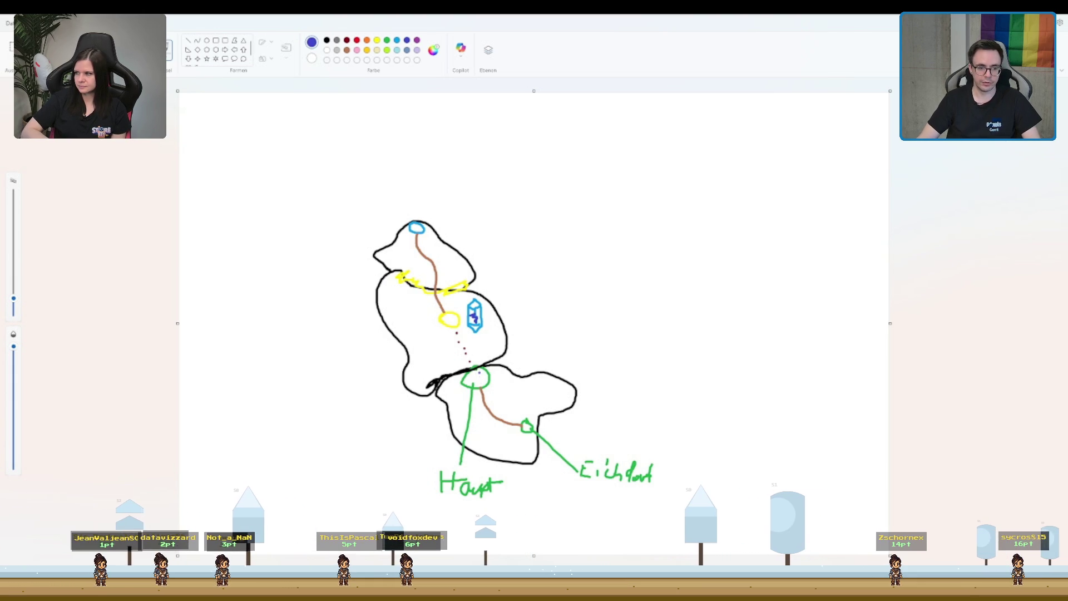
{"action": "left_click", "coordinate": [468, 349]}
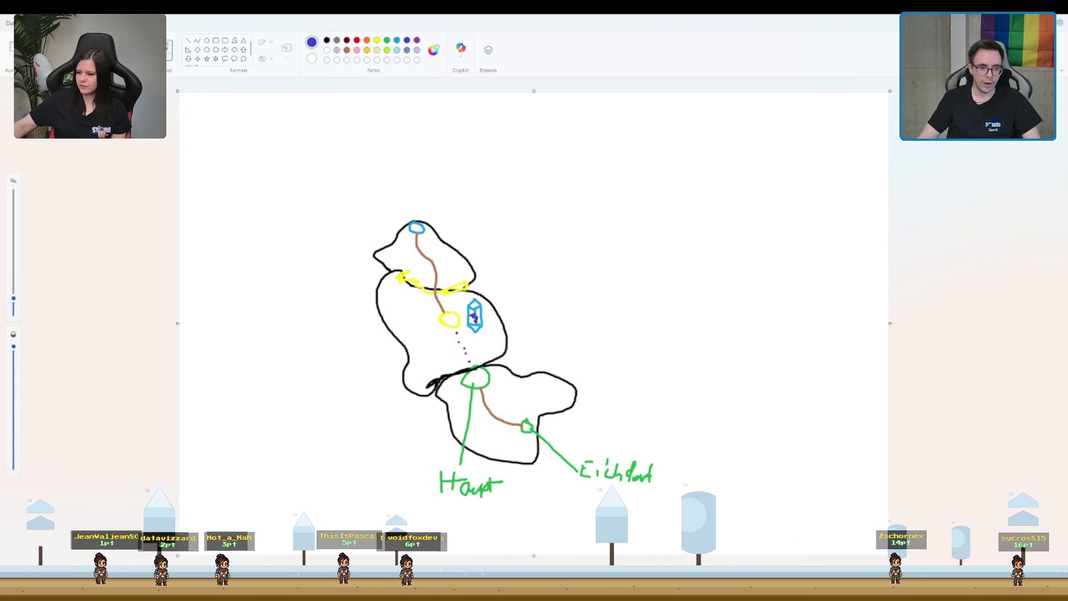
- Sketch two brown trunks in the right-hand area and pick green for their crowns
{"action": "left_click", "coordinate": [387, 40]}
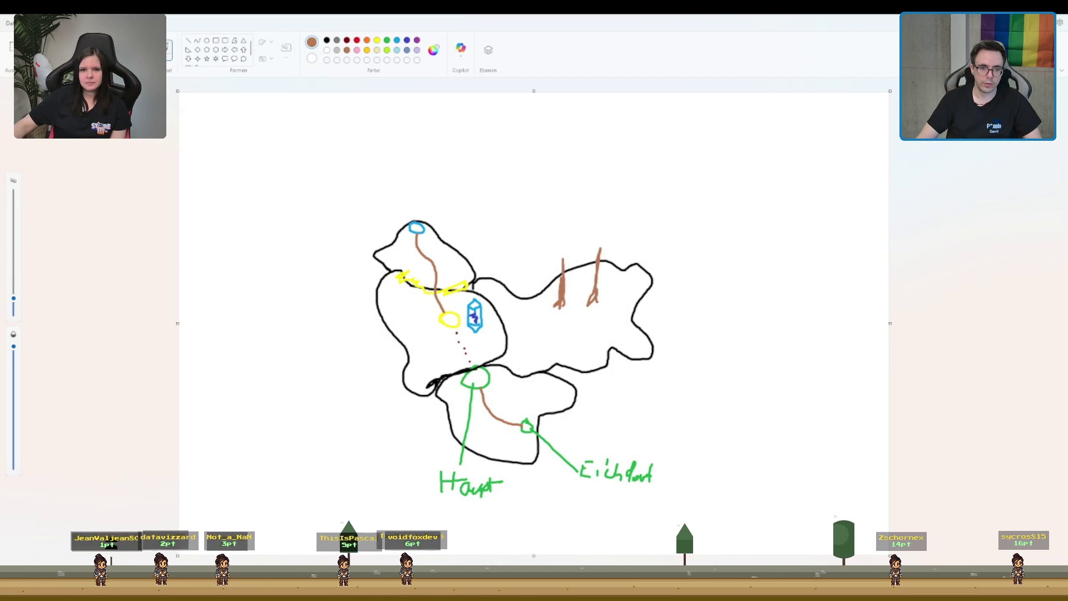
{"action": "left_click", "coordinate": [387, 40]}
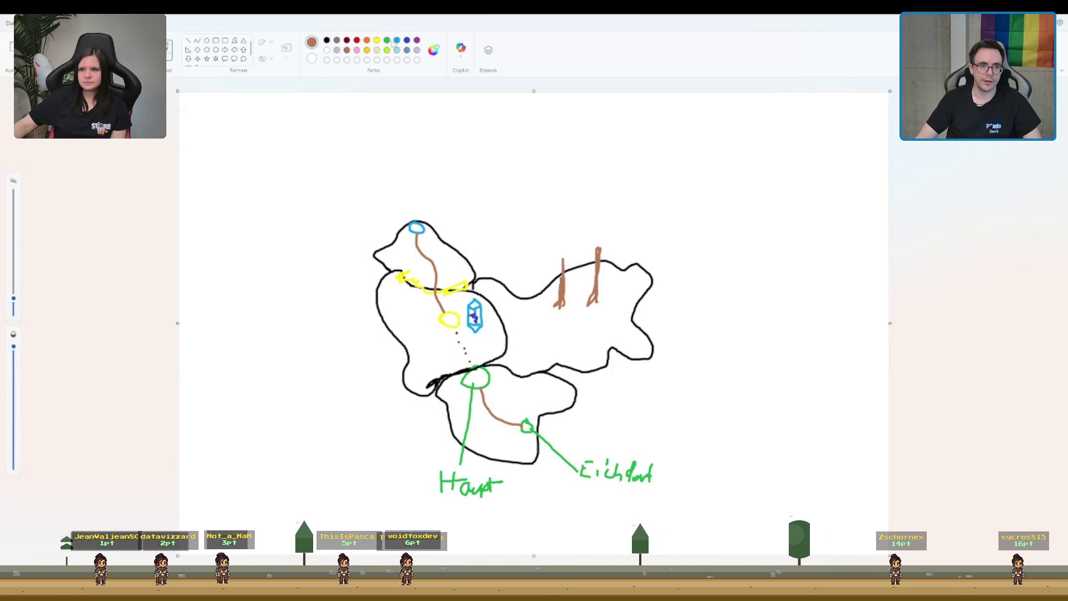
- Draw green leaves on top of the left tree trunk
{"action": "mouse_move", "coordinate": [556, 272]}
{"action": "left_mouse_down"}
{"action": "mouse_move", "coordinate": [564, 253]}
{"action": "mouse_move", "coordinate": [558, 266]}
{"action": "mouse_move", "coordinate": [606, 245]}
{"action": "left_mouse_up"}
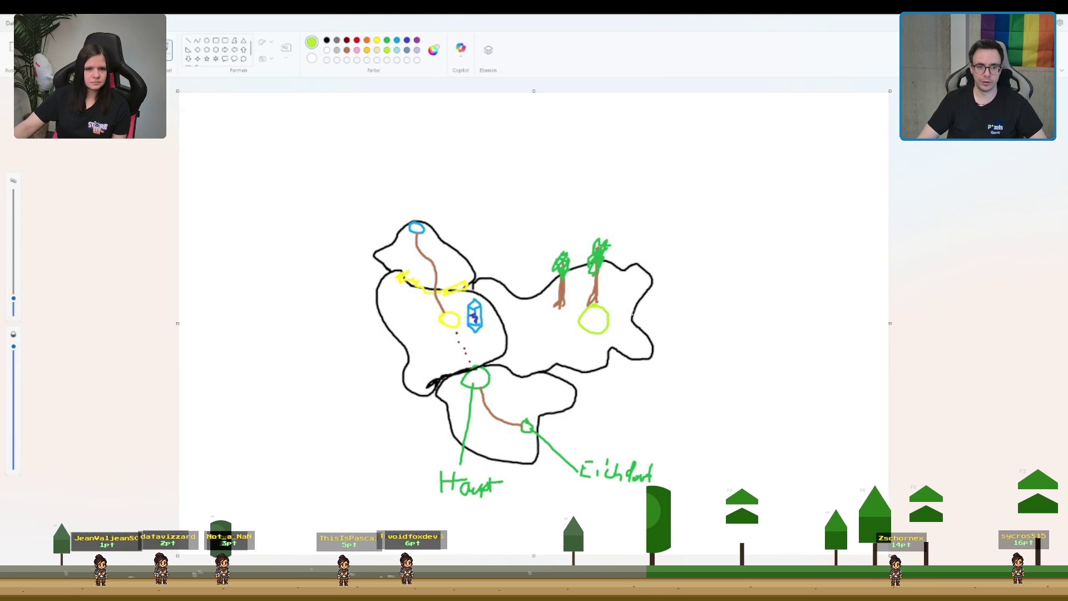
- Mark the border between the middle and right-hand areas with light green strokes
{"action": "left_click", "coordinate": [347, 49]}
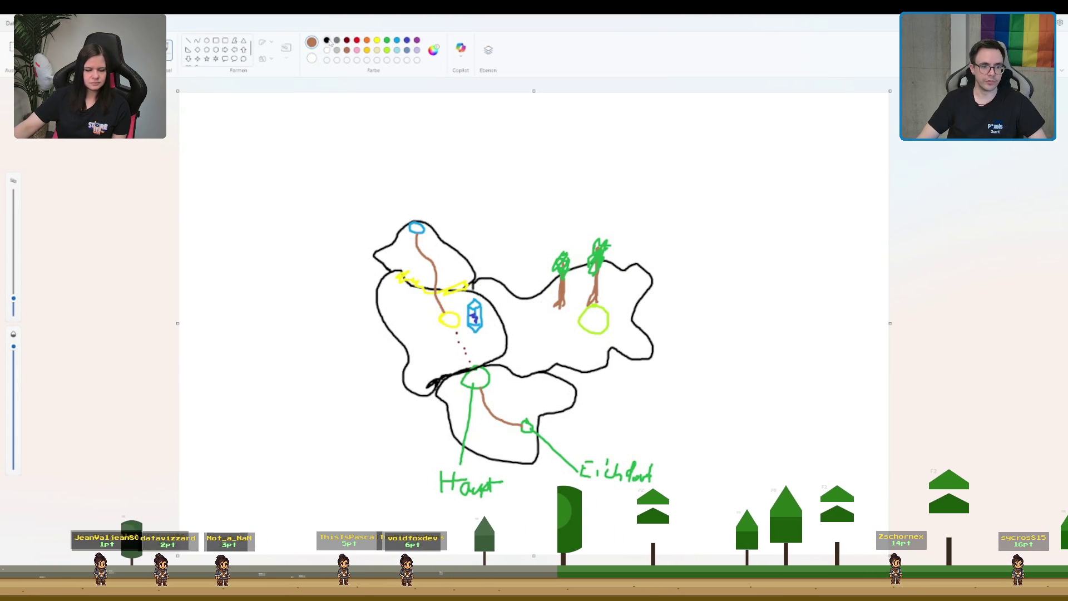
{"action": "left_click", "coordinate": [386, 49]}
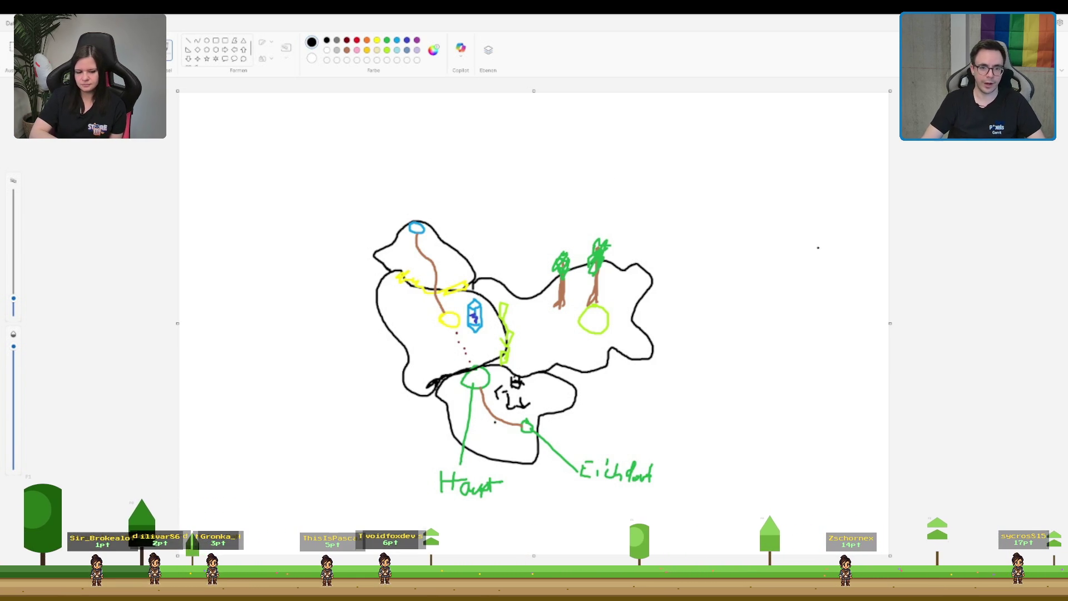
- Draw a small closed black outline at the upper right of the page
{"action": "mouse_move", "coordinate": [761, 147]}
{"action": "left_mouse_down"}
{"action": "mouse_move", "coordinate": [749, 248]}
{"action": "mouse_move", "coordinate": [809, 248]}
{"action": "mouse_move", "coordinate": [819, 214]}
{"action": "mouse_move", "coordinate": [793, 132]}
{"action": "mouse_move", "coordinate": [758, 149]}
{"action": "mouse_move", "coordinate": [756, 253]}
{"action": "left_mouse_up"}
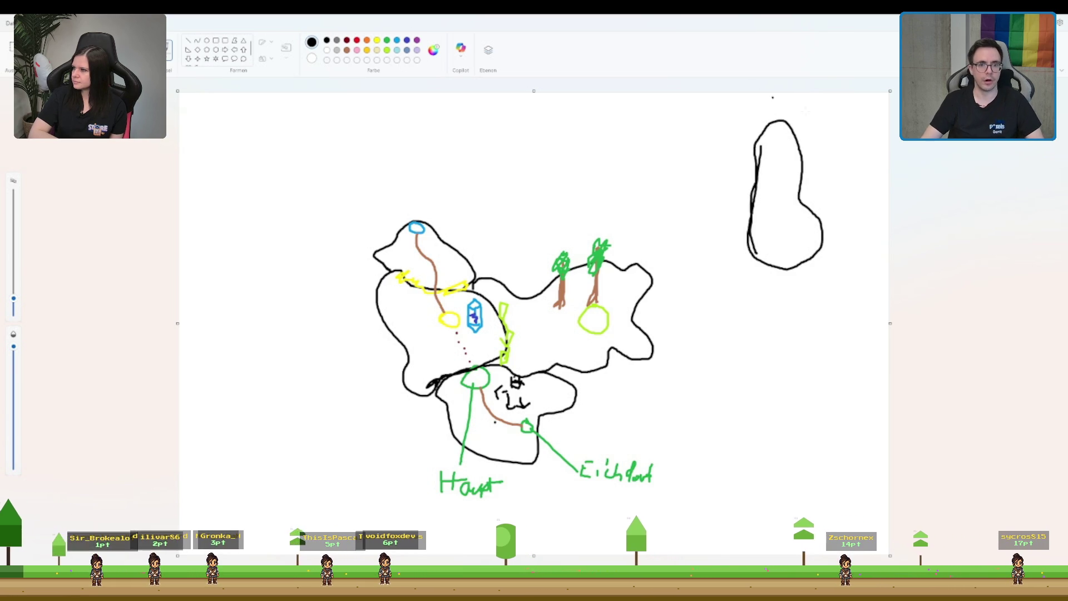
{"action": "key", "text": "ctrl+z"}
{"action": "key", "text": "ctrl+z"}
{"action": "mouse_move", "coordinate": [781, 116]}
{"action": "left_mouse_down"}
{"action": "mouse_move", "coordinate": [769, 136]}
{"action": "mouse_move", "coordinate": [794, 143]}
{"action": "mouse_move", "coordinate": [822, 132]}
{"action": "mouse_move", "coordinate": [785, 113]}
{"action": "left_mouse_up"}
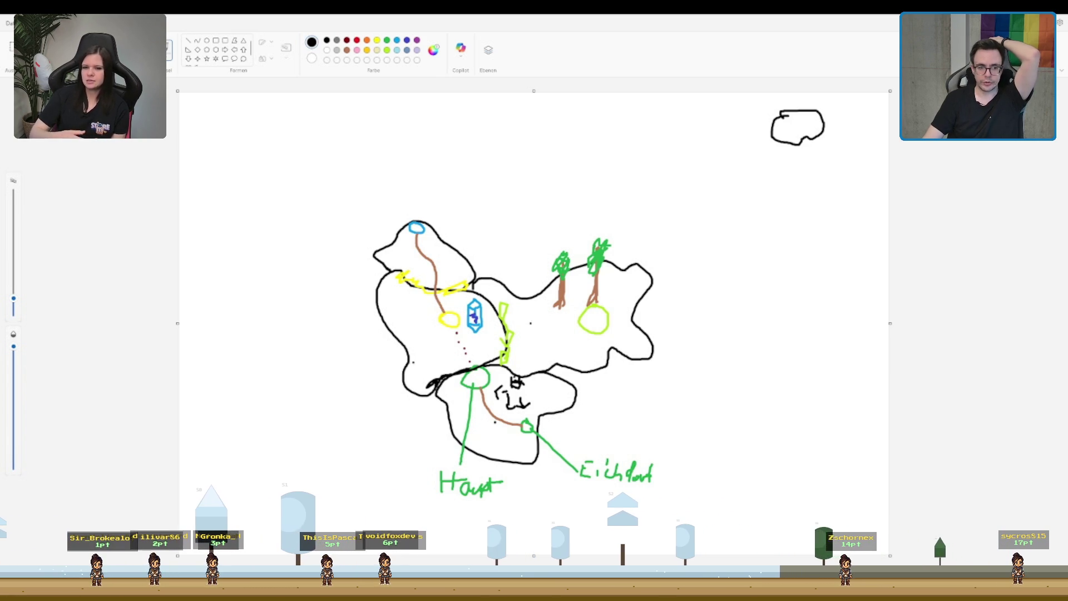
- Stipple black dots on the island's left side and start a small island outline further left
{"action": "left_click", "coordinate": [414, 349]}
{"action": "left_click", "coordinate": [421, 350]}
{"action": "left_click", "coordinate": [427, 352]}
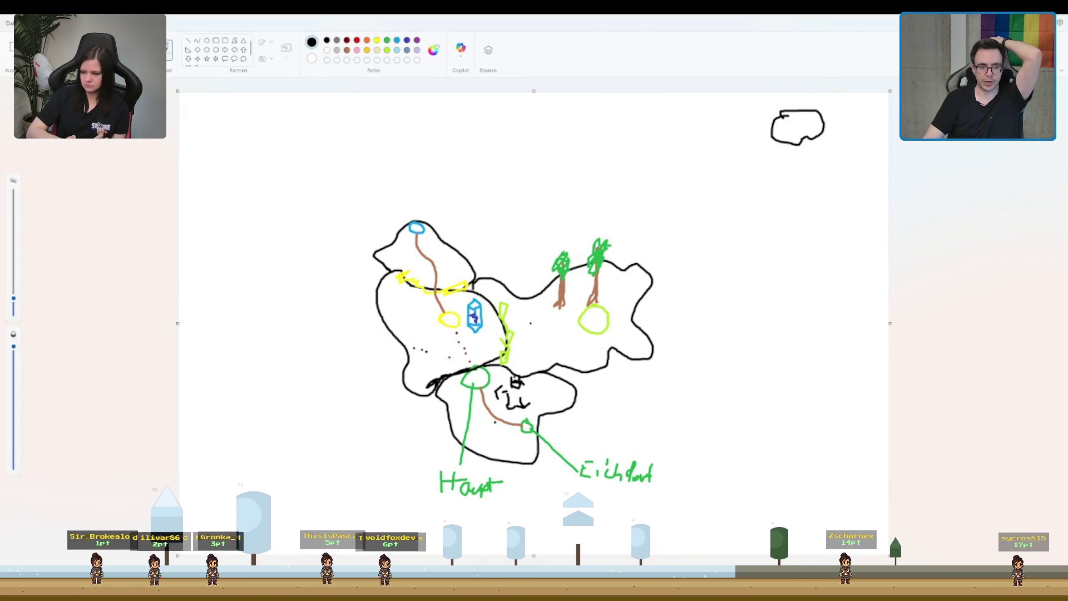
{"action": "left_click", "coordinate": [445, 360]}
{"action": "left_click", "coordinate": [426, 347]}
{"action": "left_click", "coordinate": [439, 354]}
{"action": "left_click", "coordinate": [445, 364]}
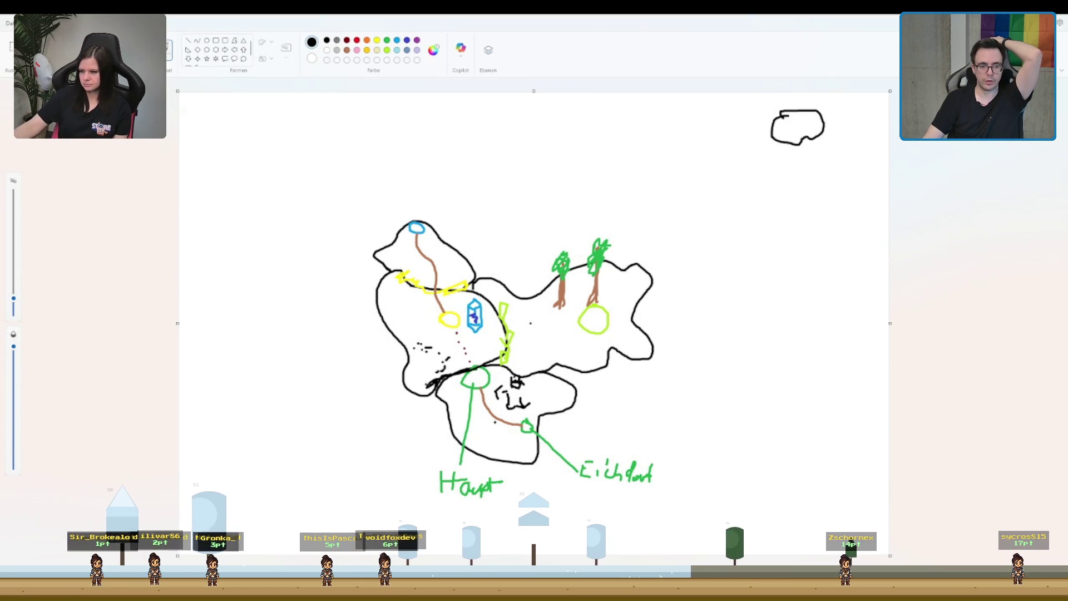
{"action": "left_click", "coordinate": [349, 303]}
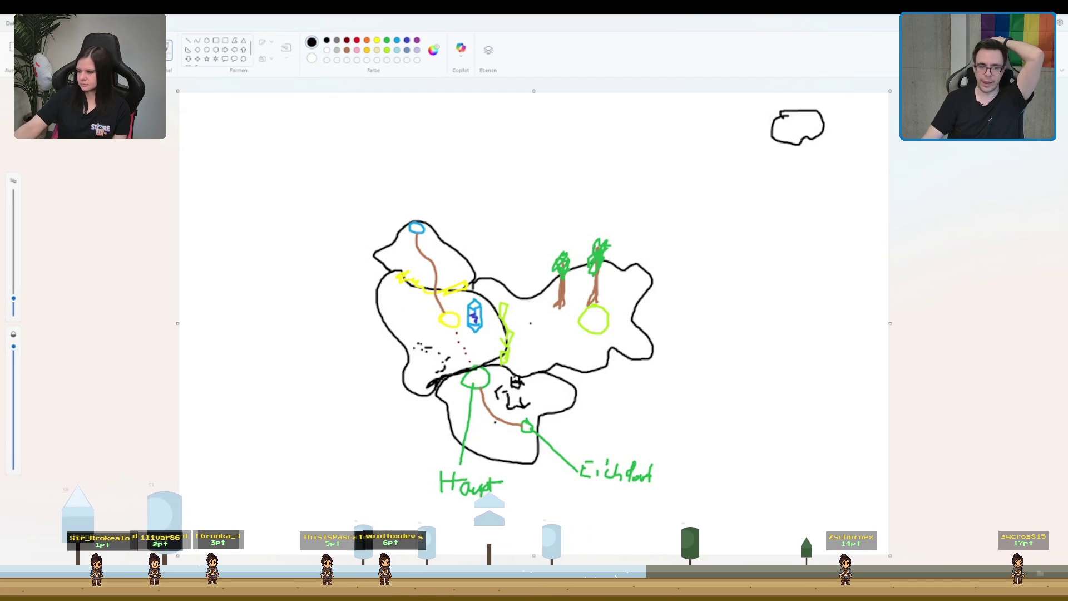
{"action": "mouse_move", "coordinate": [253, 369]}
{"action": "left_mouse_down"}
{"action": "mouse_move", "coordinate": [228, 427]}
{"action": "mouse_move", "coordinate": [247, 439]}
{"action": "mouse_move", "coordinate": [333, 423]}
{"action": "mouse_move", "coordinate": [298, 380]}
{"action": "mouse_move", "coordinate": [249, 368]}
{"action": "left_mouse_up"}
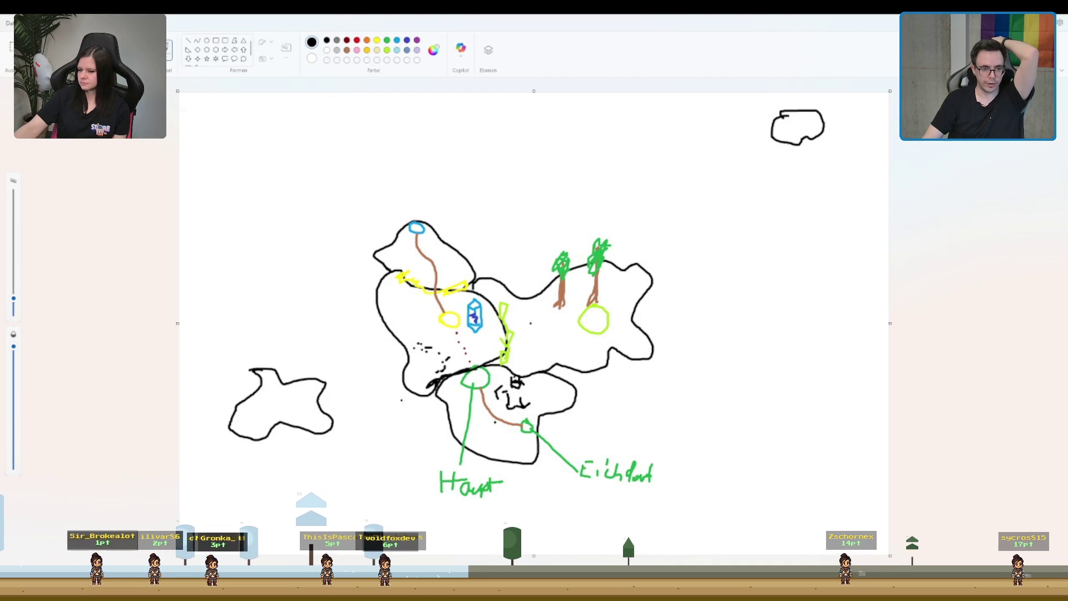
- Draw a light-blue river along the central island's edge with a zigzag to its left
{"action": "left_click", "coordinate": [397, 40]}
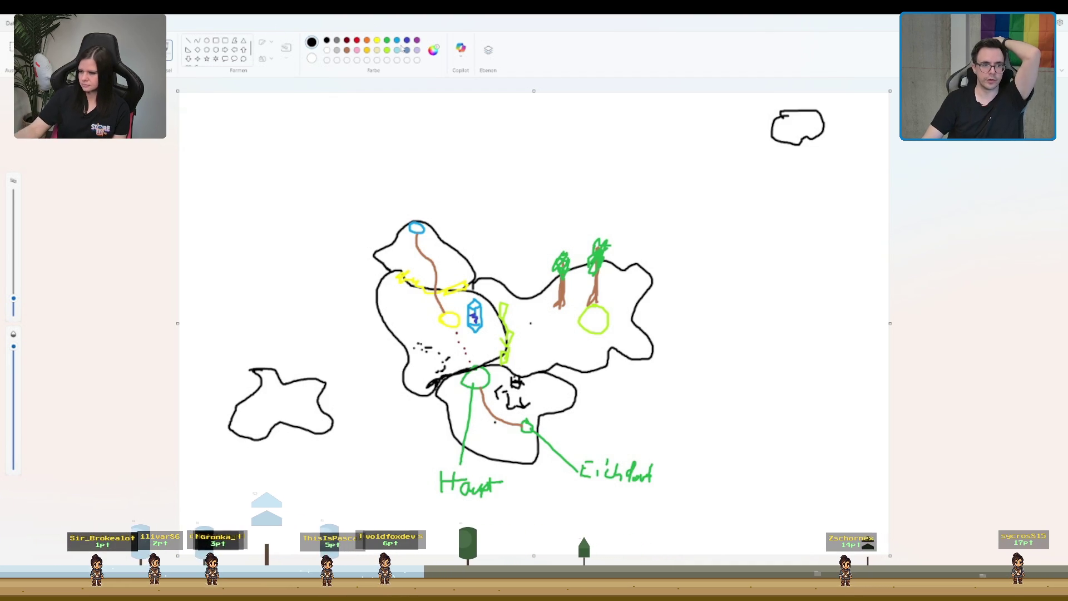
{"action": "left_click_drag", "start_coordinate": [451, 380], "coordinate": [471, 369]}
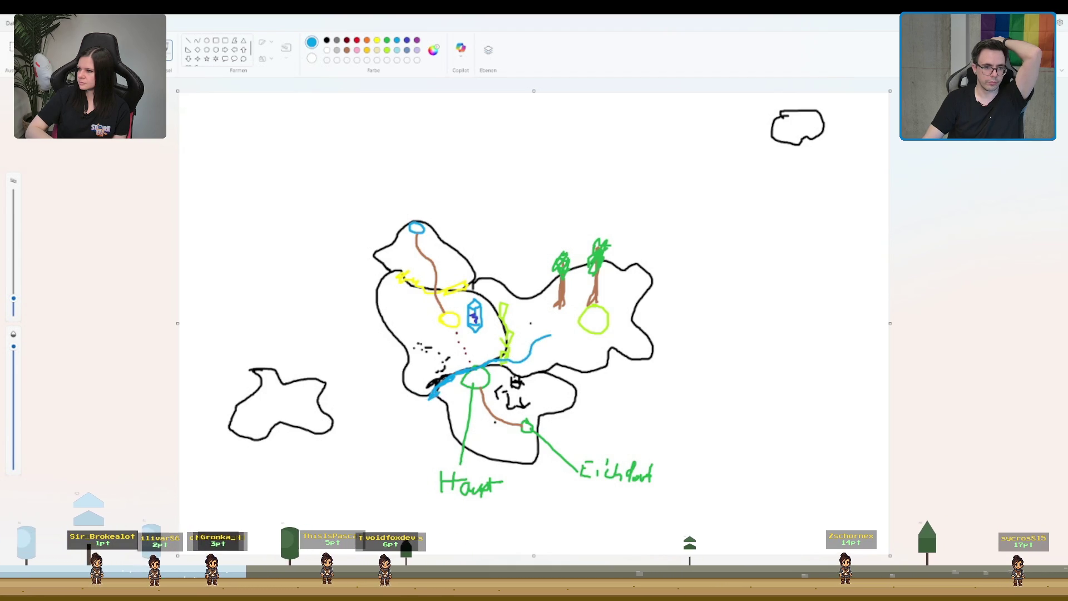
{"action": "mouse_move", "coordinate": [368, 369]}
{"action": "left_mouse_down"}
{"action": "mouse_move", "coordinate": [352, 372]}
{"action": "mouse_move", "coordinate": [370, 395]}
{"action": "mouse_move", "coordinate": [437, 408]}
{"action": "left_mouse_up"}
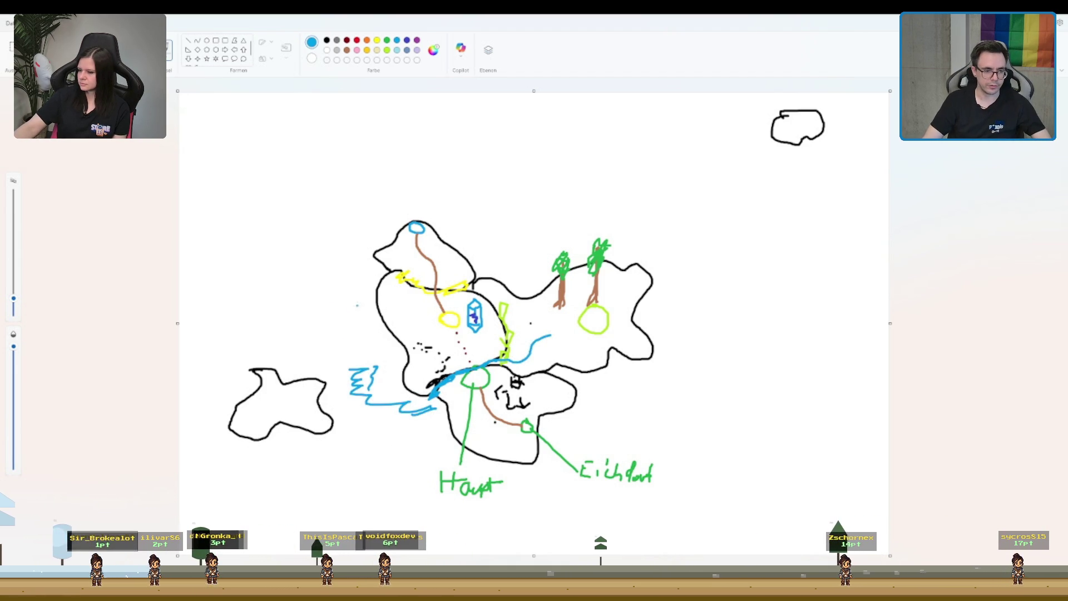
- Replace the blue zigzag with wavy water lines between the islands
{"action": "key", "text": "ctrl+z"}
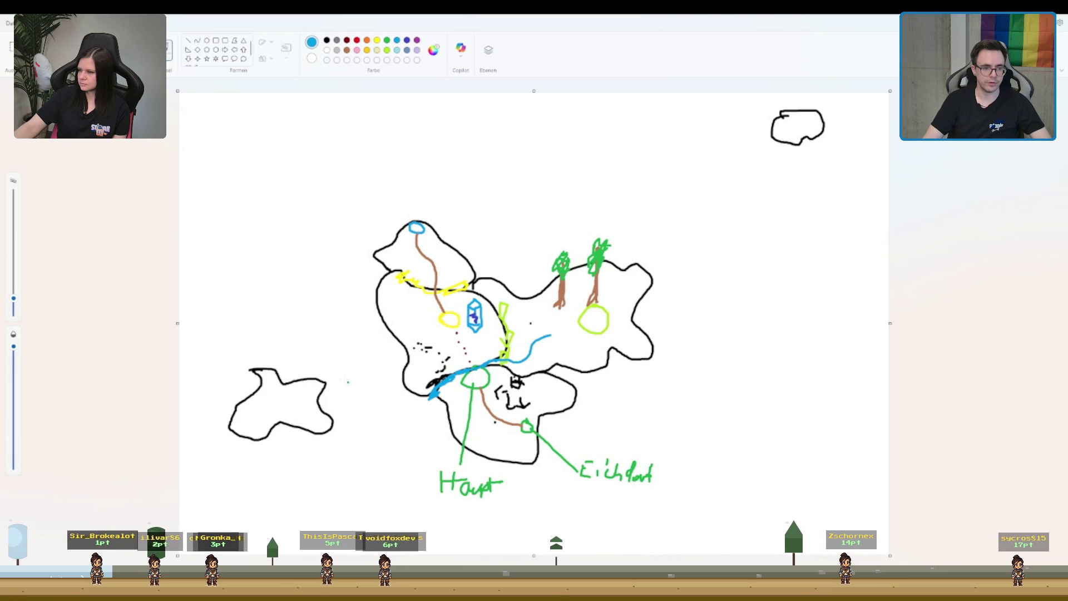
{"action": "mouse_move", "coordinate": [349, 375]}
{"action": "left_mouse_down"}
{"action": "mouse_move", "coordinate": [388, 365]}
{"action": "mouse_move", "coordinate": [394, 388]}
{"action": "left_mouse_up"}
{"action": "left_click_drag", "start_coordinate": [357, 421], "coordinate": [410, 412]}
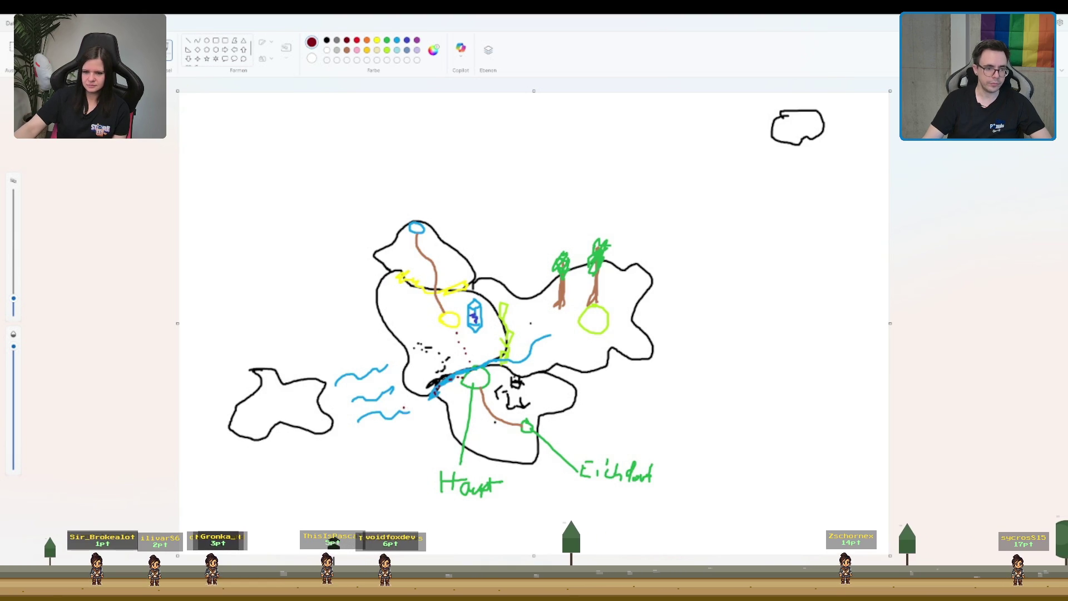
- Draw a dotted dark-red route below the waves into the left island
{"action": "left_click_drag", "start_coordinate": [360, 421], "coordinate": [426, 404]}
{"action": "left_click_drag", "start_coordinate": [361, 423], "coordinate": [348, 421]}
{"action": "left_click_drag", "start_coordinate": [286, 441], "coordinate": [279, 424]}
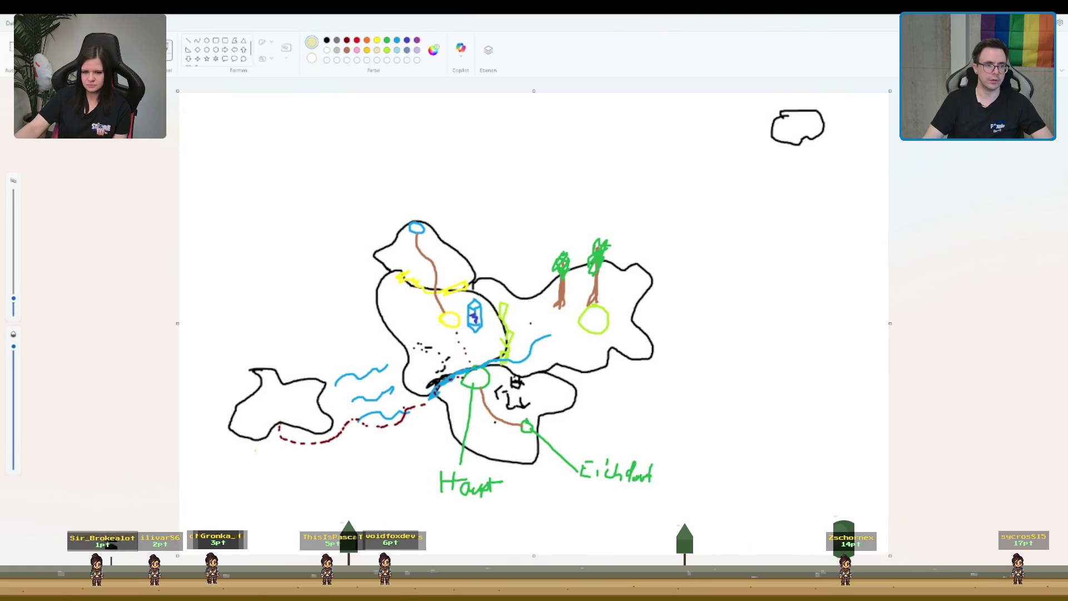
- Draw a red circle inside the left island
{"action": "left_click", "coordinate": [407, 40]}
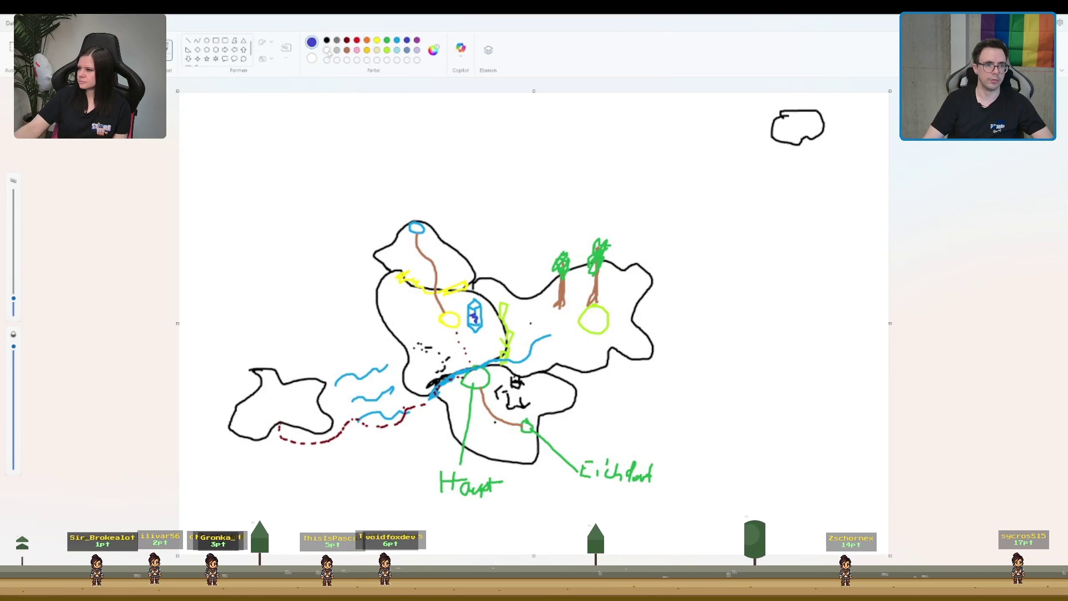
{"action": "left_click", "coordinate": [356, 40]}
{"action": "mouse_move", "coordinate": [270, 410]}
{"action": "left_mouse_down"}
{"action": "mouse_move", "coordinate": [285, 408]}
{"action": "mouse_move", "coordinate": [271, 411]}
{"action": "left_mouse_up"}
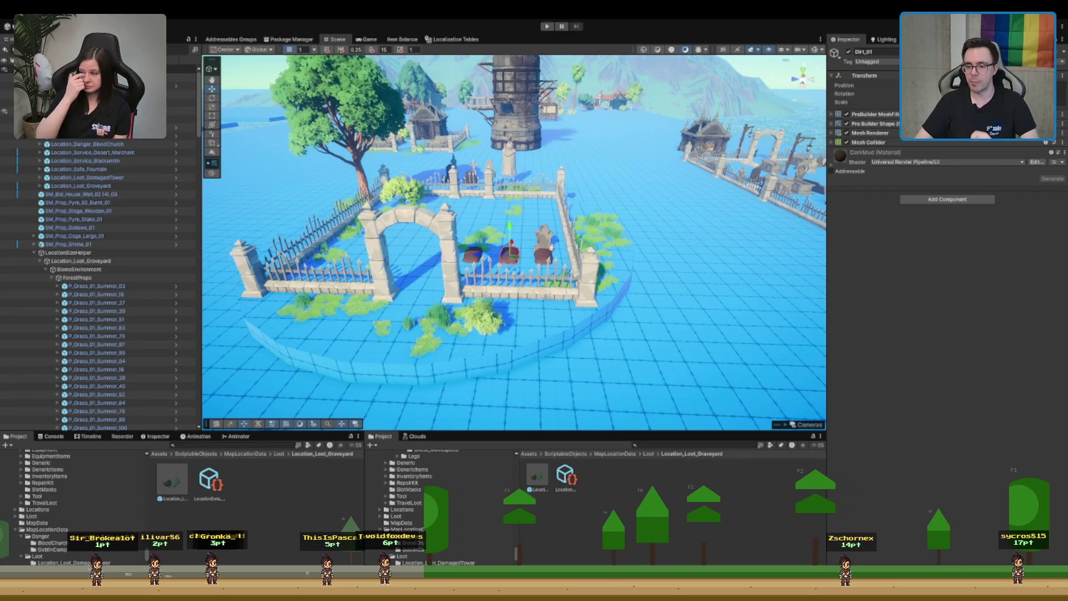
- Zoom the Scene view in on the dirt graves, then switch to JetBrains Rider
{"action": "scroll", "coordinate": [514, 242], "scroll_direction": "up", "scroll_amount": 2}
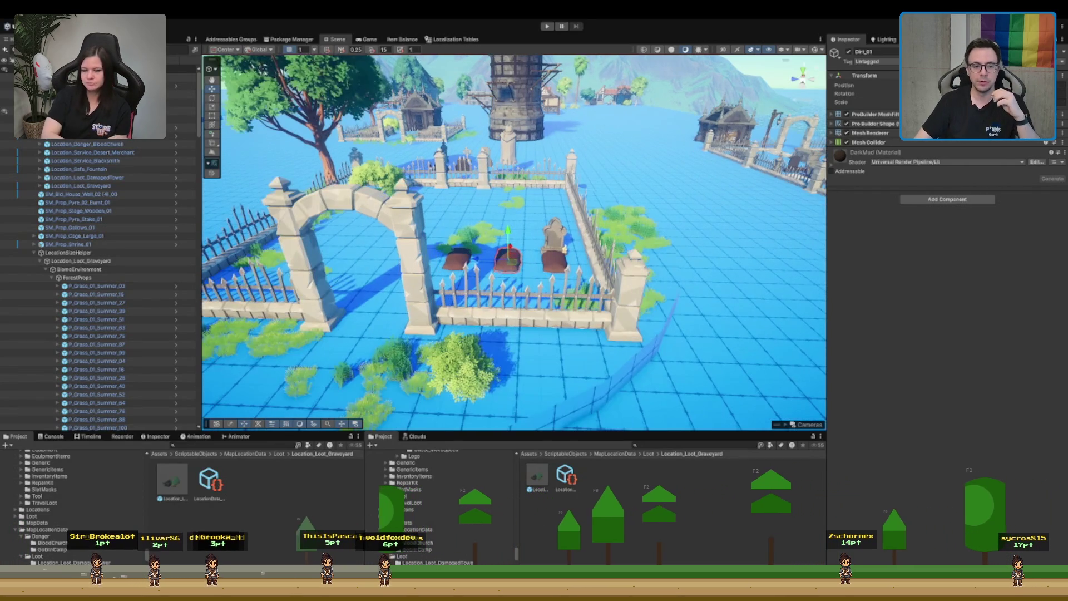
{"action": "scroll", "coordinate": [514, 241], "scroll_direction": "up", "scroll_amount": 3}
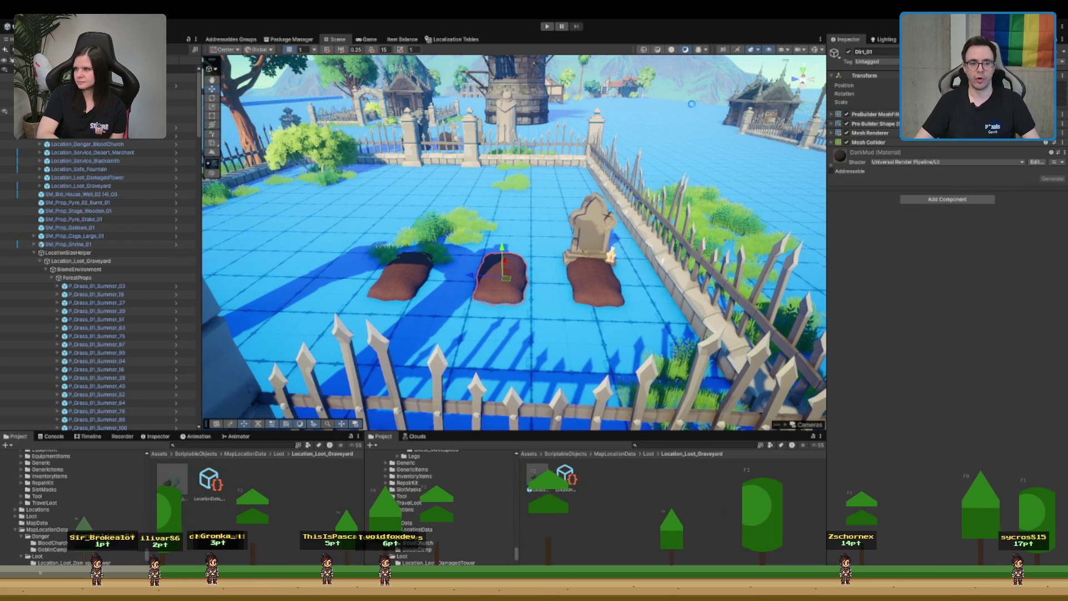
{"action": "key", "text": "alt+Tab"}
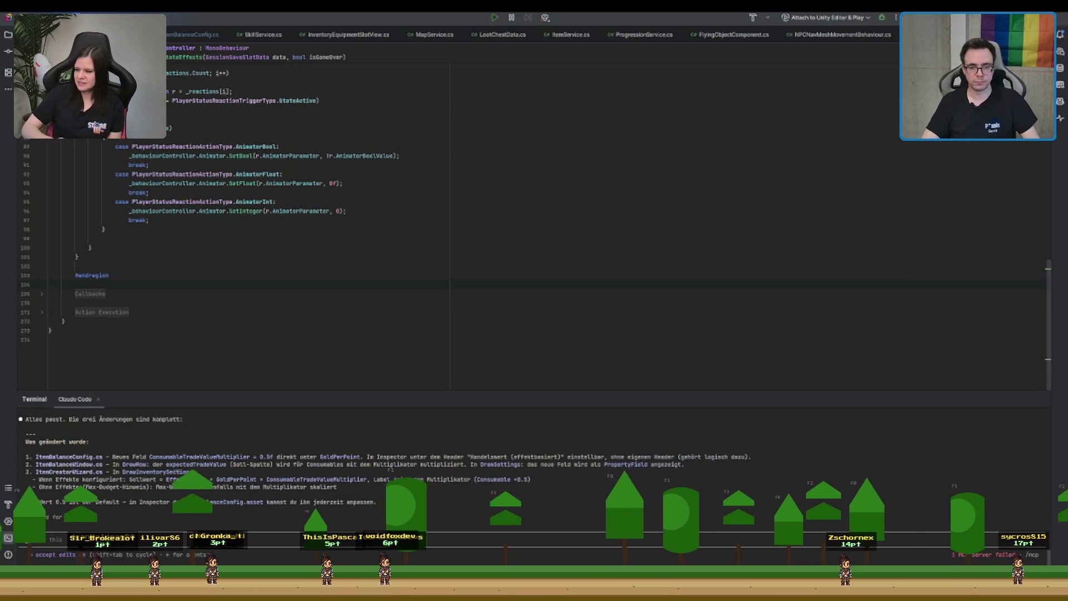
- Focus Rider to read the assistant's summary of the ItemBalanceConfig, ItemBalanceWindow and ItemCreatorWizard edits
{"action": "key", "text": "alt+Tab"}
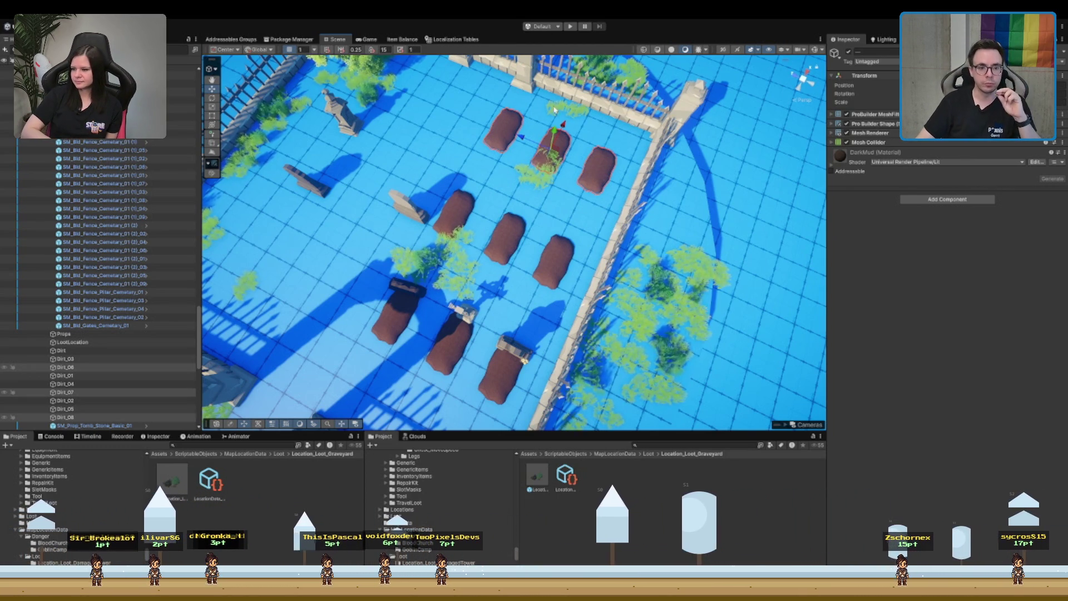
- Orbit down over the graves and move a tombstone to the head of a dirt grave
{"action": "mouse_move", "coordinate": [563, 125]}
{"action": "left_mouse_down"}
{"action": "mouse_move", "coordinate": [593, 250]}
{"action": "mouse_move", "coordinate": [615, 191]}
{"action": "mouse_move", "coordinate": [556, 169]}
{"action": "left_mouse_up"}
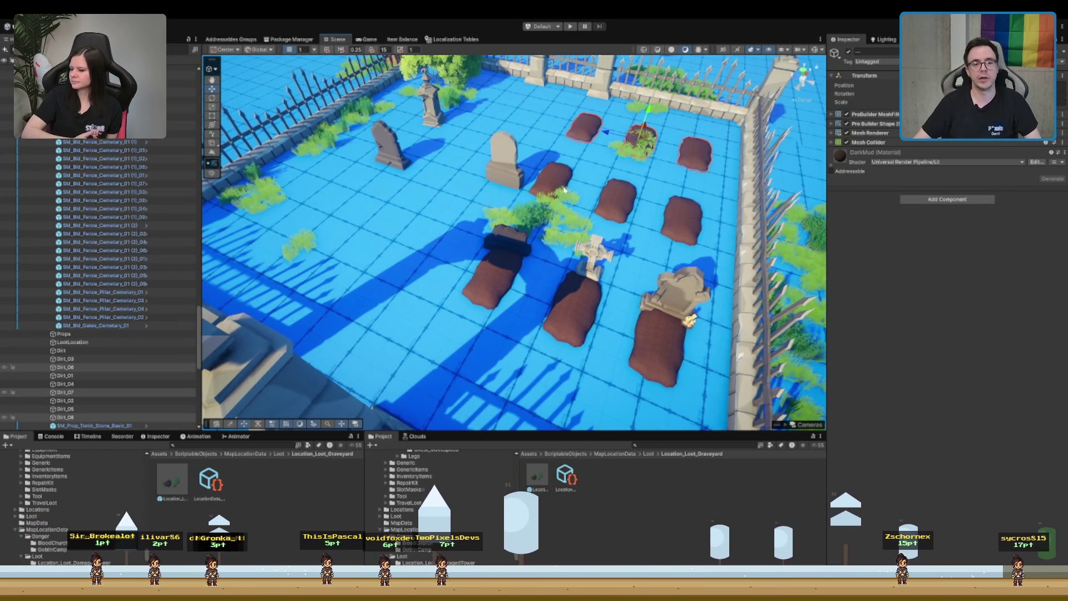
{"action": "left_click", "coordinate": [510, 170]}
{"action": "left_click_drag", "start_coordinate": [511, 170], "coordinate": [501, 195]}
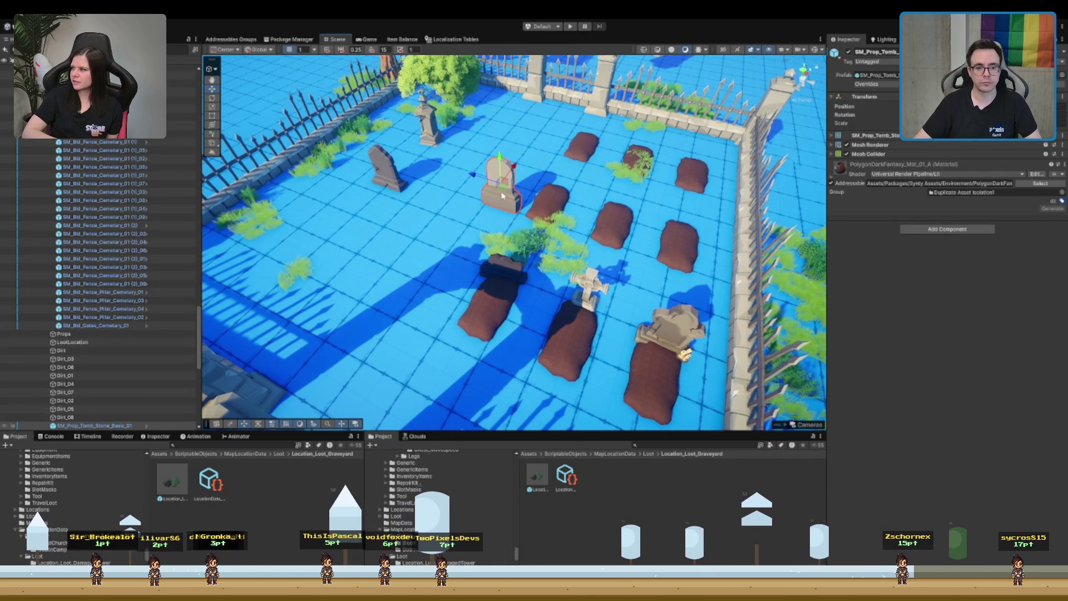
{"action": "left_click_drag", "start_coordinate": [501, 196], "coordinate": [564, 161]}
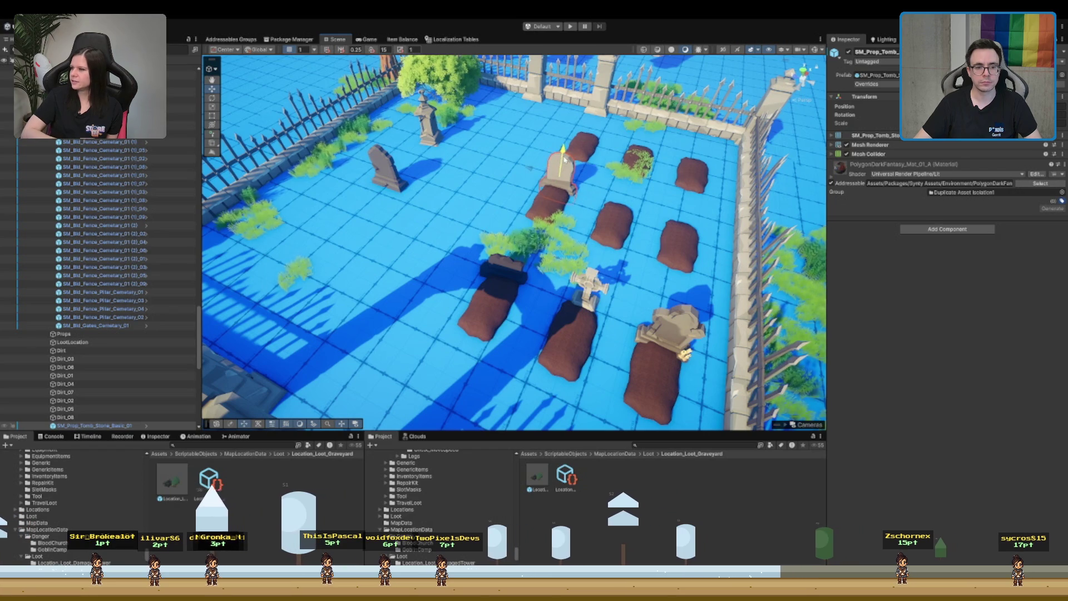
- Duplicate the tombstone, move the copy to the grave by the far wall and rotate it
{"action": "key", "text": "ctrl+d"}
{"action": "mouse_move", "coordinate": [562, 187]}
{"action": "left_mouse_down"}
{"action": "mouse_move", "coordinate": [695, 164]}
{"action": "mouse_move", "coordinate": [695, 146]}
{"action": "mouse_move", "coordinate": [672, 149]}
{"action": "left_mouse_up"}
{"action": "key", "text": "e"}
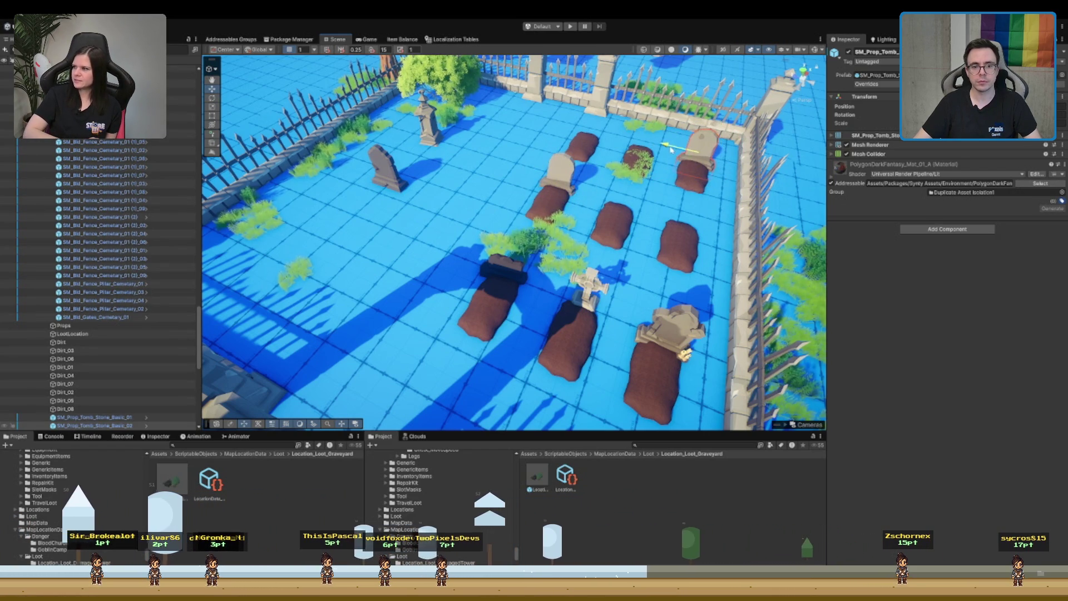
{"action": "key", "text": "w"}
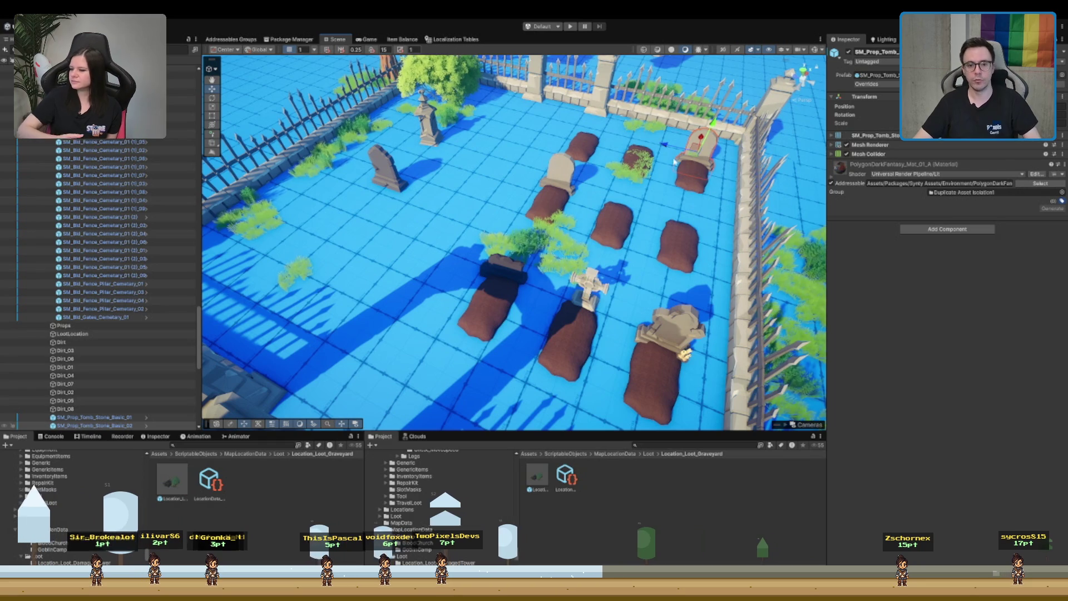
{"action": "key", "text": "e"}
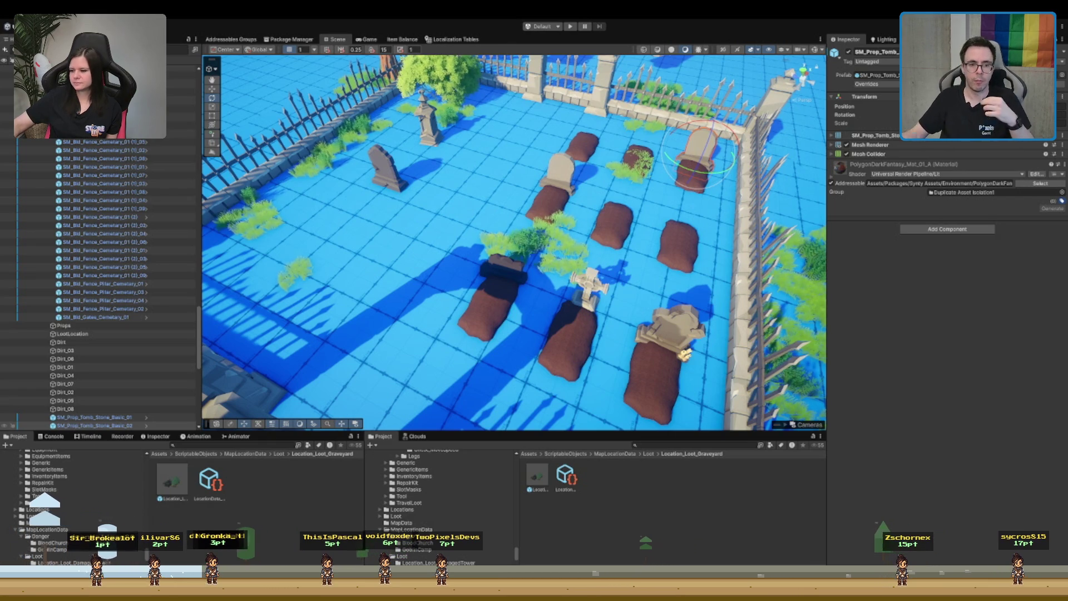
{"action": "scroll", "coordinate": [532, 199], "scroll_direction": "up", "scroll_amount": 3}
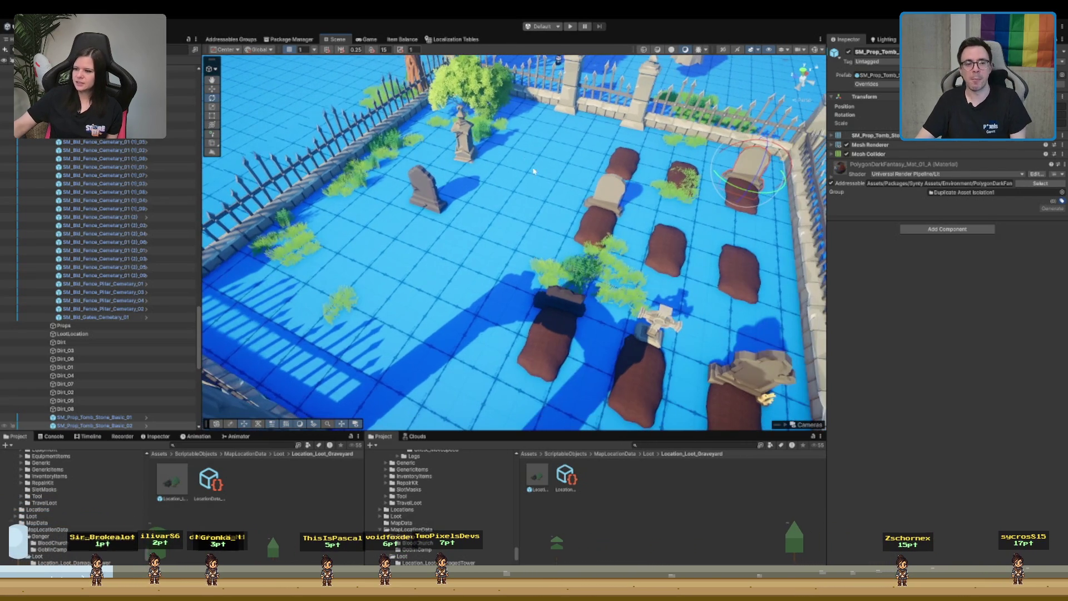
{"action": "left_click", "coordinate": [489, 95]}
- Move the birch bush to the rear corner by the graves and rotate it
{"action": "scroll", "coordinate": [483, 86], "scroll_direction": "down", "scroll_amount": 5}
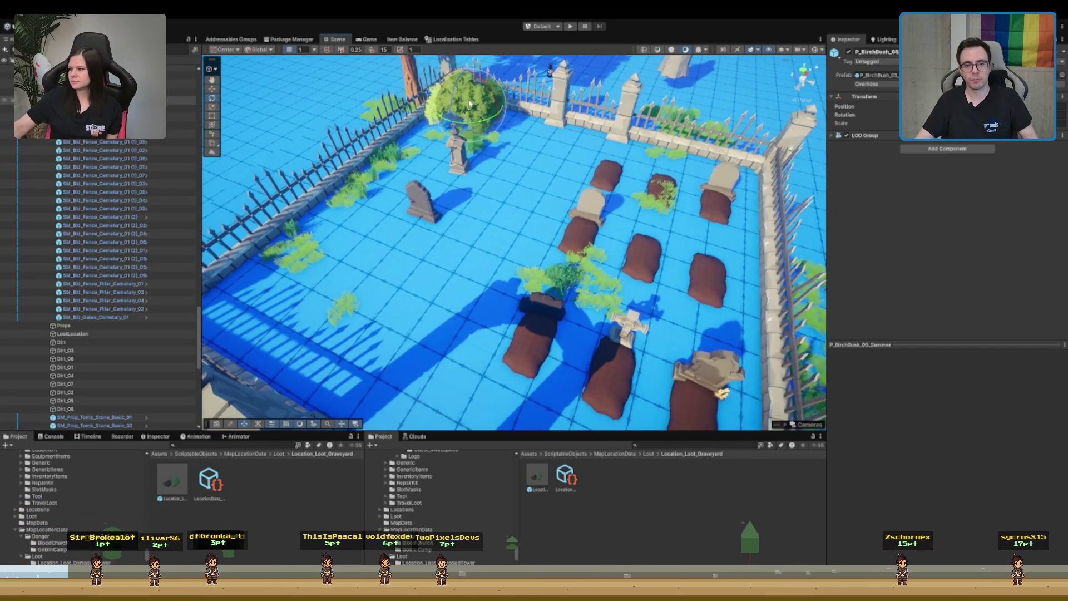
{"action": "mouse_move", "coordinate": [429, 149]}
{"action": "left_mouse_down"}
{"action": "mouse_move", "coordinate": [651, 192]}
{"action": "mouse_move", "coordinate": [634, 203]}
{"action": "mouse_move", "coordinate": [627, 241]}
{"action": "left_mouse_up"}
{"action": "key", "text": "e"}
{"action": "key", "text": "w"}
{"action": "scroll", "coordinate": [628, 241], "scroll_direction": "up", "scroll_amount": 1}
{"action": "left_click", "coordinate": [627, 241]}
{"action": "scroll", "coordinate": [610, 235], "scroll_direction": "up", "scroll_amount": 3}
{"action": "scroll", "coordinate": [513, 258], "scroll_direction": "down", "scroll_amount": 3}
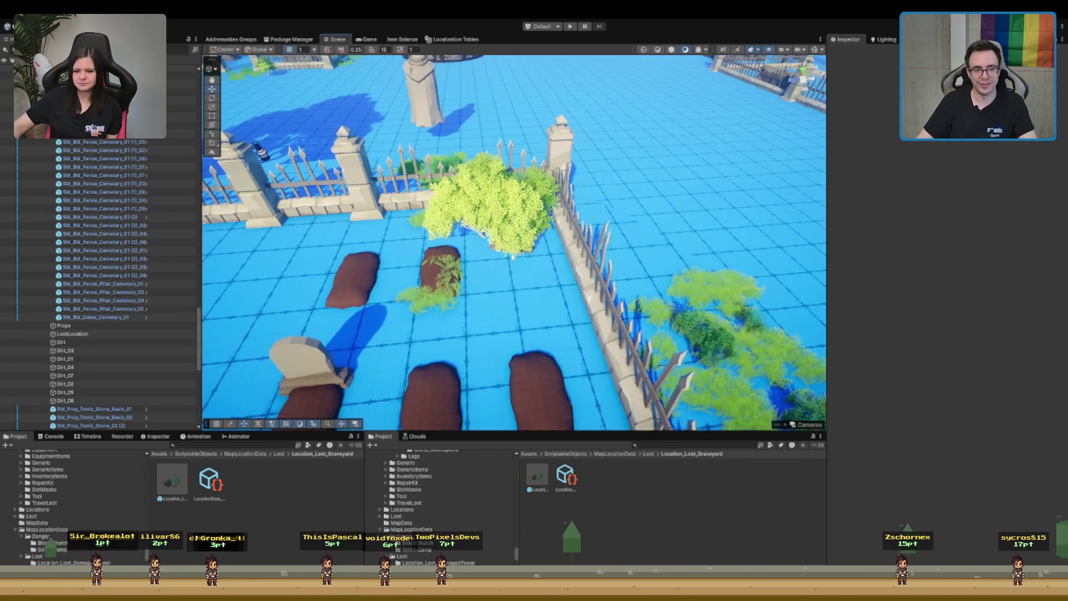
- Pull the hidden tombstone out from under the birch bush, then turn the bush again
{"action": "left_click", "coordinate": [491, 250]}
{"action": "left_click_drag", "start_coordinate": [490, 244], "coordinate": [413, 249]}
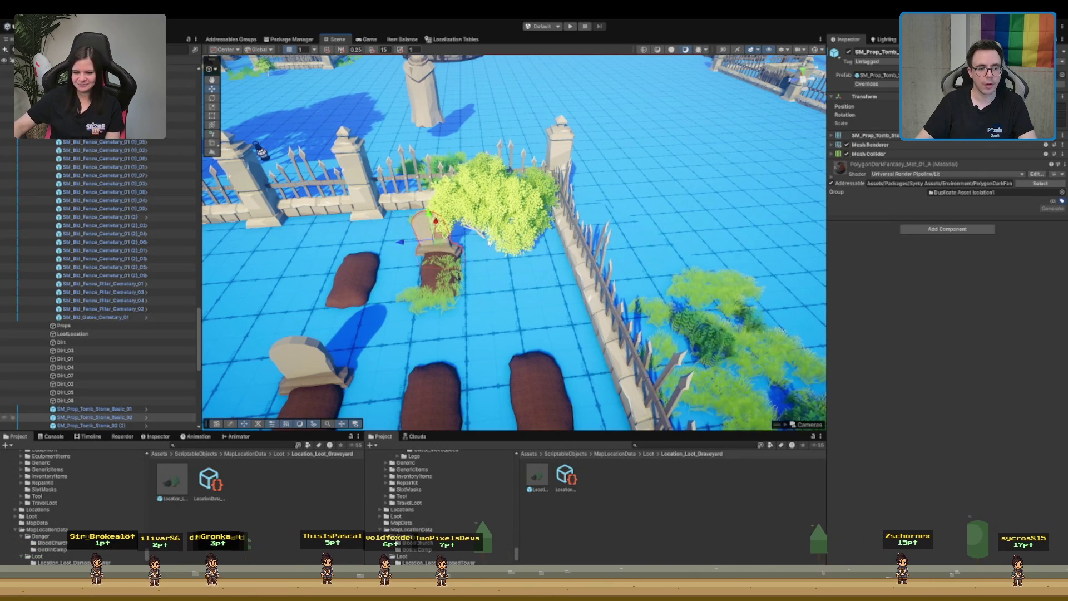
{"action": "left_click", "coordinate": [510, 221]}
{"action": "key", "text": "e"}
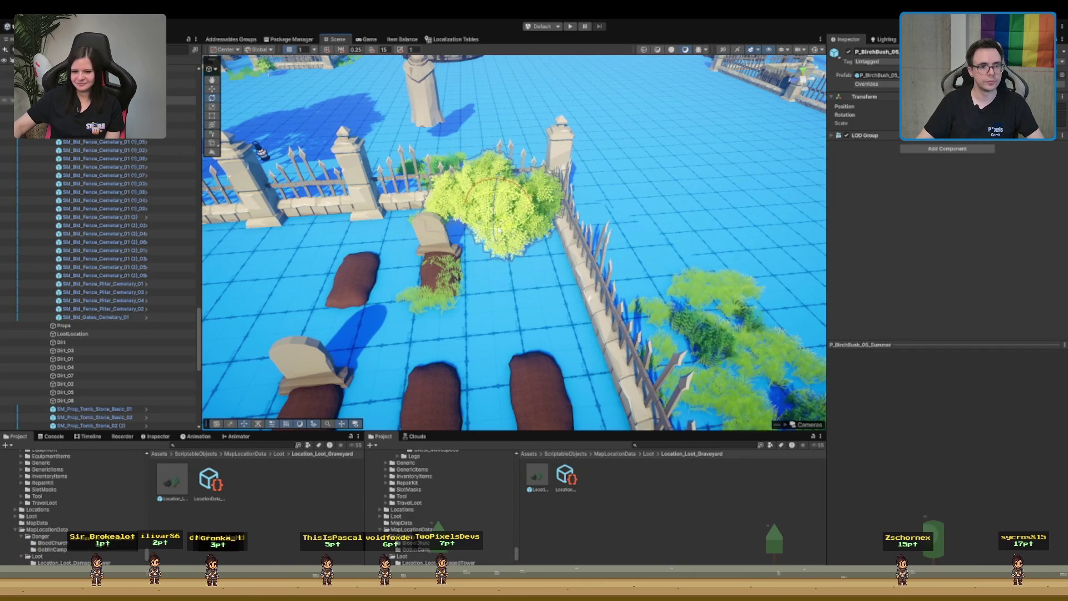
{"action": "mouse_move", "coordinate": [512, 211]}
{"action": "left_mouse_down"}
{"action": "mouse_move", "coordinate": [537, 223]}
{"action": "mouse_move", "coordinate": [538, 215]}
{"action": "mouse_move", "coordinate": [519, 269]}
{"action": "left_mouse_up"}
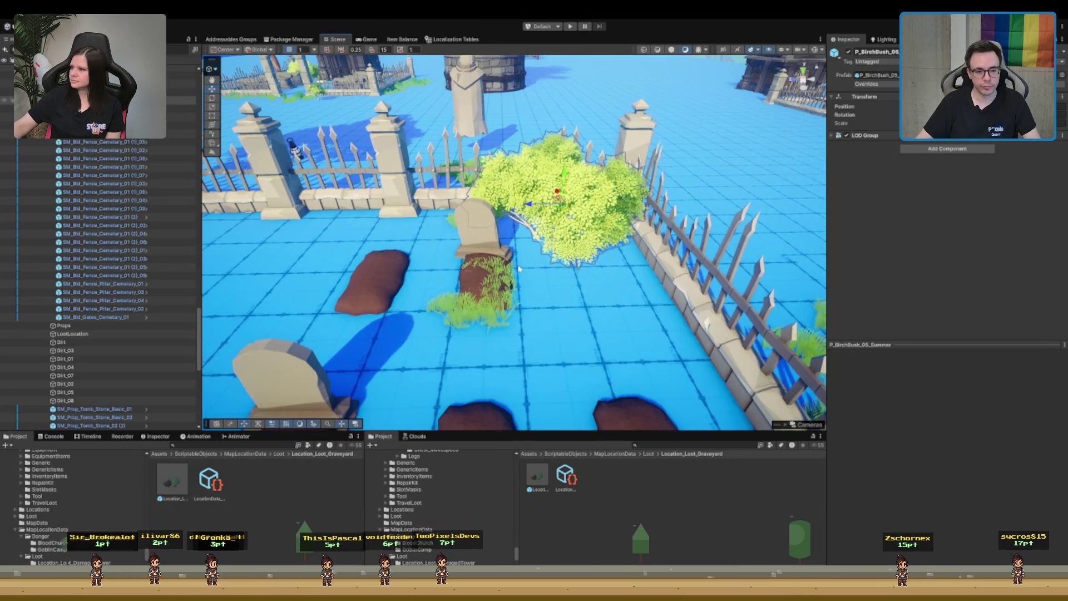
- Shift the grass clumps off the grave mound beside the birch bush
{"action": "left_click", "coordinate": [491, 303], "text": "shift"}
{"action": "left_click", "coordinate": [464, 307], "text": "shift"}
{"action": "mouse_move", "coordinate": [446, 290]}
{"action": "left_mouse_down"}
{"action": "mouse_move", "coordinate": [556, 286]}
{"action": "mouse_move", "coordinate": [612, 303]}
{"action": "mouse_move", "coordinate": [592, 295]}
{"action": "mouse_move", "coordinate": [520, 307]}
{"action": "mouse_move", "coordinate": [634, 393]}
{"action": "left_mouse_up"}
{"action": "left_click", "coordinate": [508, 286]}
{"action": "scroll", "coordinate": [576, 308], "scroll_direction": "down", "scroll_amount": 3}
{"action": "left_click", "coordinate": [444, 282]}
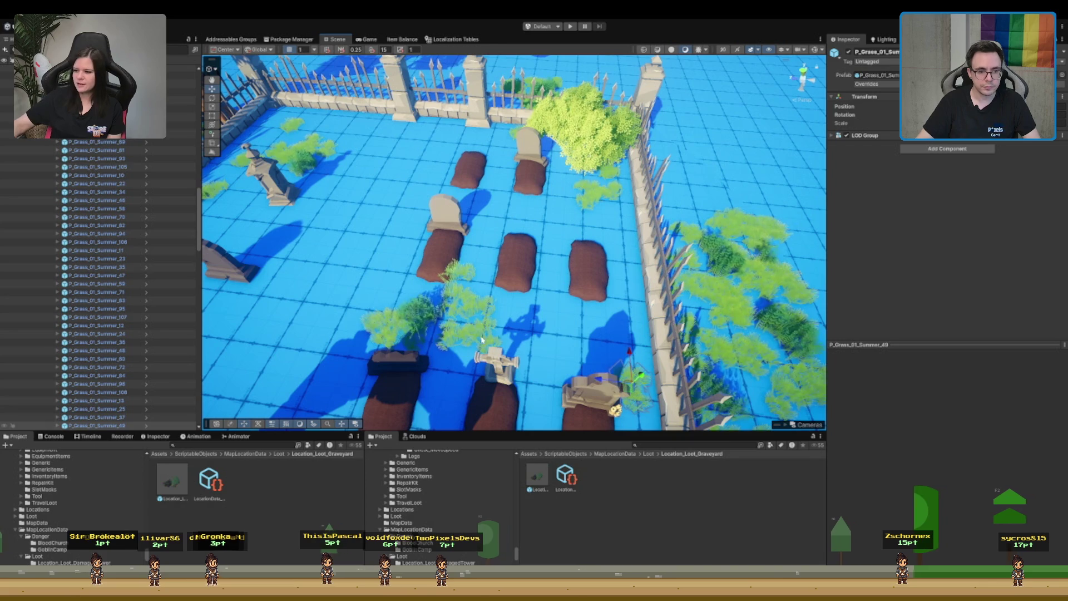
- Move the grass clump beside the left tombstone to a clear spot by the graves
{"action": "left_click", "coordinate": [439, 370]}
{"action": "left_click", "coordinate": [417, 347]}
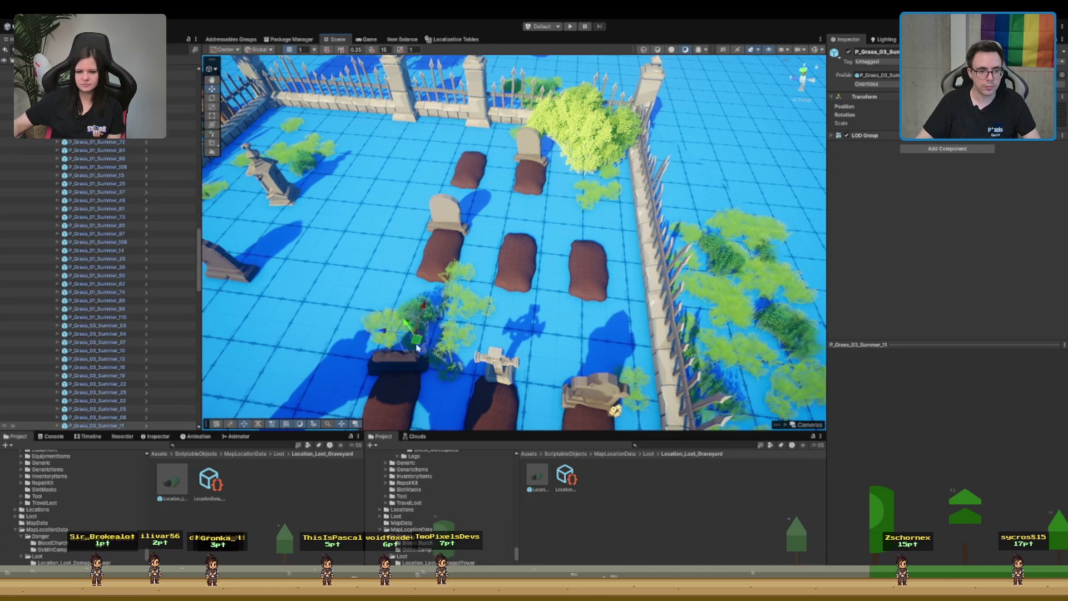
{"action": "left_click", "coordinate": [409, 220]}
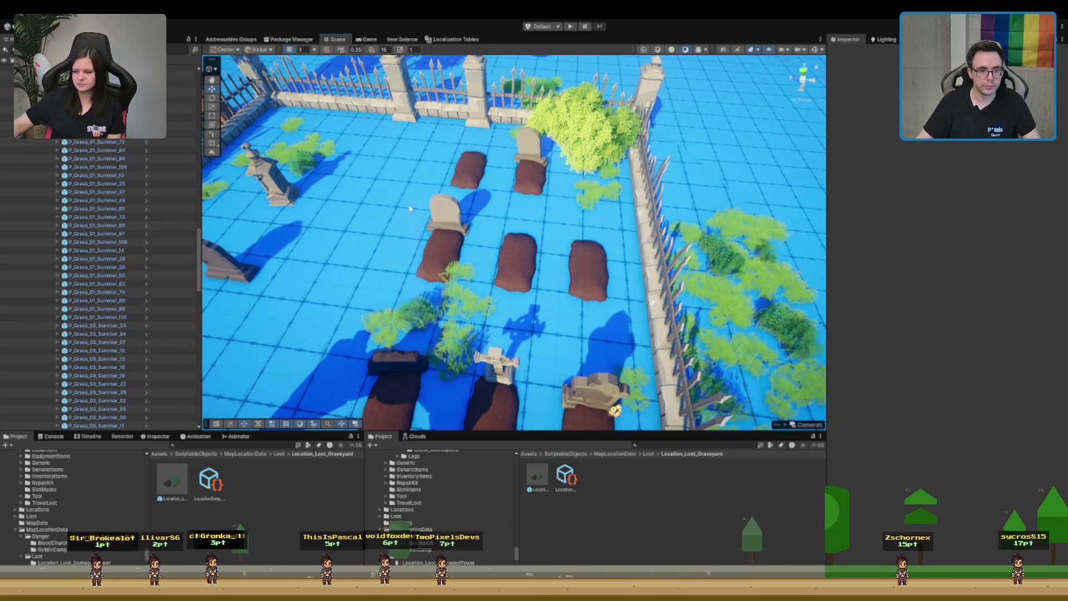
{"action": "left_click", "coordinate": [421, 321]}
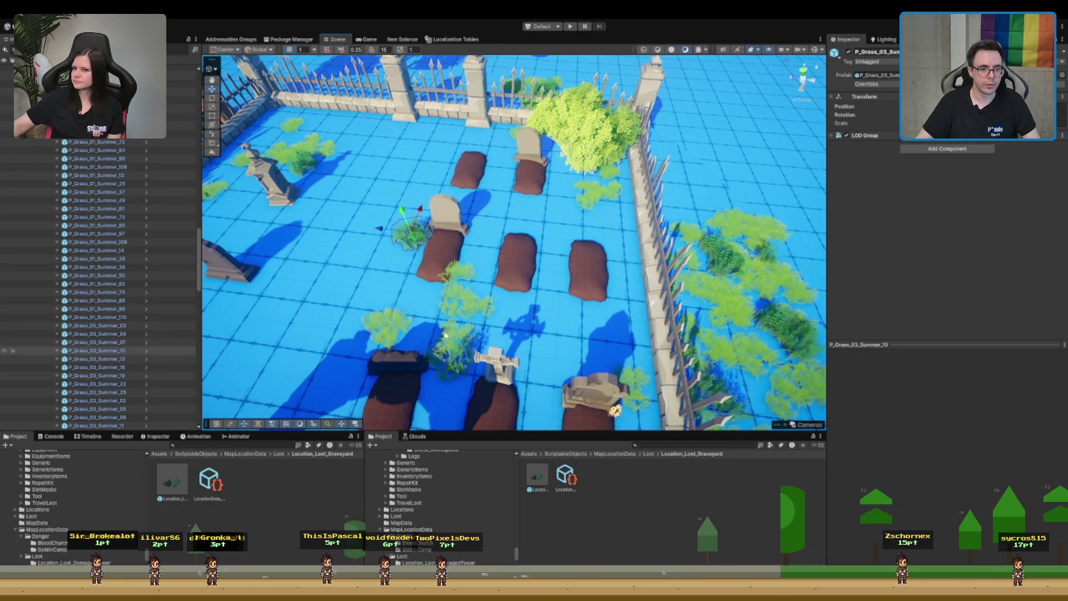
{"action": "left_click", "coordinate": [459, 345]}
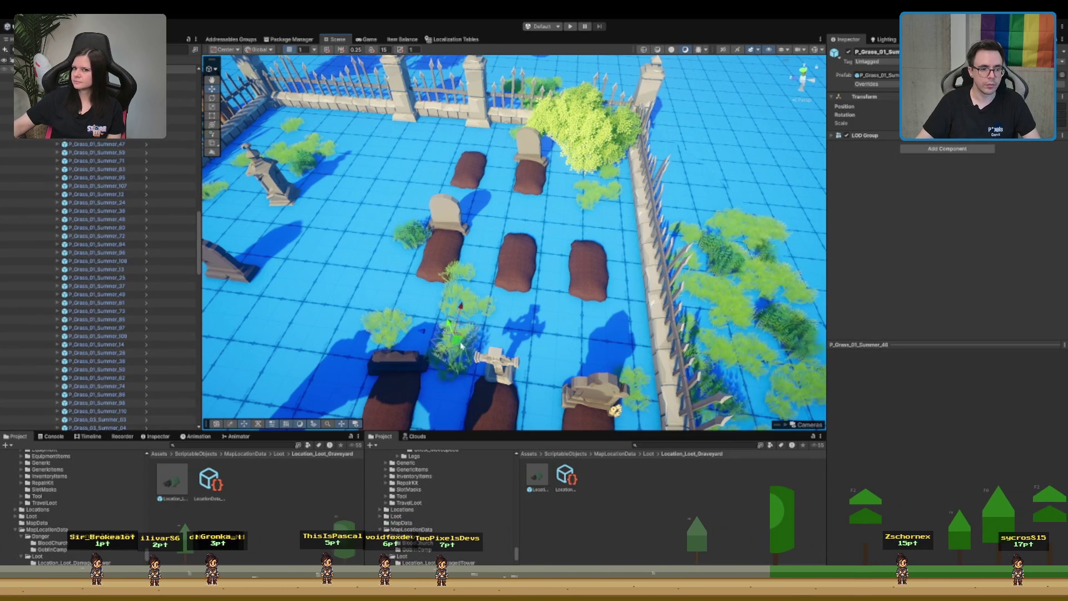
{"action": "left_click", "coordinate": [459, 266]}
{"action": "left_click_drag", "start_coordinate": [459, 266], "coordinate": [394, 246]}
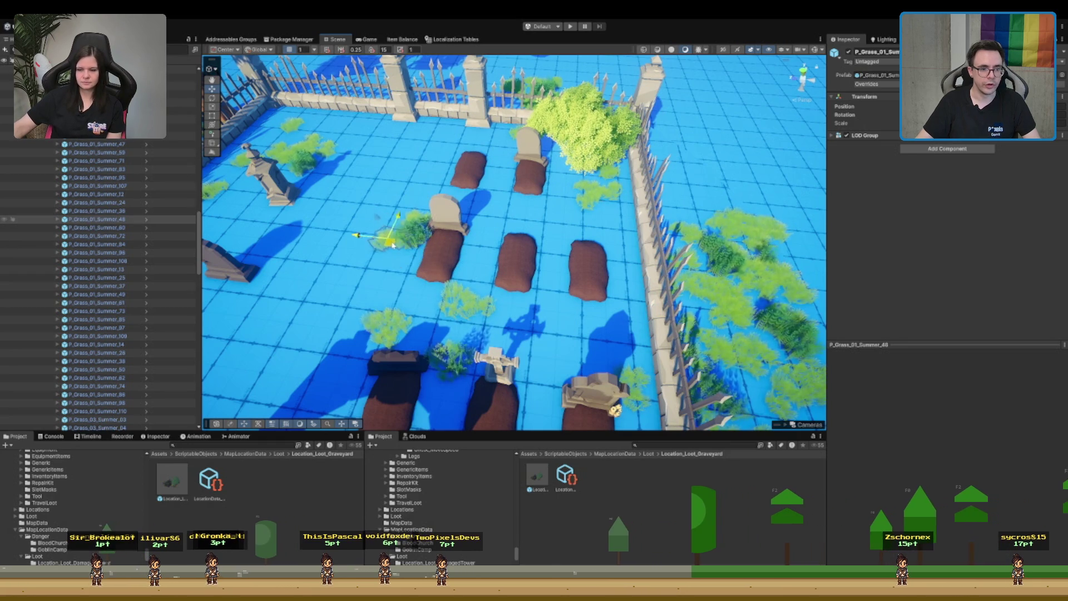
- Move grass clumps Summer_47, 40, 44 and 39 toward the back fence, front-left grave and middle tombstone
{"action": "left_click", "coordinate": [464, 297]}
{"action": "left_click_drag", "start_coordinate": [465, 298], "coordinate": [506, 141]}
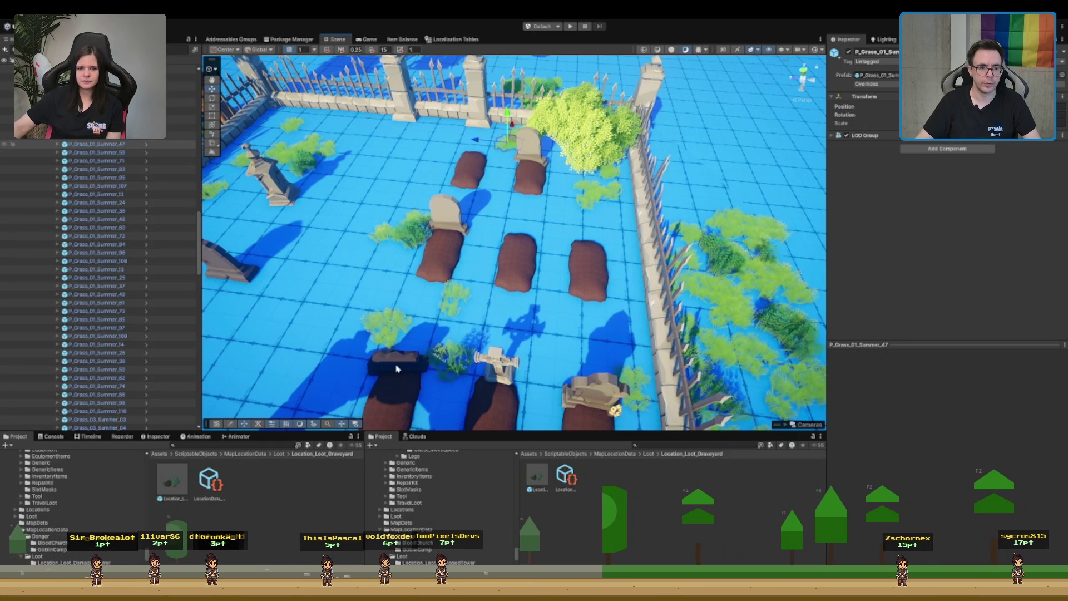
{"action": "left_click", "coordinate": [392, 328]}
{"action": "left_click_drag", "start_coordinate": [392, 328], "coordinate": [360, 376]}
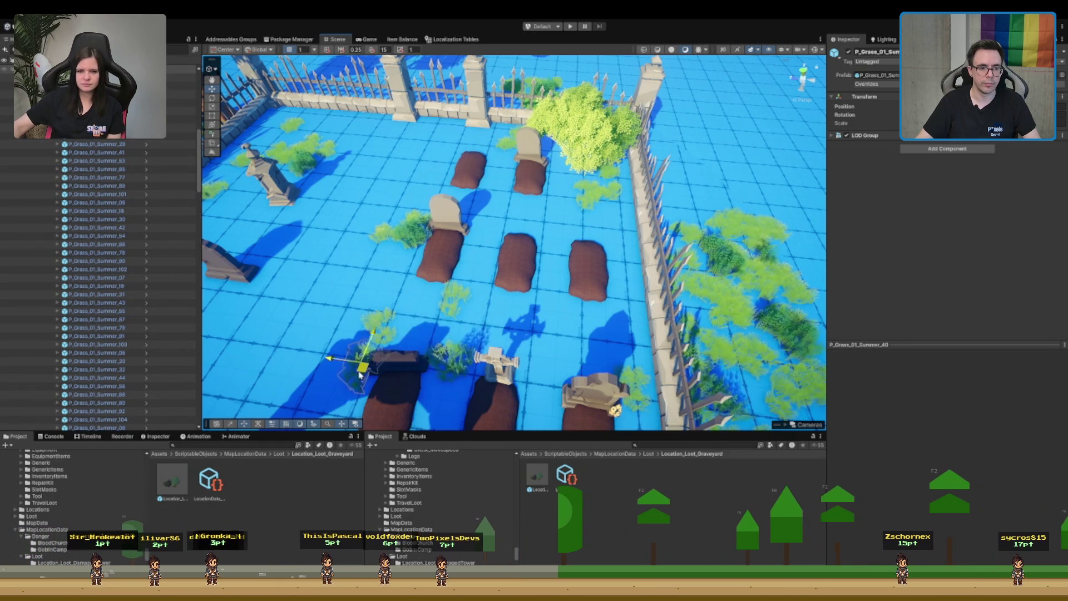
{"action": "left_click", "coordinate": [383, 326]}
{"action": "mouse_move", "coordinate": [382, 325]}
{"action": "left_mouse_down"}
{"action": "mouse_move", "coordinate": [445, 391]}
{"action": "mouse_move", "coordinate": [439, 378]}
{"action": "left_mouse_up"}
{"action": "left_click", "coordinate": [458, 298]}
{"action": "left_click_drag", "start_coordinate": [458, 297], "coordinate": [477, 238]}
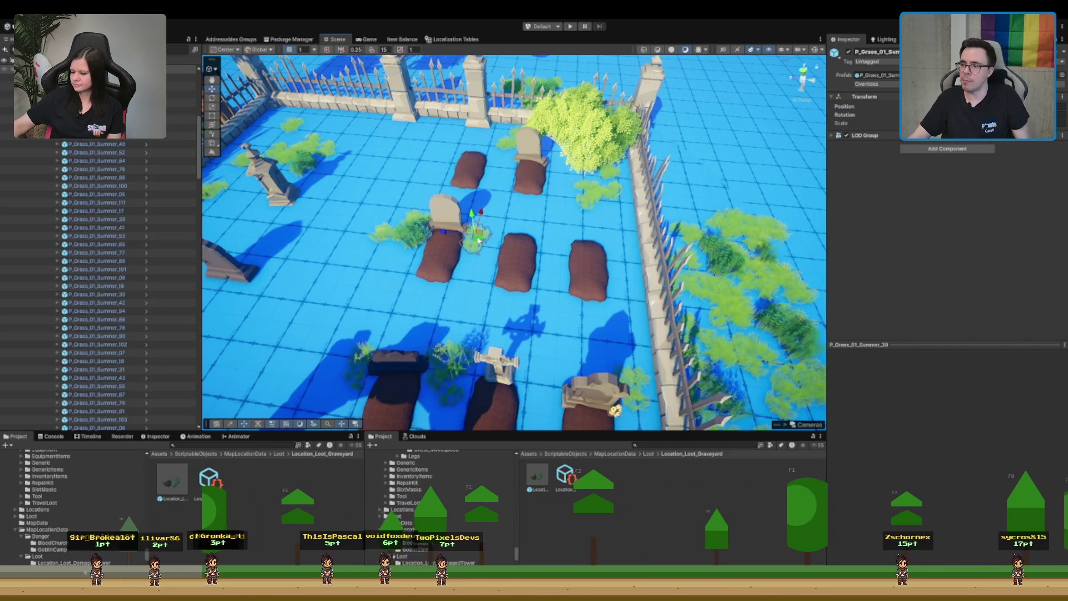
- Move the leaning tombstone to the head of the right-hand grave and raise it upright
{"action": "scroll", "coordinate": [650, 200], "scroll_direction": "down", "scroll_amount": 5}
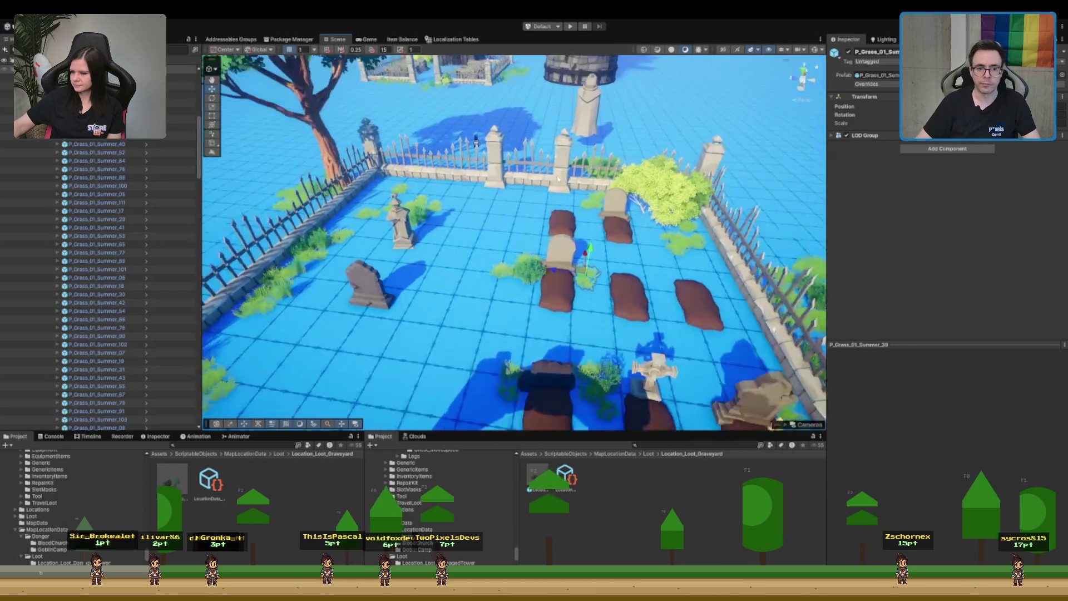
{"action": "scroll", "coordinate": [519, 265], "scroll_direction": "up", "scroll_amount": 5}
{"action": "left_click", "coordinate": [378, 278]}
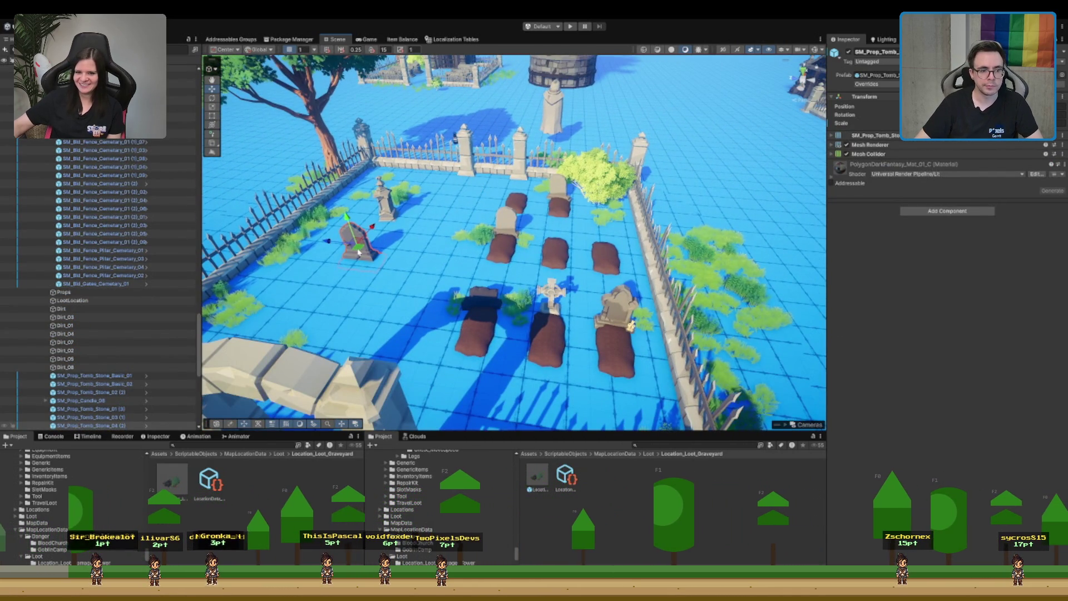
{"action": "left_click_drag", "start_coordinate": [357, 251], "coordinate": [608, 245]}
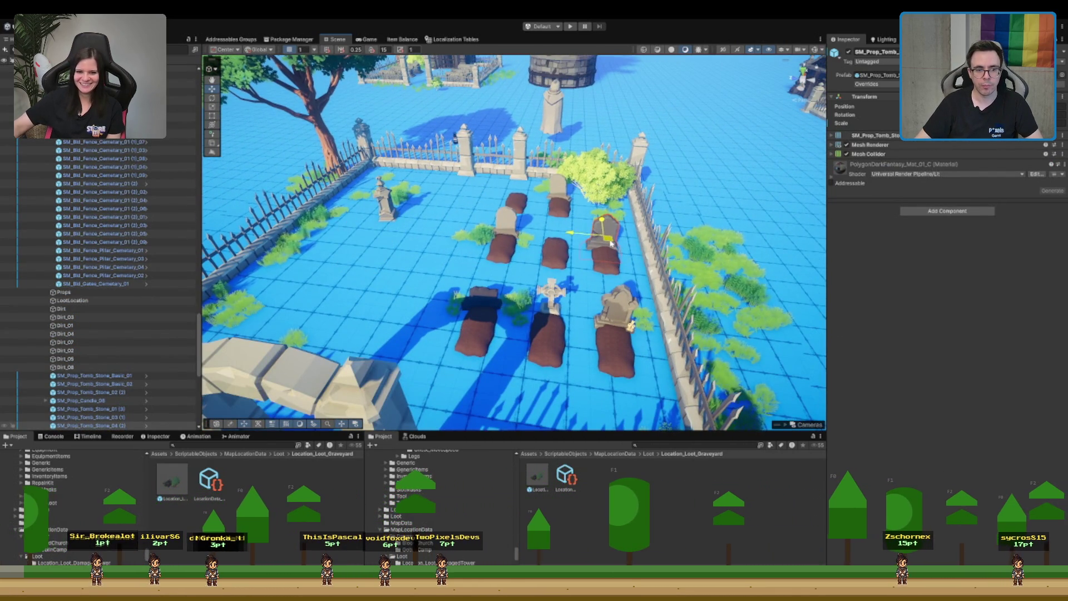
{"action": "key", "text": "f"}
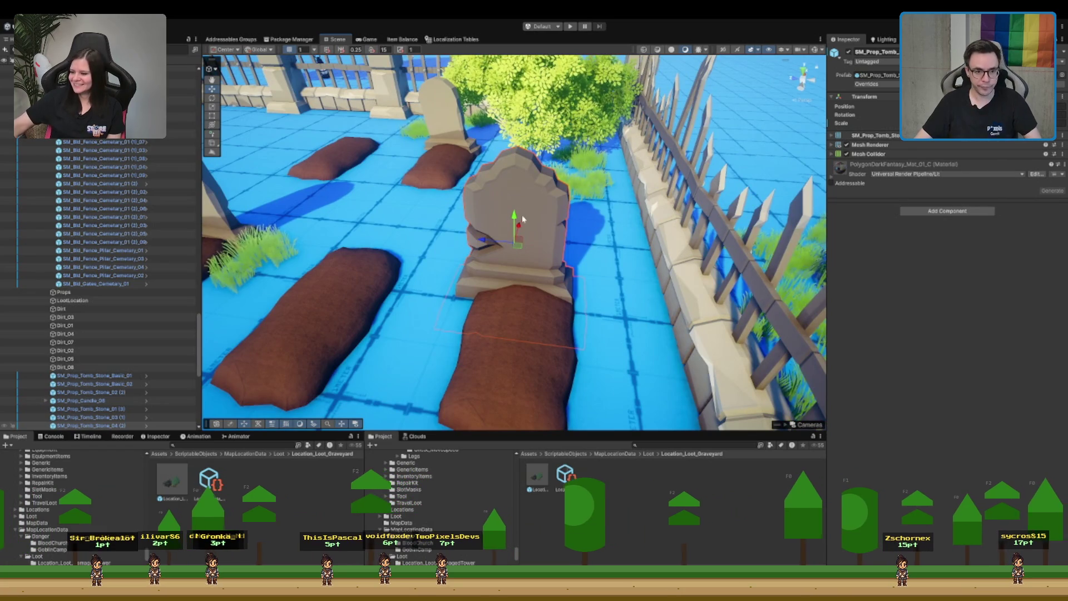
{"action": "mouse_move", "coordinate": [520, 221]}
{"action": "left_mouse_down"}
{"action": "mouse_move", "coordinate": [530, 182]}
{"action": "mouse_move", "coordinate": [518, 211]}
{"action": "mouse_move", "coordinate": [534, 187]}
{"action": "mouse_move", "coordinate": [519, 204]}
{"action": "mouse_move", "coordinate": [529, 216]}
{"action": "mouse_move", "coordinate": [509, 232]}
{"action": "mouse_move", "coordinate": [537, 187]}
{"action": "mouse_move", "coordinate": [522, 191]}
{"action": "mouse_move", "coordinate": [532, 209]}
{"action": "left_mouse_up"}
{"action": "scroll", "coordinate": [532, 209], "scroll_direction": "down", "scroll_amount": 10}
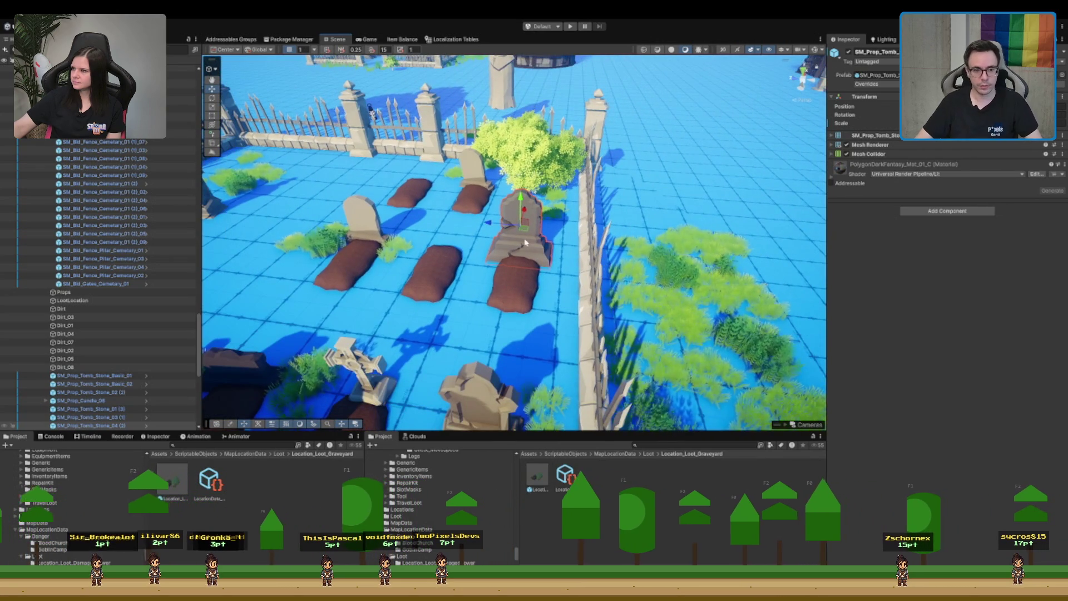
{"action": "mouse_move", "coordinate": [527, 237]}
{"action": "left_mouse_down"}
{"action": "mouse_move", "coordinate": [358, 166]}
{"action": "mouse_move", "coordinate": [320, 164]}
{"action": "mouse_move", "coordinate": [525, 267]}
{"action": "mouse_move", "coordinate": [524, 241]}
{"action": "left_mouse_up"}
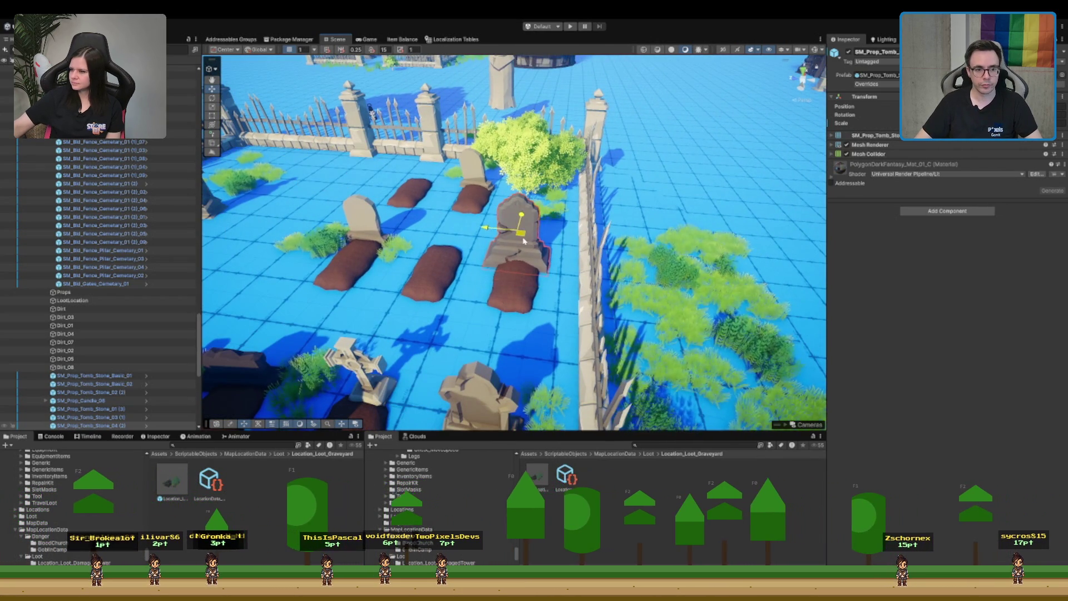
- Shrink the Dirt_03 mound and move it in front of the tombstone
{"action": "left_click", "coordinate": [521, 295]}
{"action": "left_click_drag", "start_coordinate": [516, 280], "coordinate": [509, 304]}
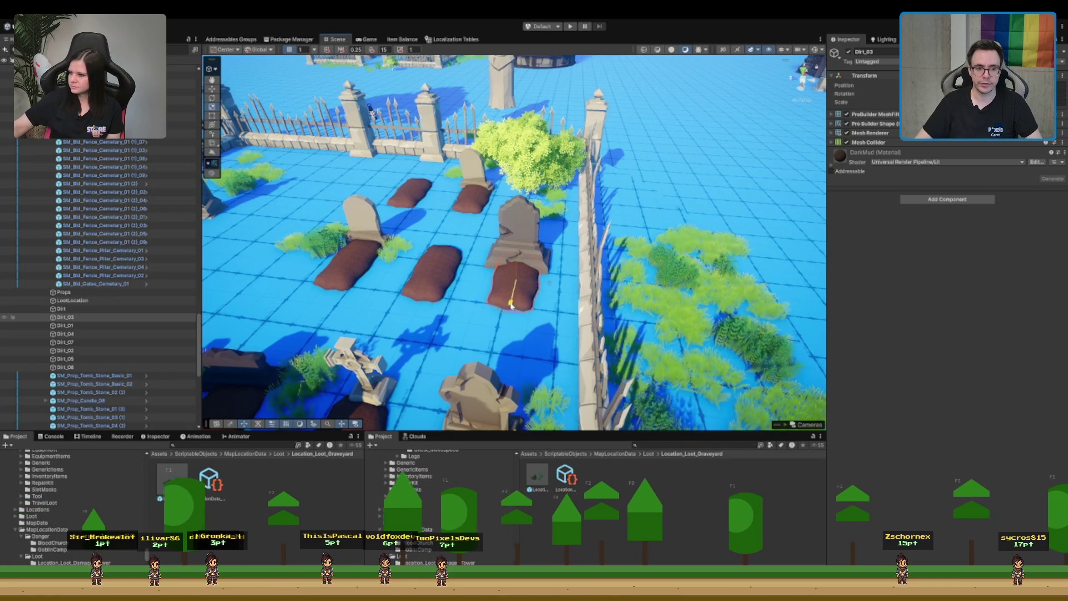
{"action": "key", "text": "w"}
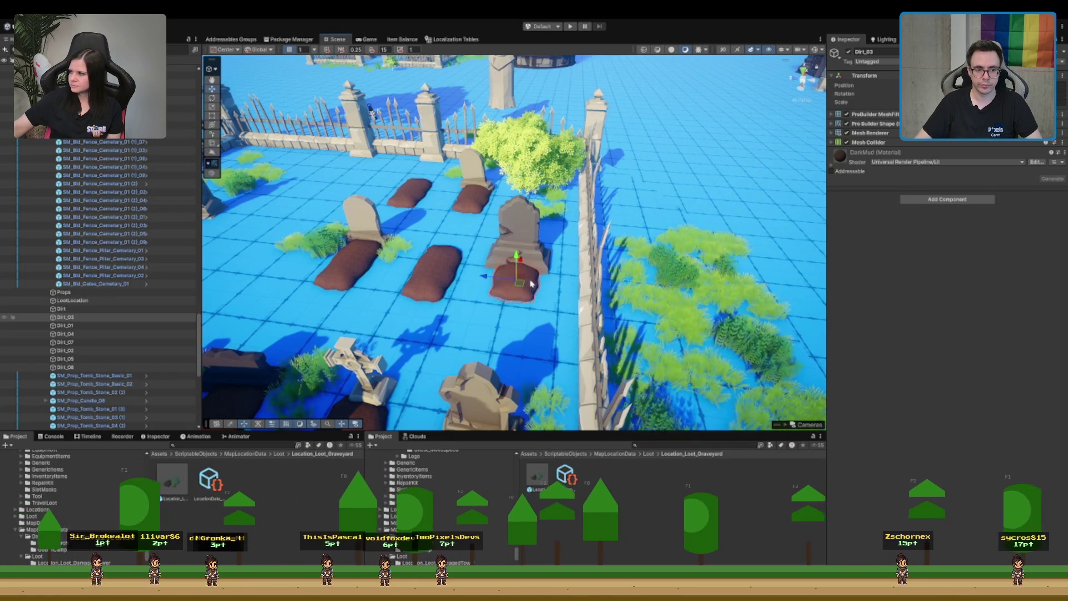
{"action": "left_click_drag", "start_coordinate": [518, 289], "coordinate": [514, 299]}
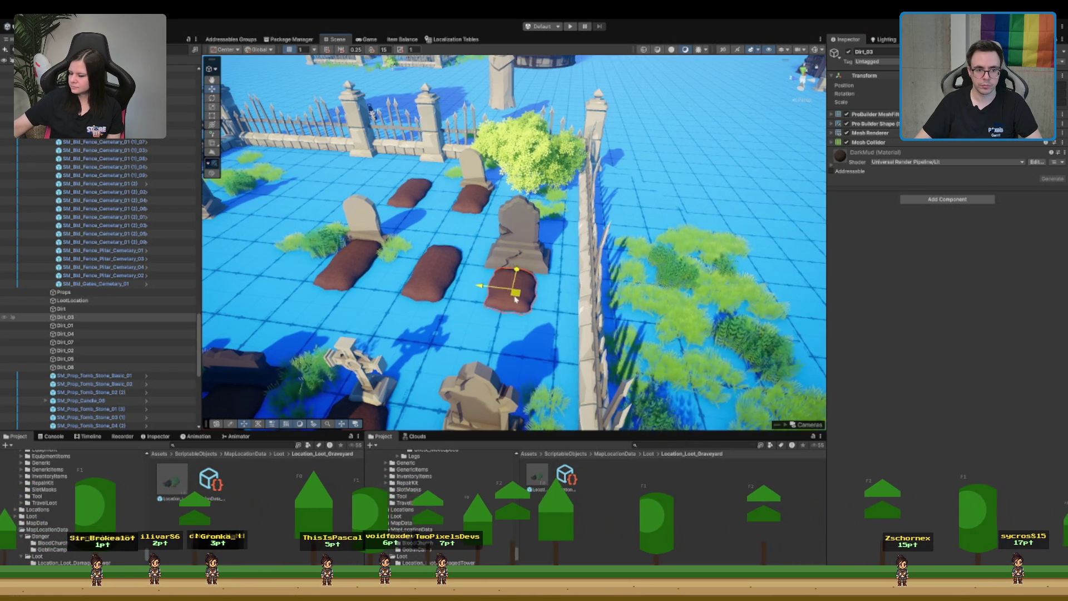
{"action": "scroll", "coordinate": [690, 211], "scroll_direction": "down", "scroll_amount": 10}
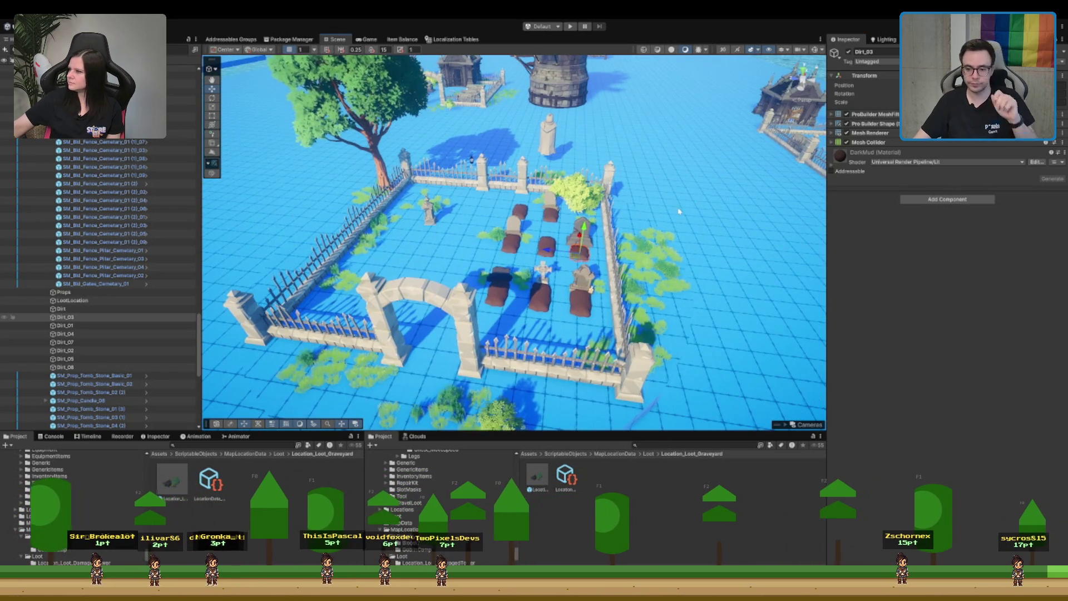
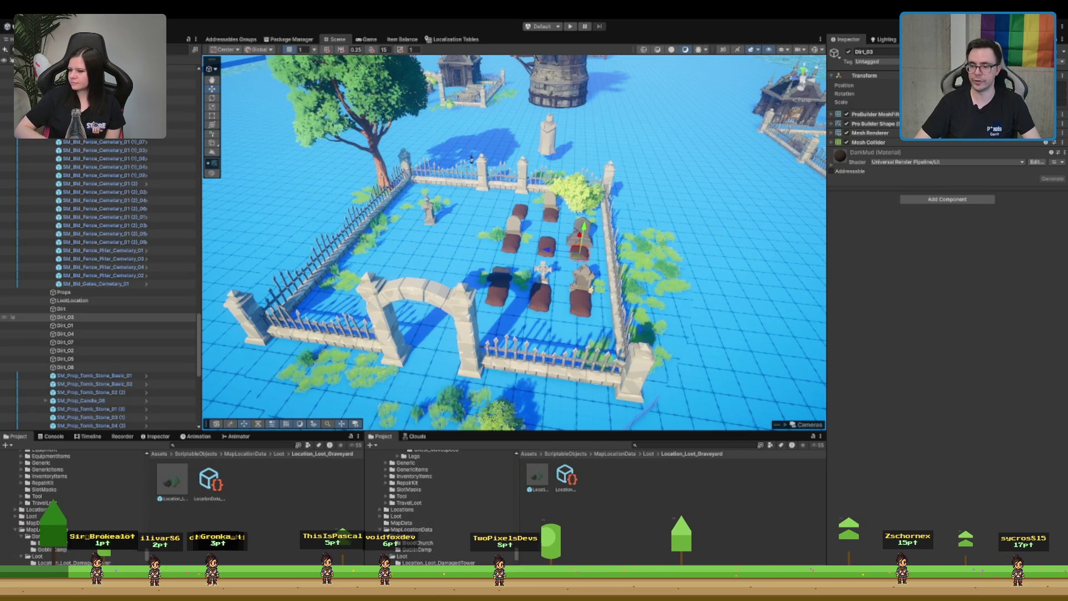
- Frame the view on a graveyard tombstone and orbit to a new angle over the graves
{"action": "scroll", "coordinate": [518, 249], "scroll_direction": "up", "scroll_amount": 6}
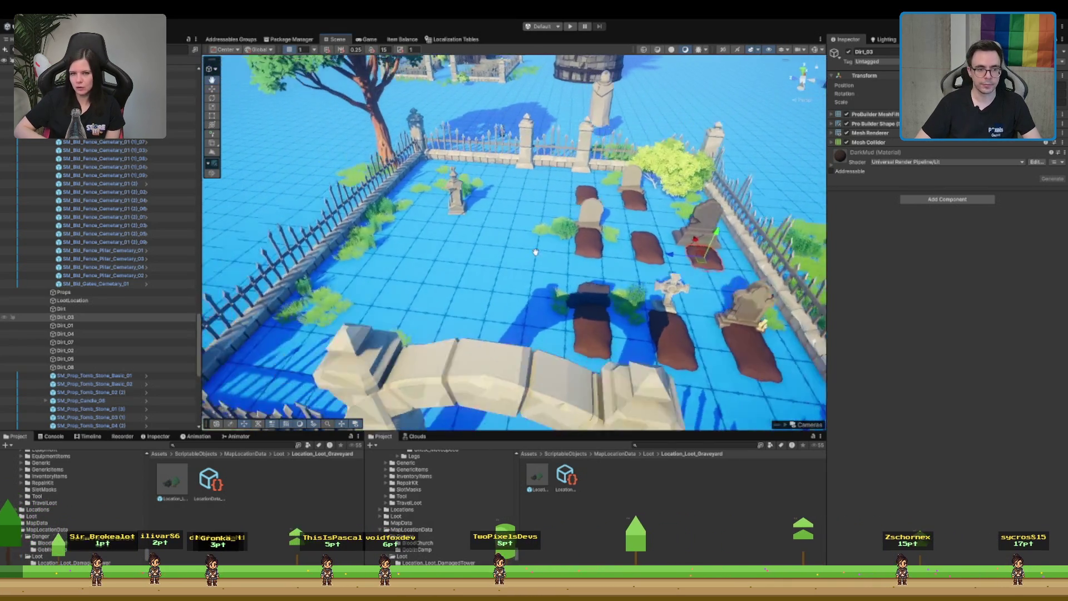
{"action": "left_click", "coordinate": [508, 205]}
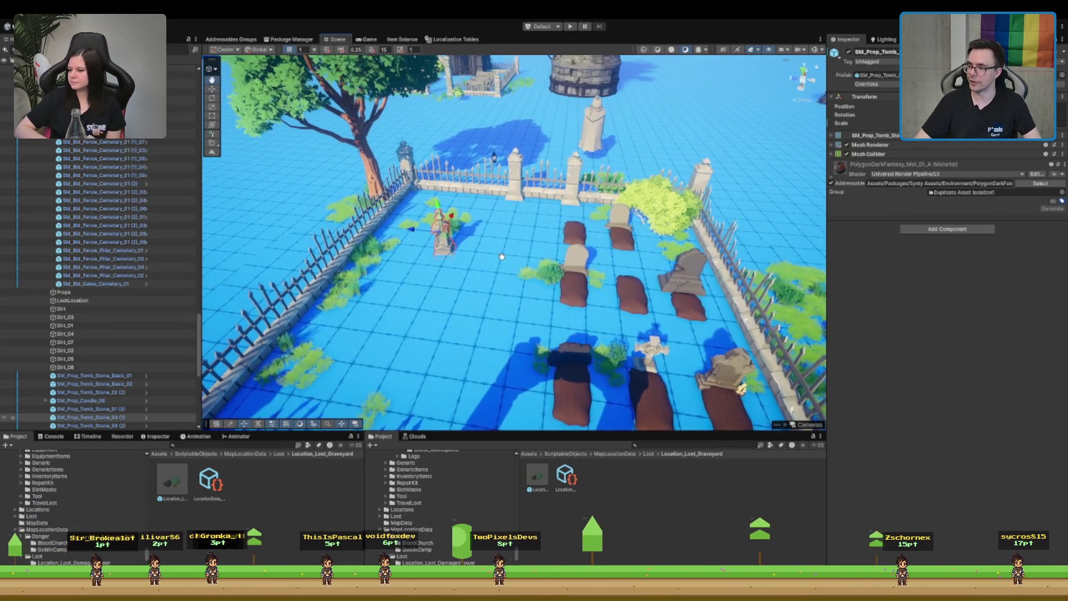
{"action": "scroll", "coordinate": [501, 256], "scroll_direction": "up", "scroll_amount": 3}
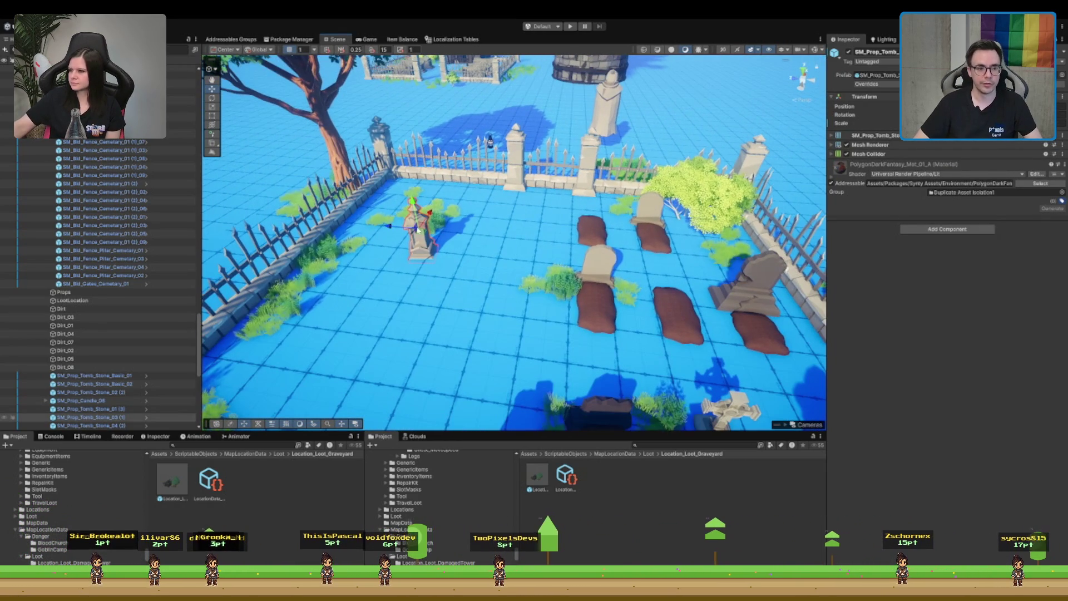
{"action": "key", "text": "f"}
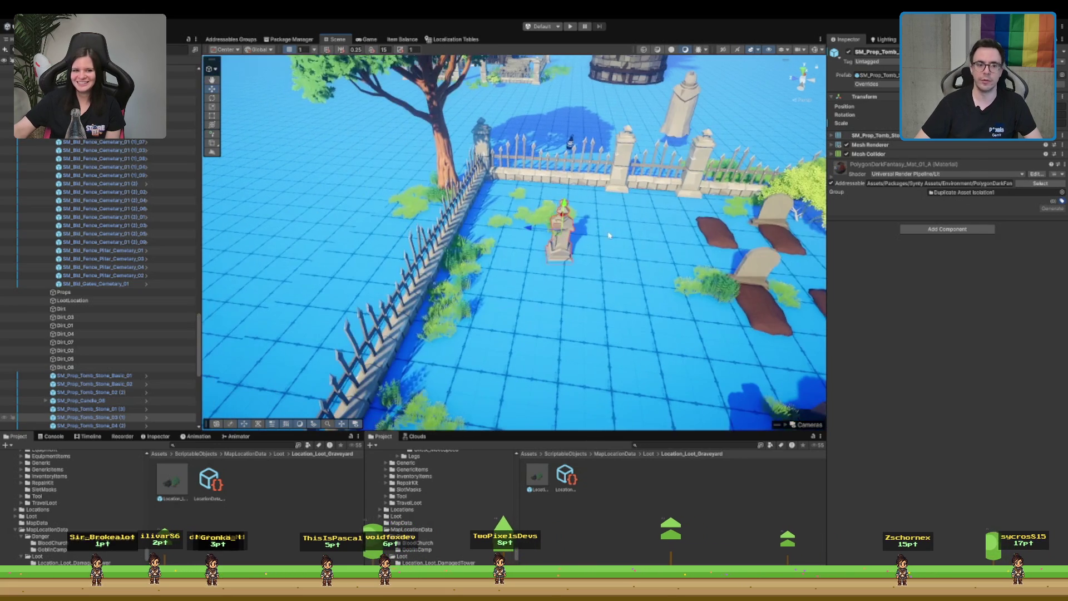
{"action": "mouse_move", "coordinate": [452, 293]}
{"action": "left_mouse_down"}
{"action": "mouse_move", "coordinate": [525, 306]}
{"action": "mouse_move", "coordinate": [570, 208]}
{"action": "left_mouse_up"}
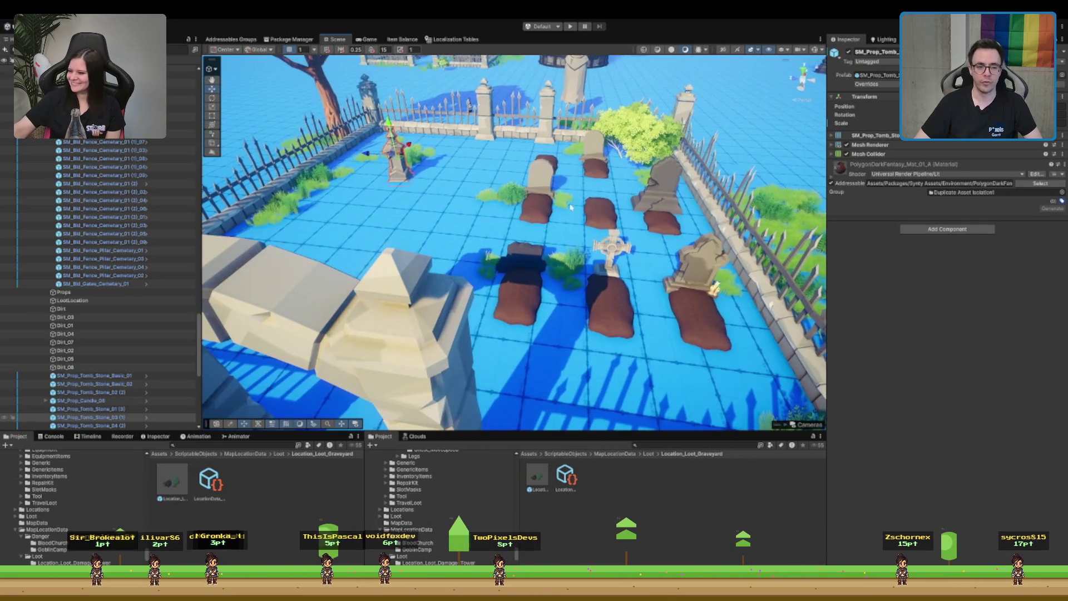
- Duplicate two dirt mounds with Ctrl+D and drag the copies left near the fence
{"action": "left_click", "coordinate": [603, 215]}
{"action": "left_click", "coordinate": [539, 217], "text": "ctrl"}
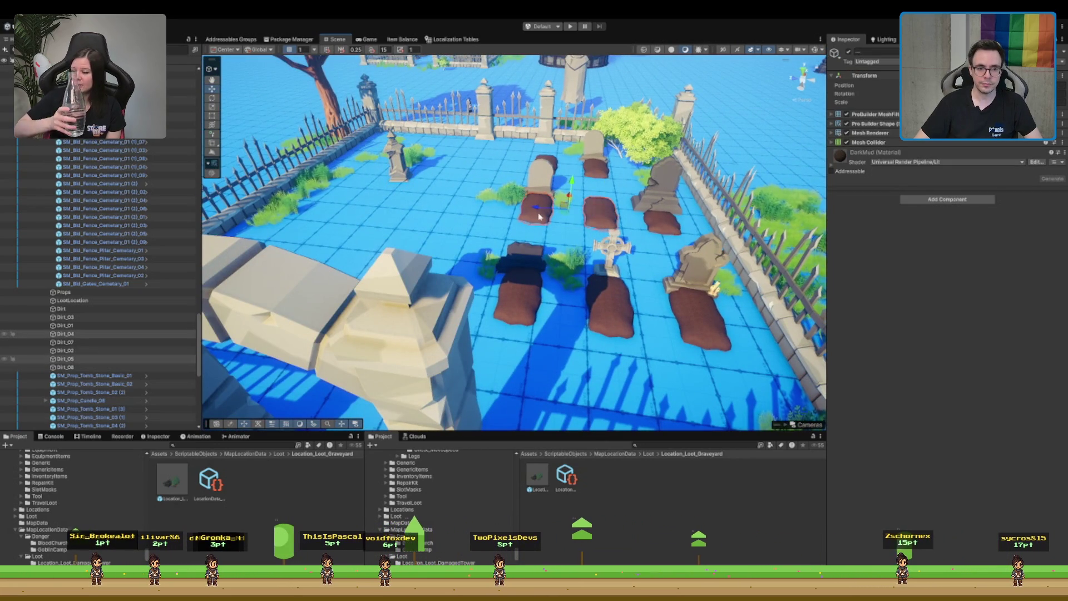
{"action": "key", "text": "ctrl+d"}
{"action": "left_click_drag", "start_coordinate": [539, 216], "coordinate": [320, 213]}
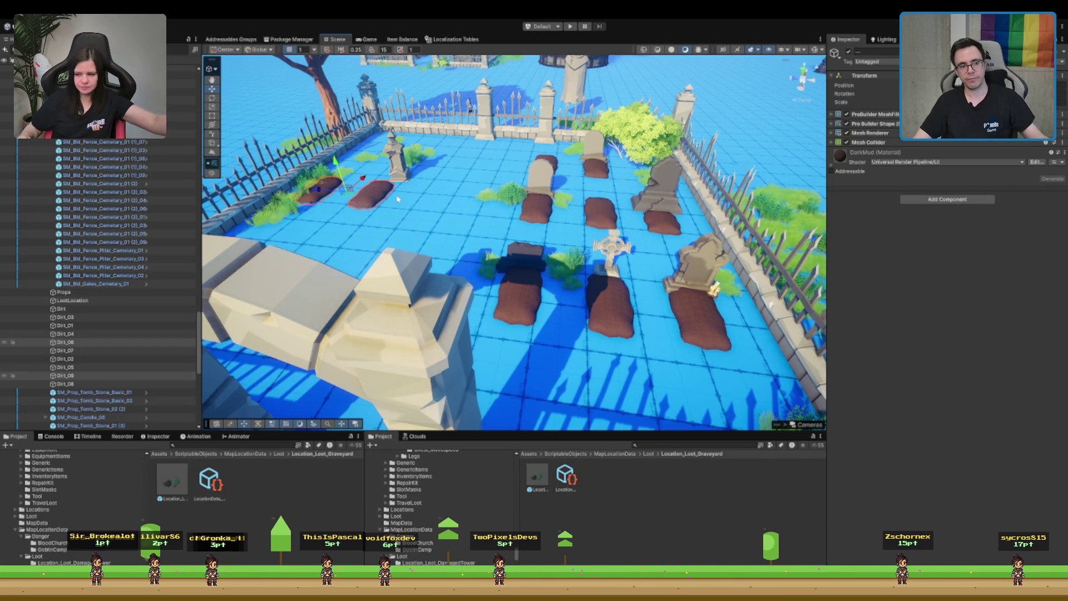
- Frame the two new dirt mounds and shift them slightly to the right
{"action": "key", "text": "f"}
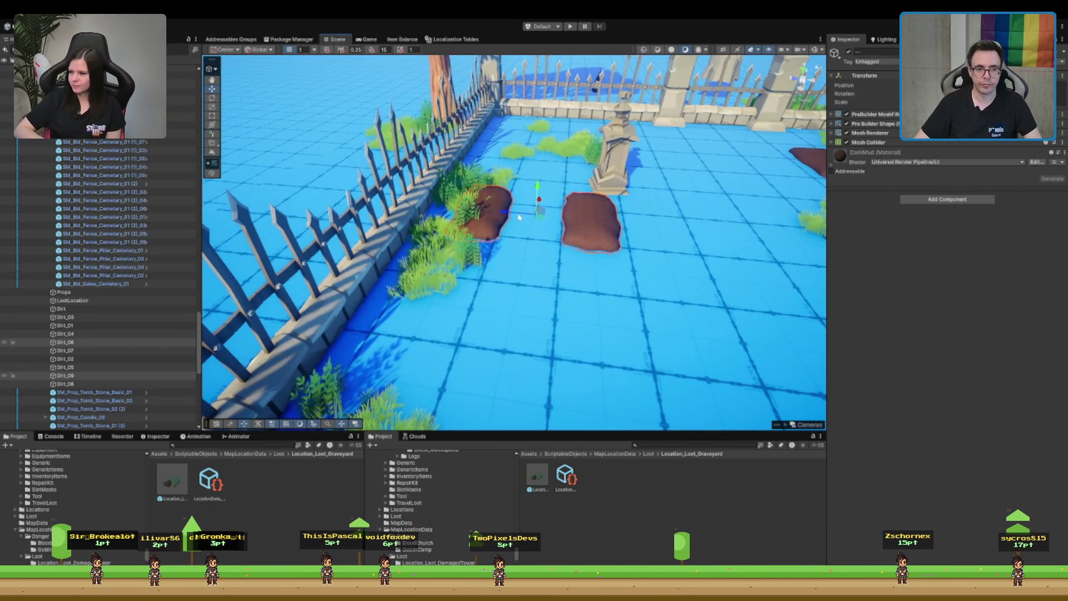
{"action": "scroll", "coordinate": [620, 245], "scroll_direction": "down", "scroll_amount": 3}
{"action": "left_click_drag", "start_coordinate": [620, 244], "coordinate": [449, 217]}
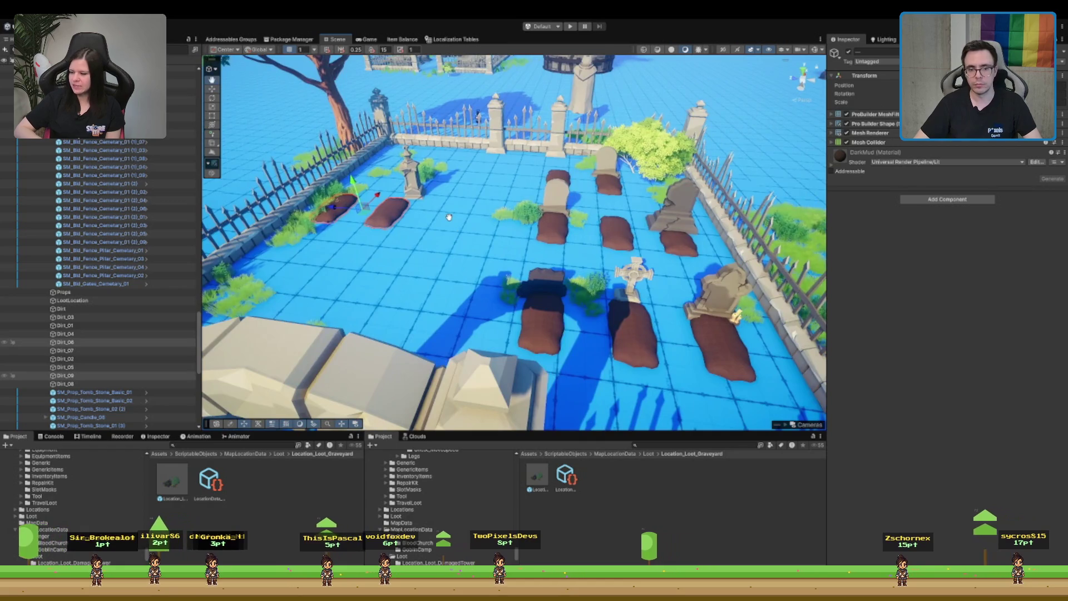
{"action": "key", "text": "f"}
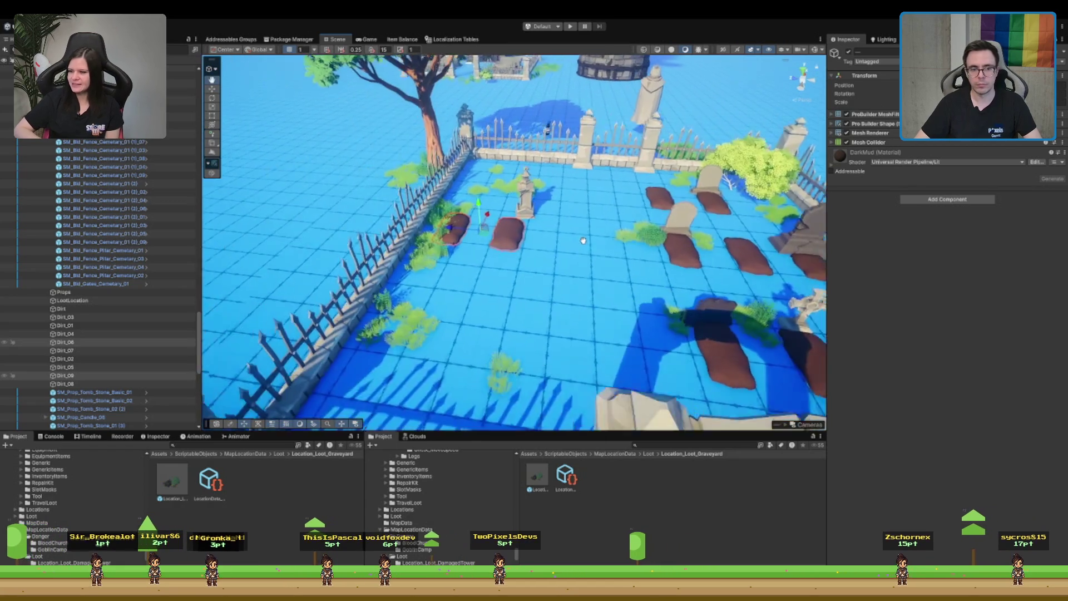
{"action": "left_click_drag", "start_coordinate": [499, 240], "coordinate": [462, 228]}
- Select a grass clump and the tombstone behind the new mounds, then clear the selection
{"action": "left_click", "coordinate": [460, 229]}
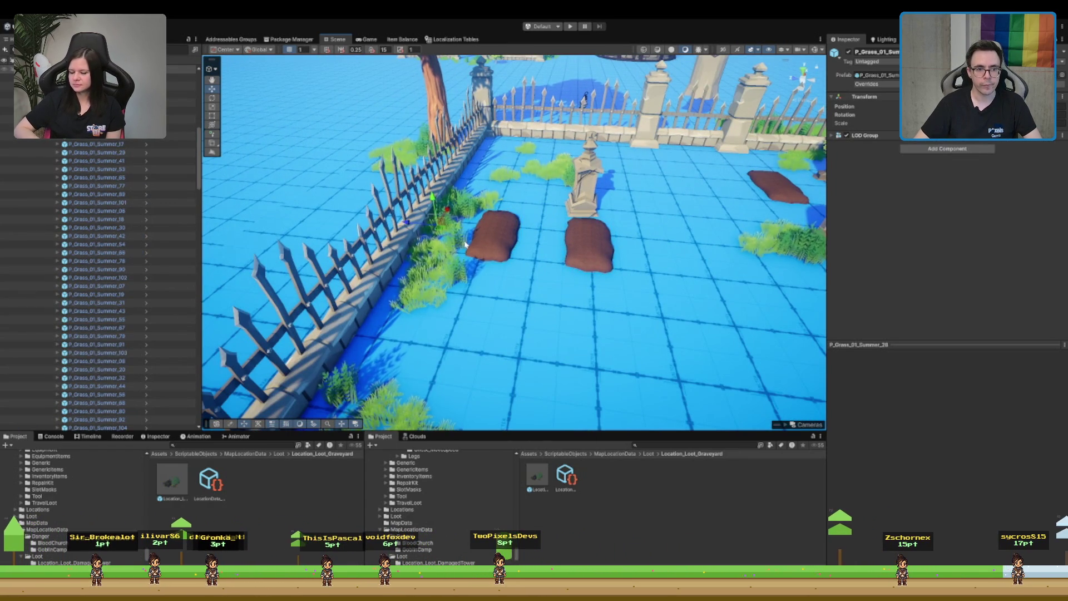
{"action": "left_click", "coordinate": [595, 210]}
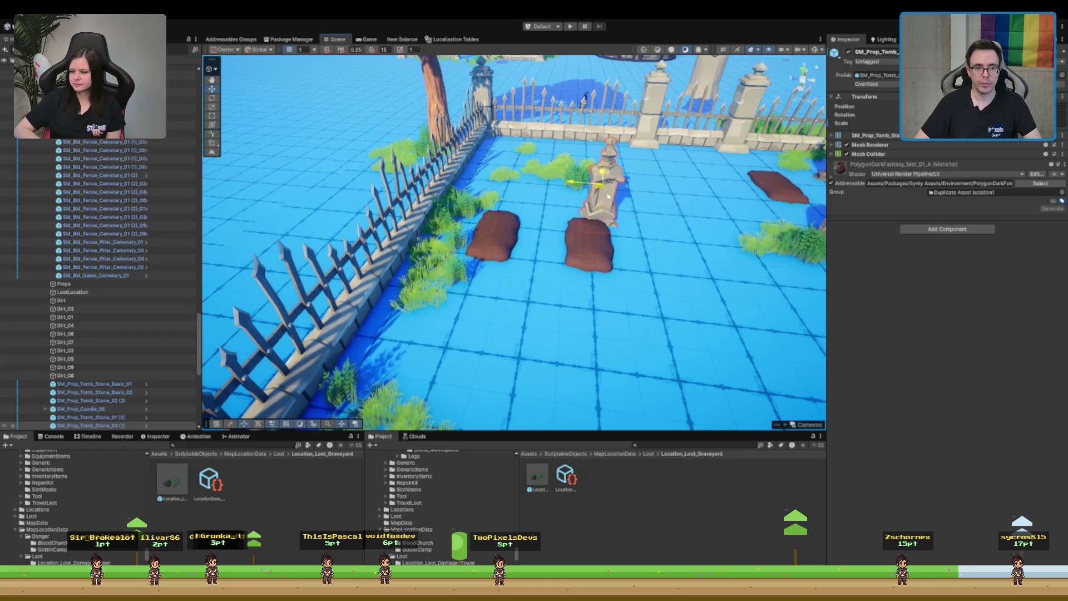
{"action": "scroll", "coordinate": [567, 206], "scroll_direction": "down", "scroll_amount": 5}
{"action": "scroll", "coordinate": [545, 238], "scroll_direction": "up", "scroll_amount": 4}
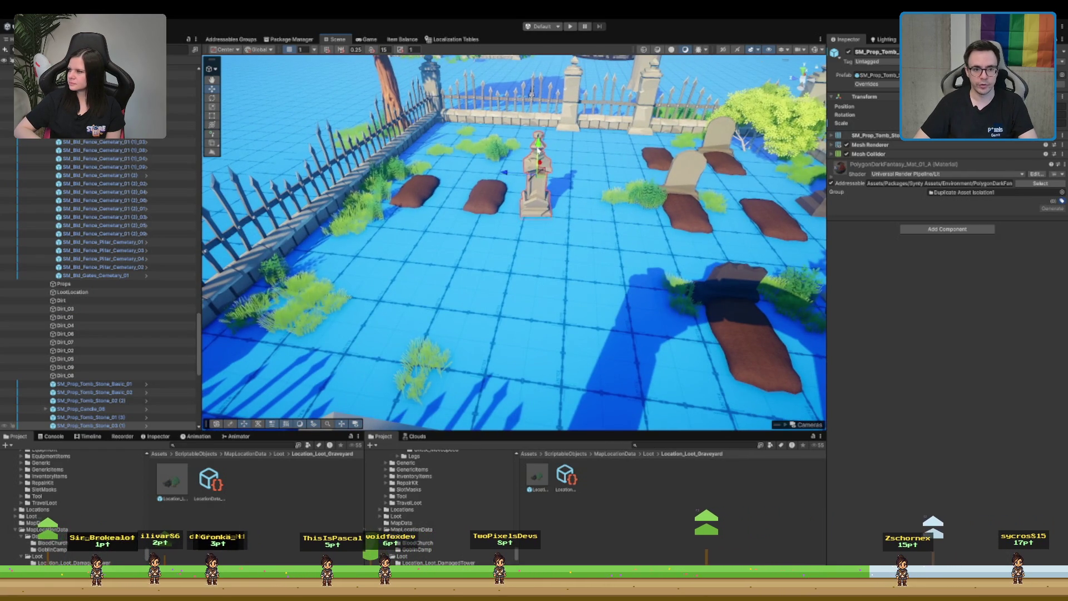
{"action": "scroll", "coordinate": [515, 93], "scroll_direction": "down", "scroll_amount": 3}
{"action": "left_click", "coordinate": [377, 232]}
{"action": "scroll", "coordinate": [500, 239], "scroll_direction": "down", "scroll_amount": 5}
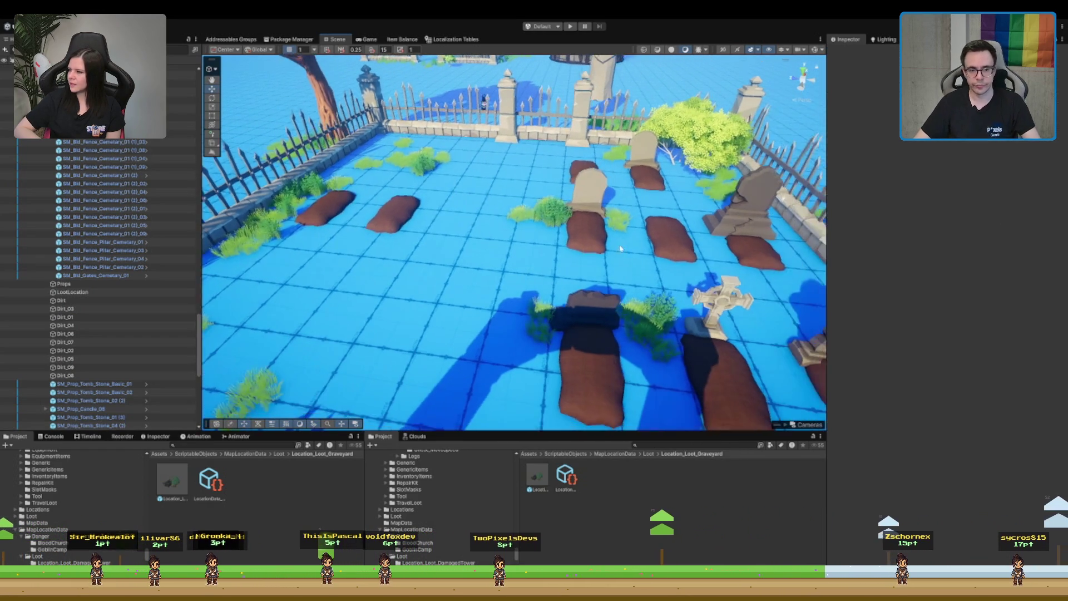
{"action": "scroll", "coordinate": [590, 261], "scroll_direction": "up", "scroll_amount": 5}
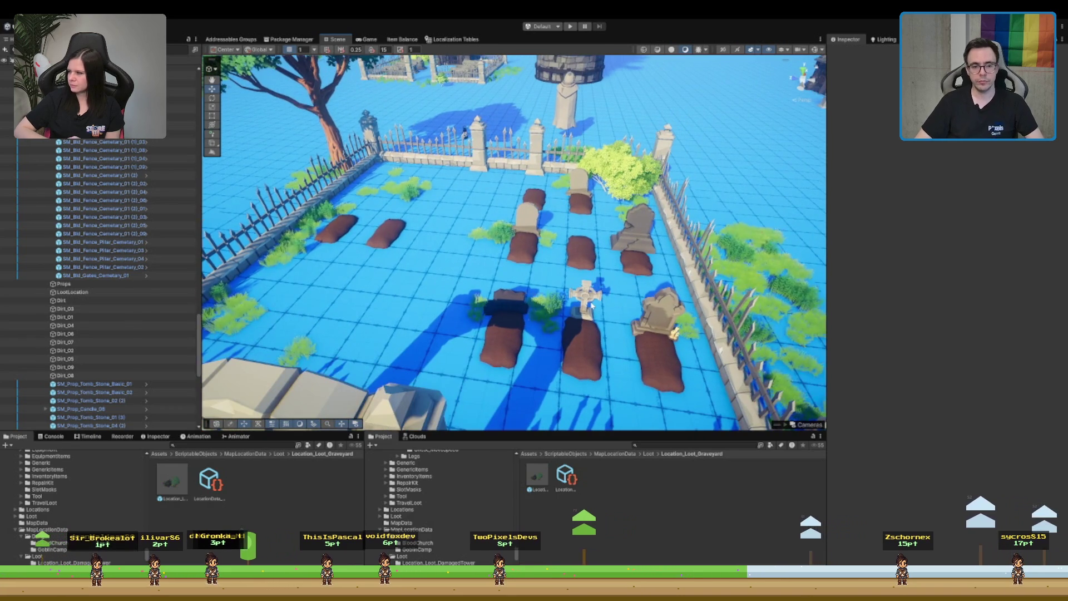
- Duplicate the cross-shaped tombstone, delete the copy, and select a small grave tombstone
{"action": "left_click", "coordinate": [591, 305]}
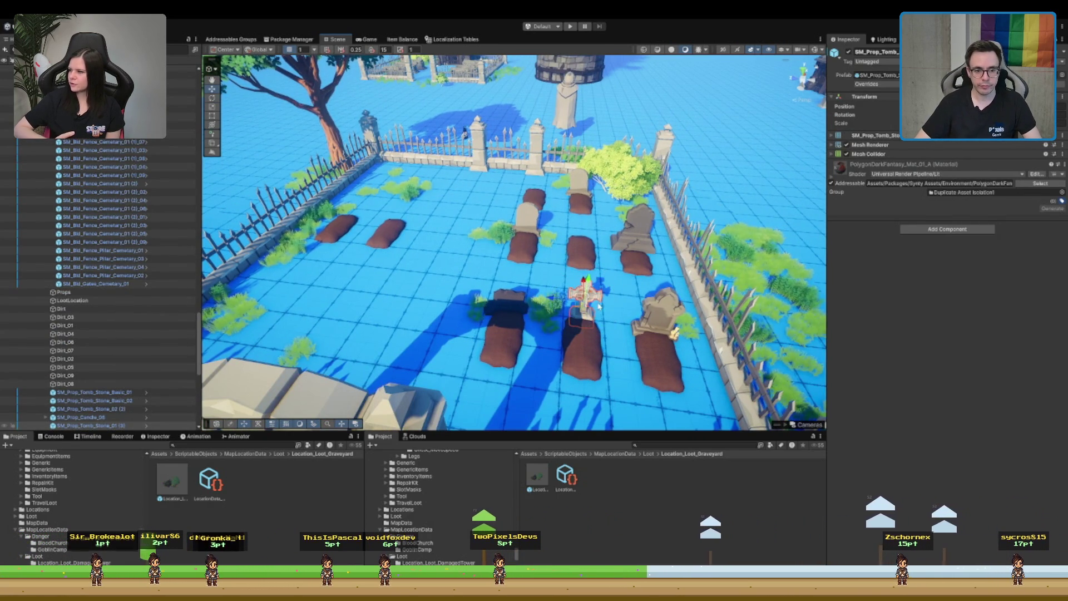
{"action": "key", "text": "ctrl+d"}
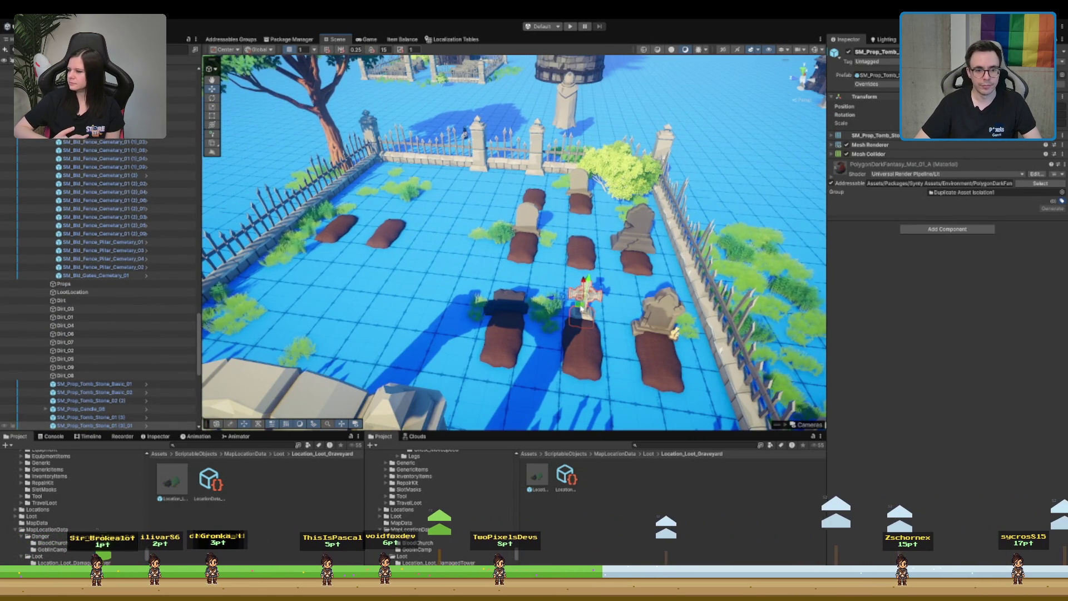
{"action": "key", "text": "Delete"}
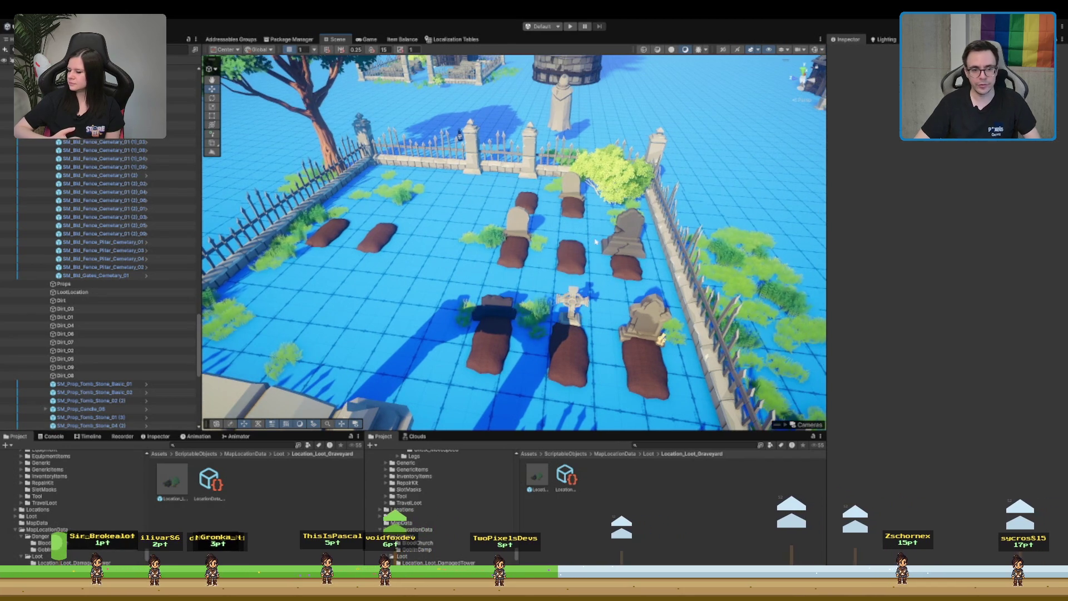
{"action": "left_click", "coordinate": [518, 221]}
- Duplicate two tombstones and place one copy on each new dirt mound
{"action": "key", "text": "ctrl+d"}
{"action": "left_click_drag", "start_coordinate": [521, 235], "coordinate": [337, 217]}
{"action": "left_click", "coordinate": [647, 320]}
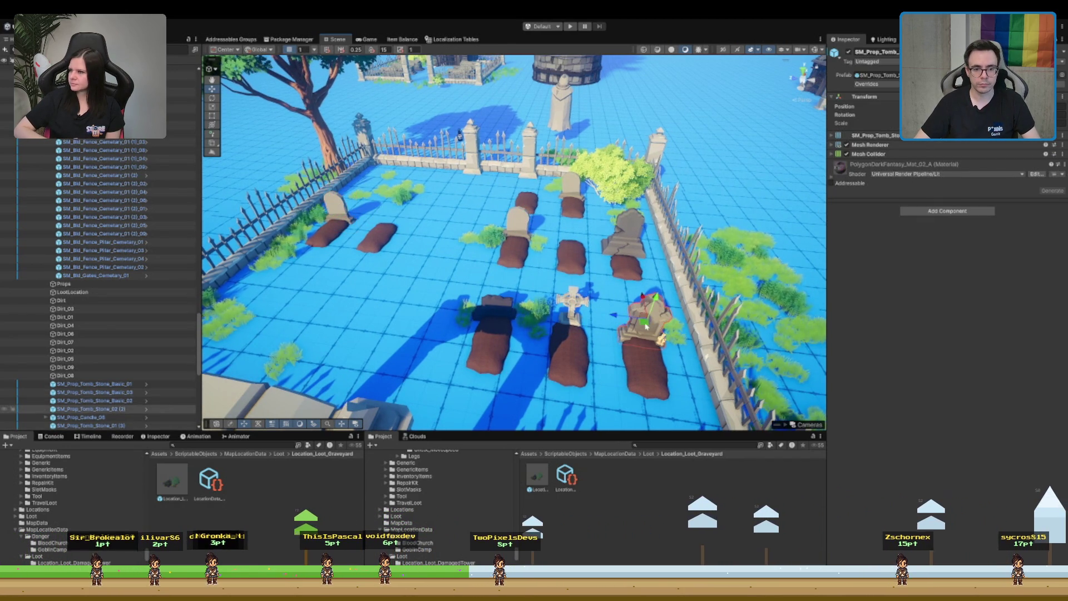
{"action": "key", "text": "ctrl+d"}
{"action": "left_click_drag", "start_coordinate": [646, 320], "coordinate": [391, 225]}
- Frame the copied tombstone, shift it along its mound and turn it slightly to face forward
{"action": "key", "text": "f"}
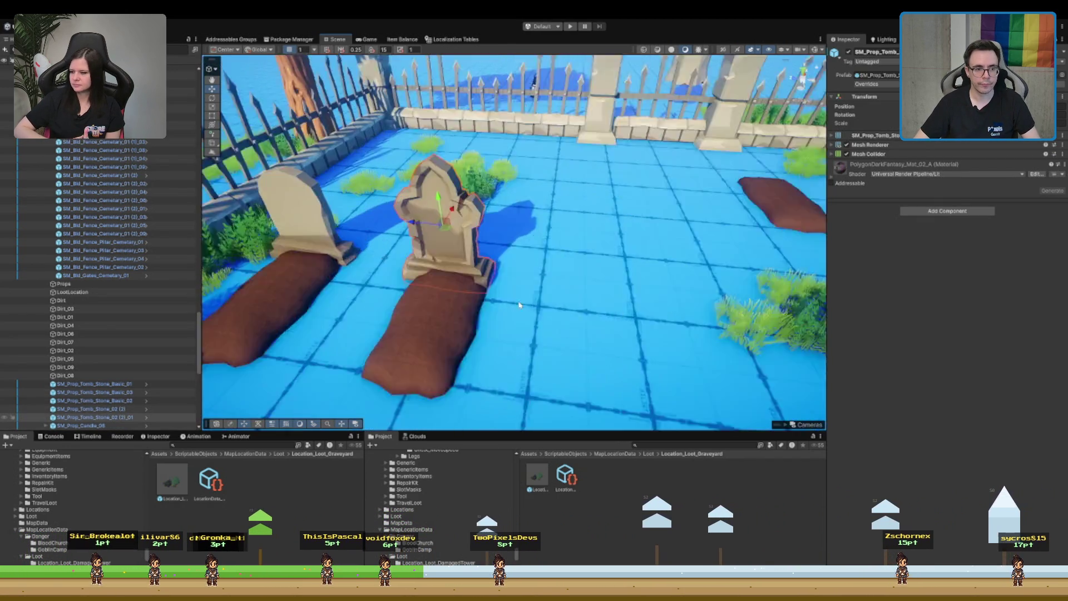
{"action": "left_click_drag", "start_coordinate": [482, 243], "coordinate": [545, 226]}
{"action": "key", "text": "e"}
{"action": "key", "text": "w"}
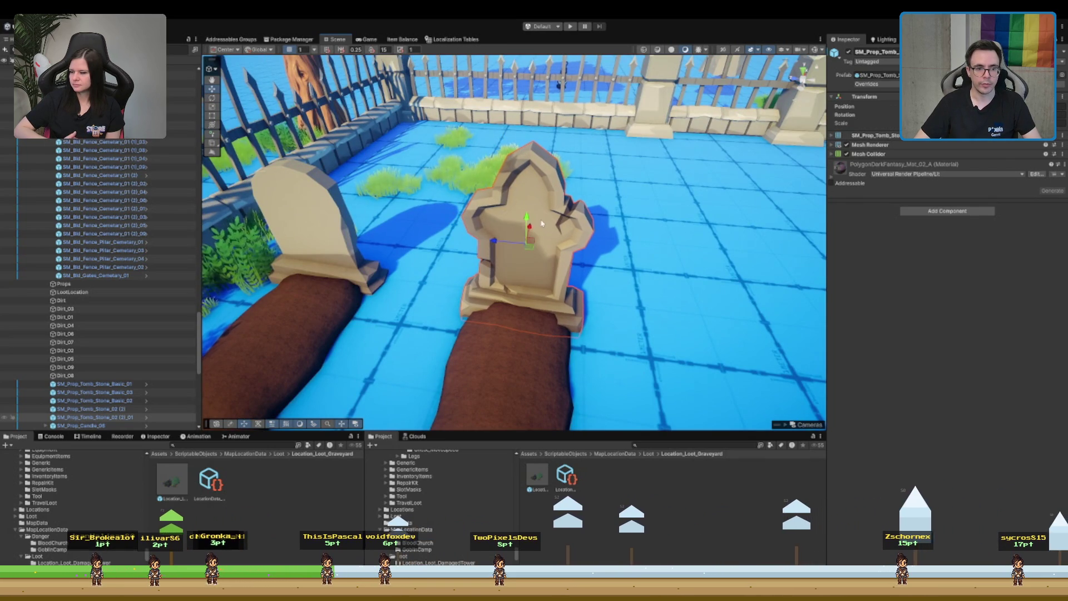
{"action": "key", "text": "e"}
{"action": "left_click_drag", "start_coordinate": [528, 262], "coordinate": [531, 272]}
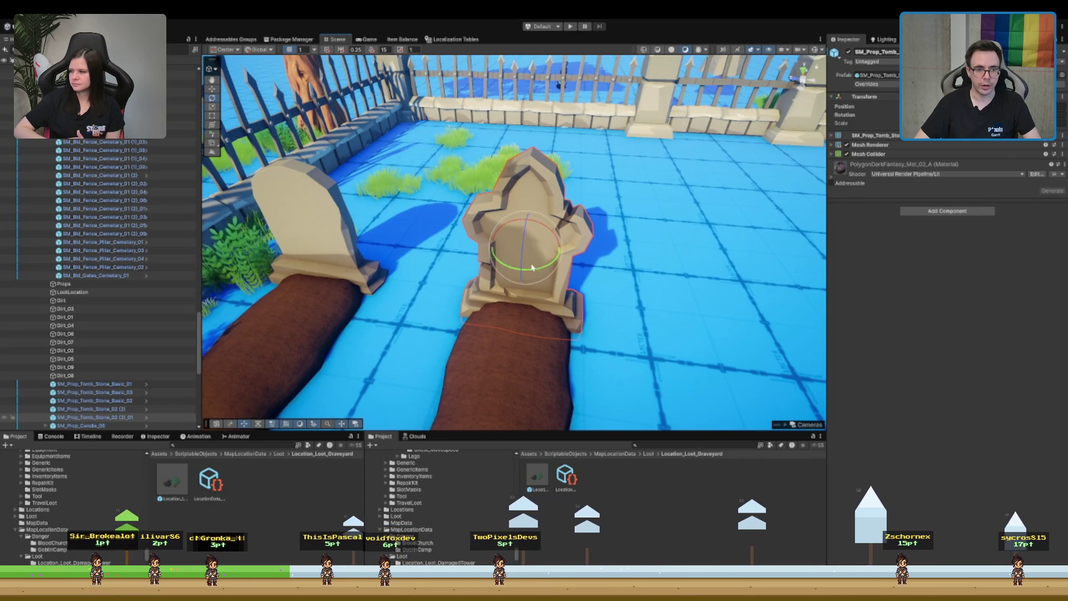
- Check the left mound's tombstone from a lower angle, then select the large oak tree
{"action": "left_click", "coordinate": [305, 255]}
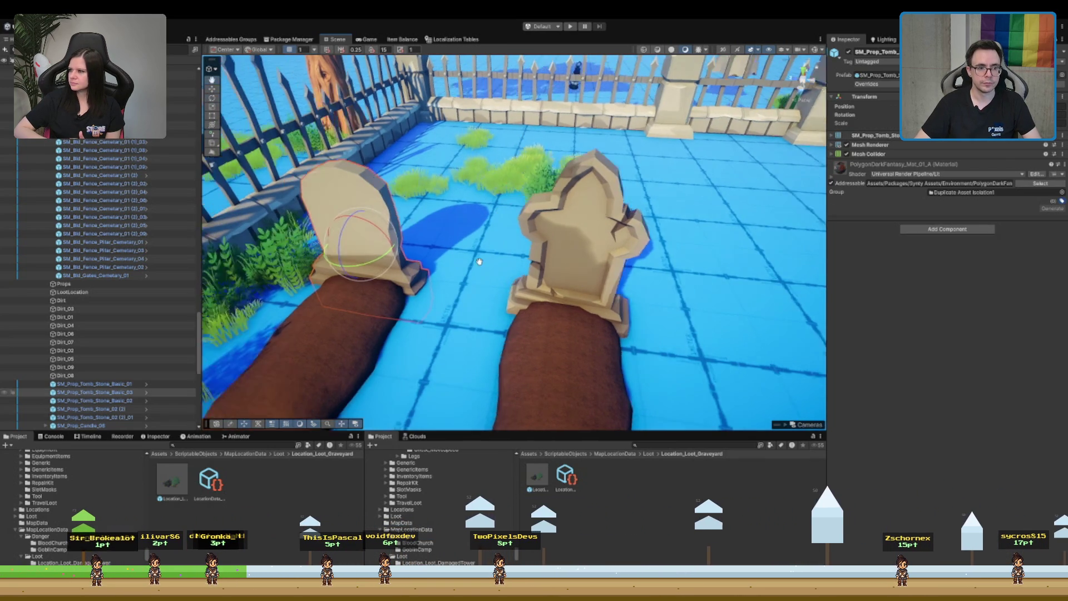
{"action": "scroll", "coordinate": [406, 266], "scroll_direction": "down", "scroll_amount": 10}
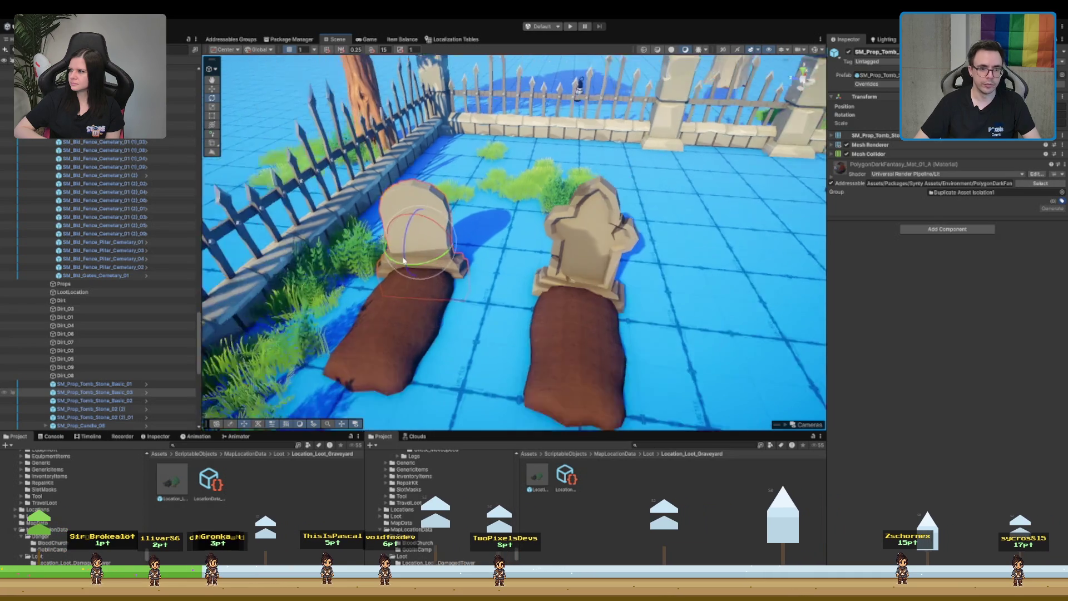
{"action": "left_click_drag", "start_coordinate": [570, 315], "coordinate": [750, 278]}
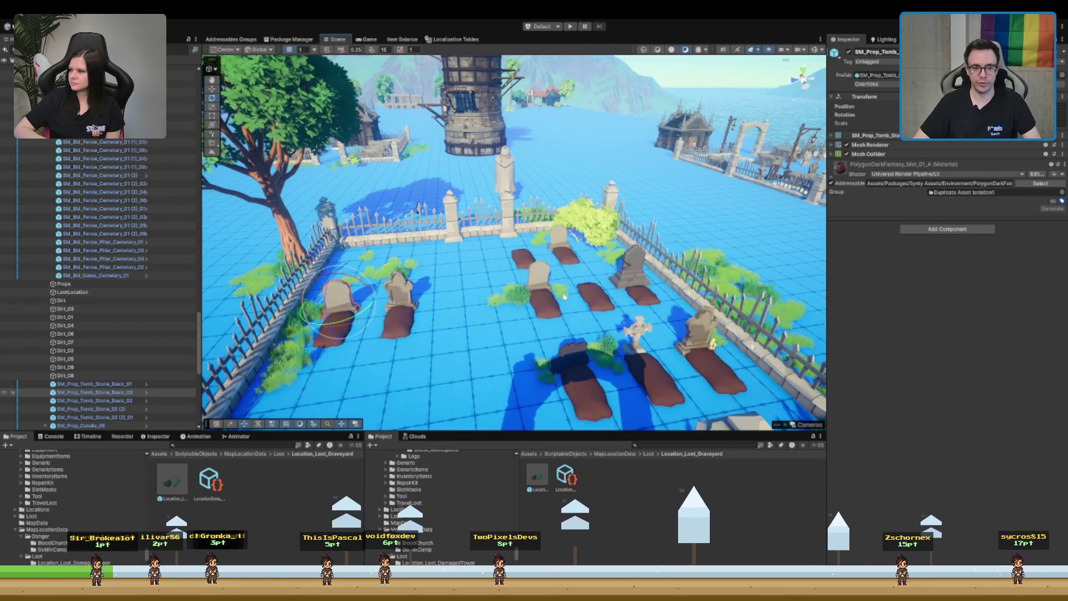
{"action": "scroll", "coordinate": [463, 293], "scroll_direction": "up", "scroll_amount": 3}
{"action": "scroll", "coordinate": [463, 294], "scroll_direction": "up", "scroll_amount": 5}
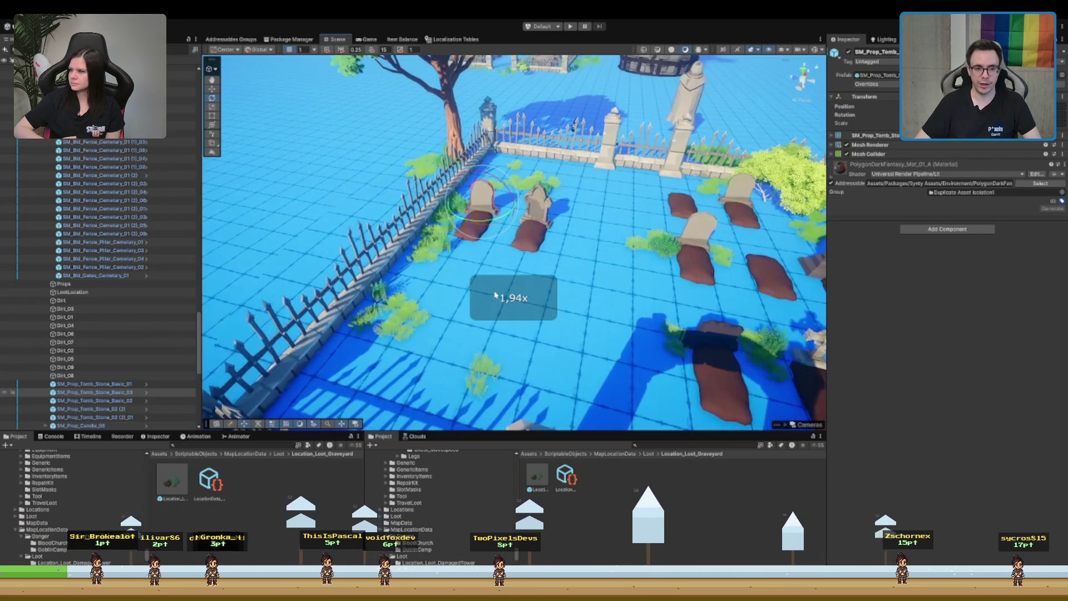
{"action": "scroll", "coordinate": [622, 286], "scroll_direction": "down", "scroll_amount": 5}
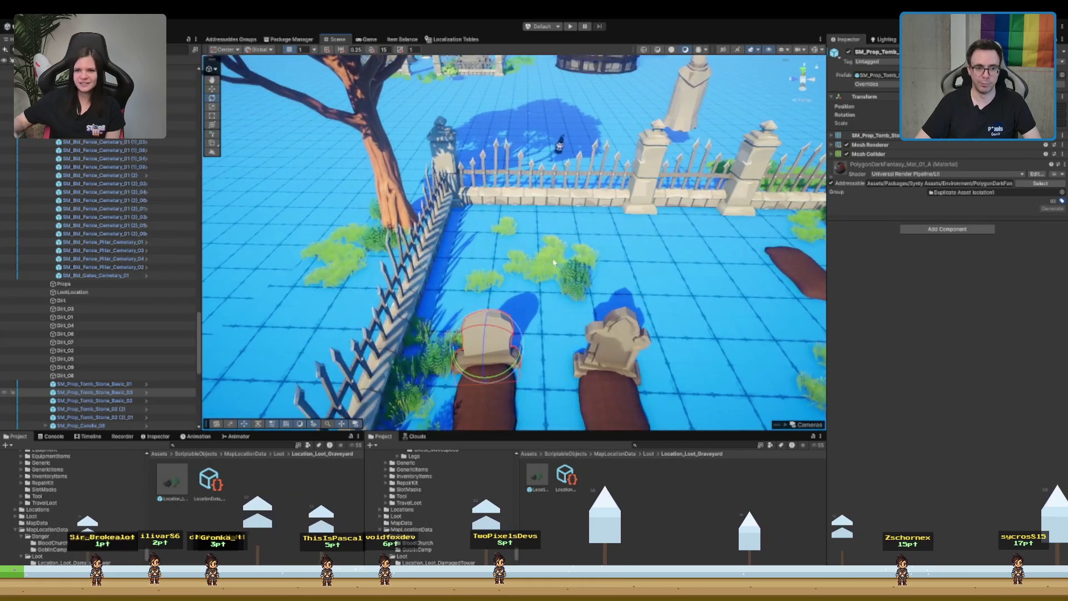
{"action": "left_click", "coordinate": [351, 239]}
{"action": "scroll", "coordinate": [352, 239], "scroll_direction": "down", "scroll_amount": 5}
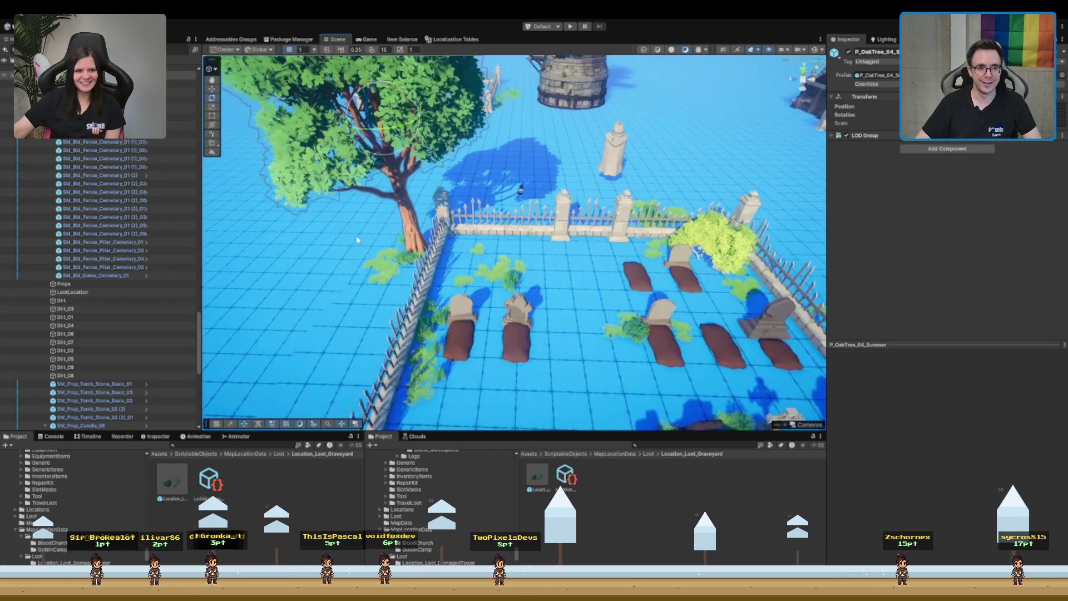
- Move the oak tree nearer the front left and rotate it around its trunk
{"action": "mouse_move", "coordinate": [426, 210]}
{"action": "left_mouse_down"}
{"action": "mouse_move", "coordinate": [367, 234]}
{"action": "mouse_move", "coordinate": [510, 175]}
{"action": "mouse_move", "coordinate": [374, 223]}
{"action": "mouse_move", "coordinate": [364, 323]}
{"action": "mouse_move", "coordinate": [391, 213]}
{"action": "left_mouse_up"}
{"action": "key", "text": "e"}
{"action": "left_click_drag", "start_coordinate": [392, 168], "coordinate": [405, 171]}
{"action": "key", "text": "w"}
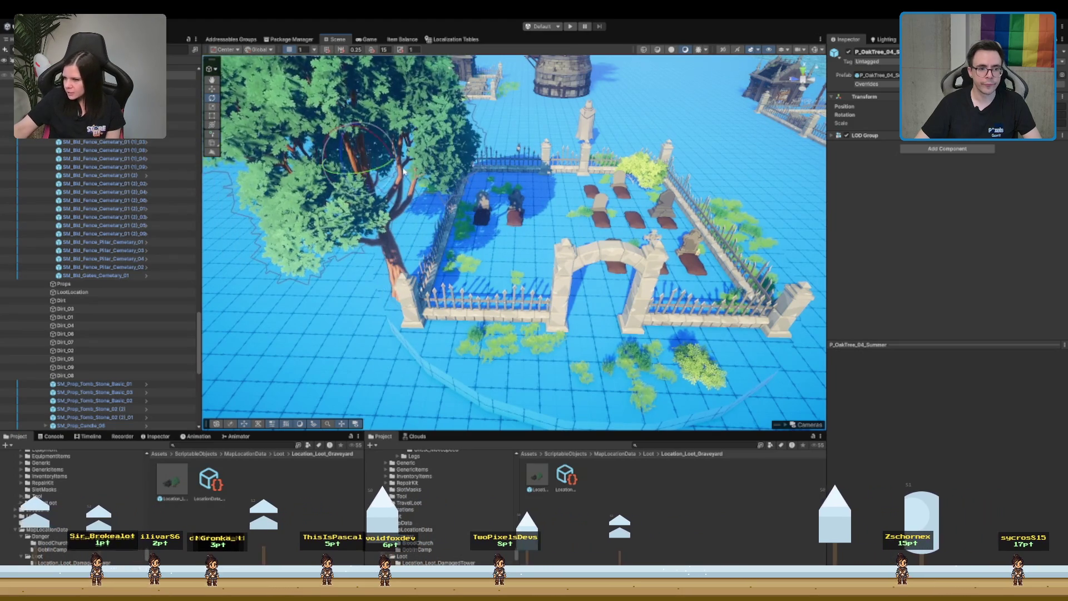
- Duplicate the Dirt_09 and Dirt_06 graves and move the copies up near the back fence
{"action": "scroll", "coordinate": [405, 172], "scroll_direction": "down", "scroll_amount": 3}
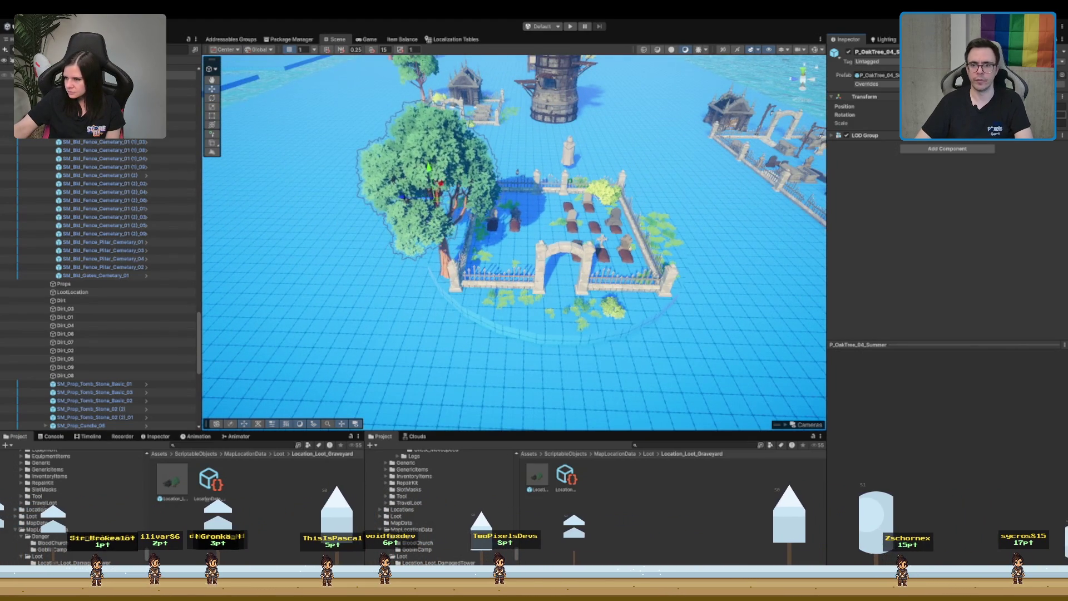
{"action": "scroll", "coordinate": [397, 205], "scroll_direction": "up", "scroll_amount": 2}
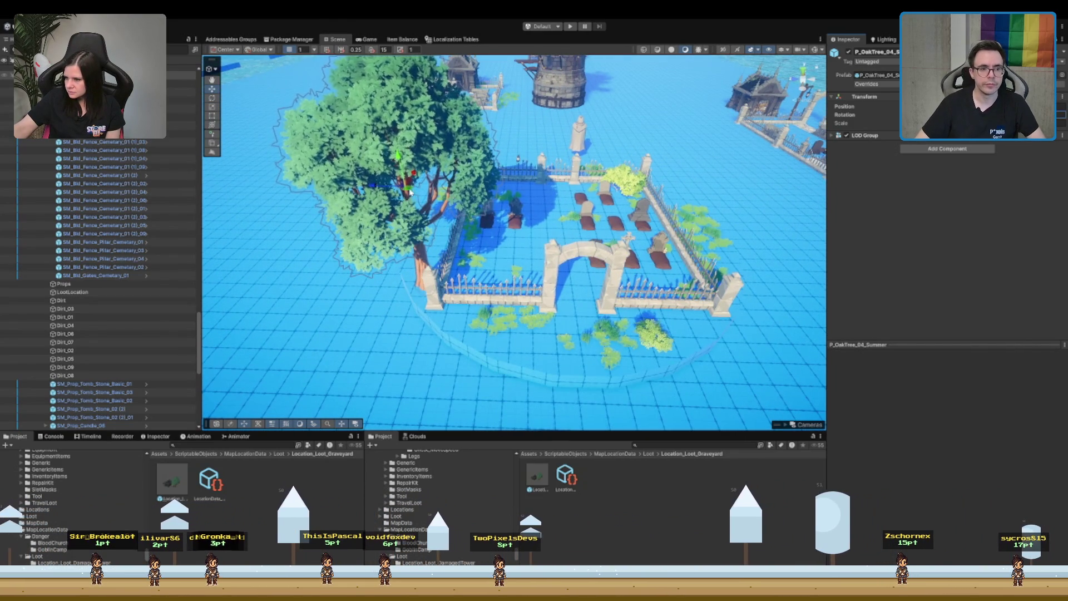
{"action": "scroll", "coordinate": [566, 253], "scroll_direction": "up", "scroll_amount": 2}
{"action": "scroll", "coordinate": [566, 253], "scroll_direction": "up", "scroll_amount": 5}
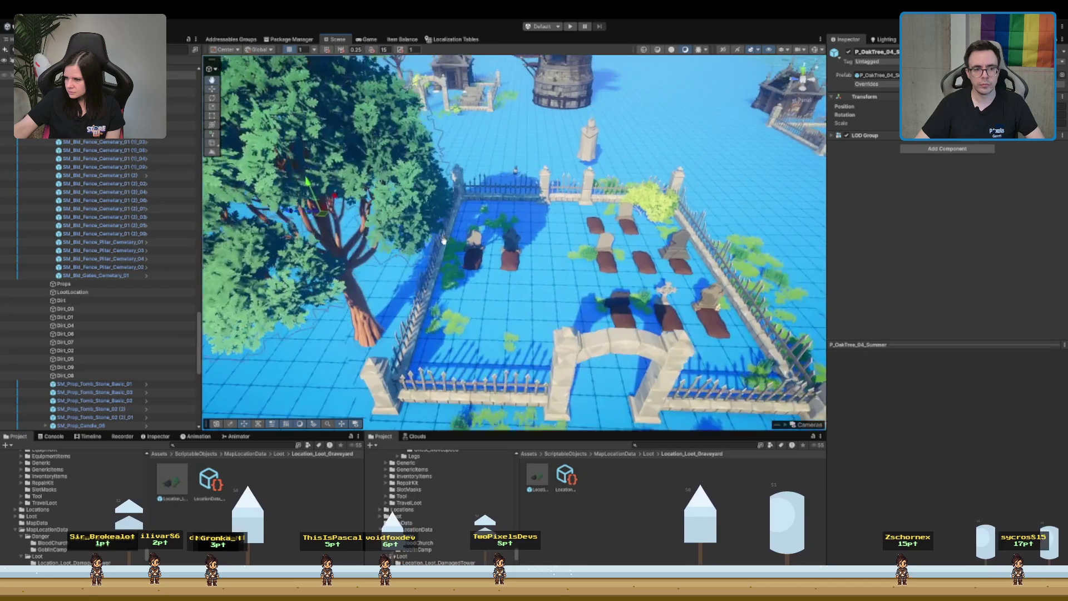
{"action": "scroll", "coordinate": [556, 189], "scroll_direction": "down", "scroll_amount": 3}
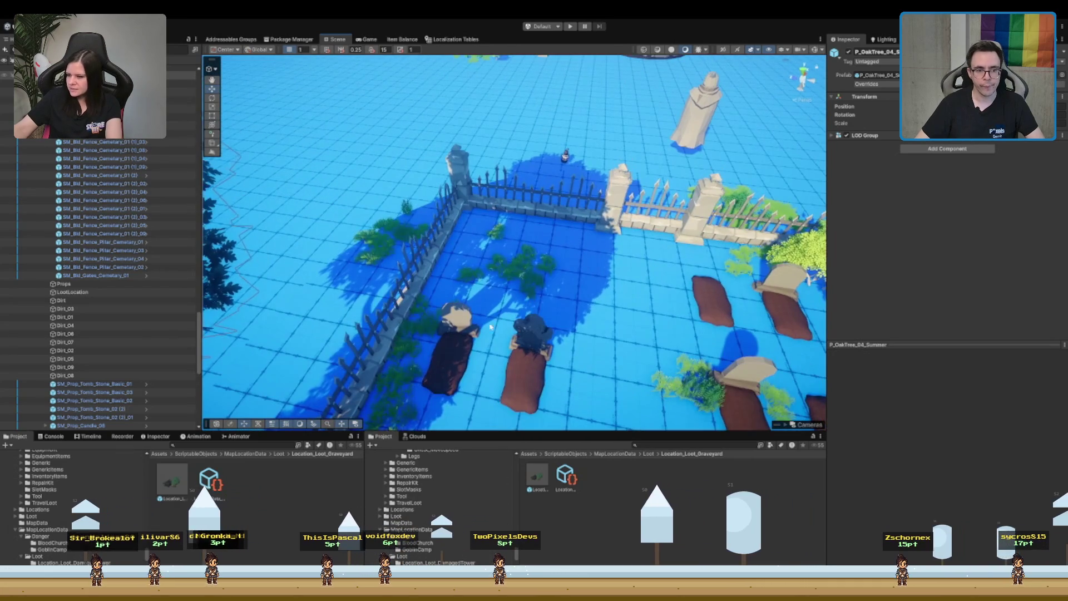
{"action": "left_click", "coordinate": [448, 362]}
{"action": "left_click", "coordinate": [506, 346], "text": "ctrl"}
{"action": "key", "text": "ctrl+d"}
{"action": "mouse_move", "coordinate": [506, 346]}
{"action": "left_mouse_down"}
{"action": "mouse_move", "coordinate": [531, 235]}
{"action": "mouse_move", "coordinate": [518, 243]}
{"action": "mouse_move", "coordinate": [564, 299]}
{"action": "mouse_move", "coordinate": [658, 380]}
{"action": "mouse_move", "coordinate": [639, 311]}
{"action": "left_mouse_up"}
- Select the hooded statue and orbit to see the whole graveyard from above
{"action": "scroll", "coordinate": [533, 271], "scroll_direction": "down", "scroll_amount": 2}
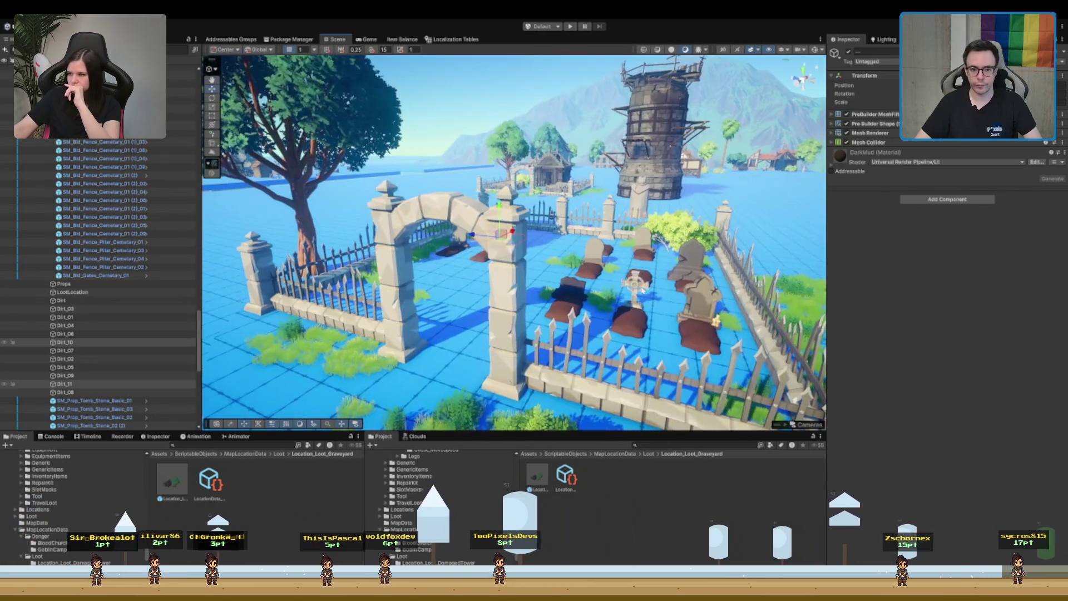
{"action": "left_click", "coordinate": [634, 239]}
{"action": "mouse_move", "coordinate": [635, 239]}
{"action": "left_mouse_down"}
{"action": "mouse_move", "coordinate": [591, 361]}
{"action": "mouse_move", "coordinate": [513, 281]}
{"action": "left_mouse_up"}
{"action": "mouse_move", "coordinate": [529, 350]}
{"action": "left_mouse_down"}
{"action": "mouse_move", "coordinate": [598, 352]}
{"action": "mouse_move", "coordinate": [570, 268]}
{"action": "mouse_move", "coordinate": [488, 284]}
{"action": "left_mouse_up"}
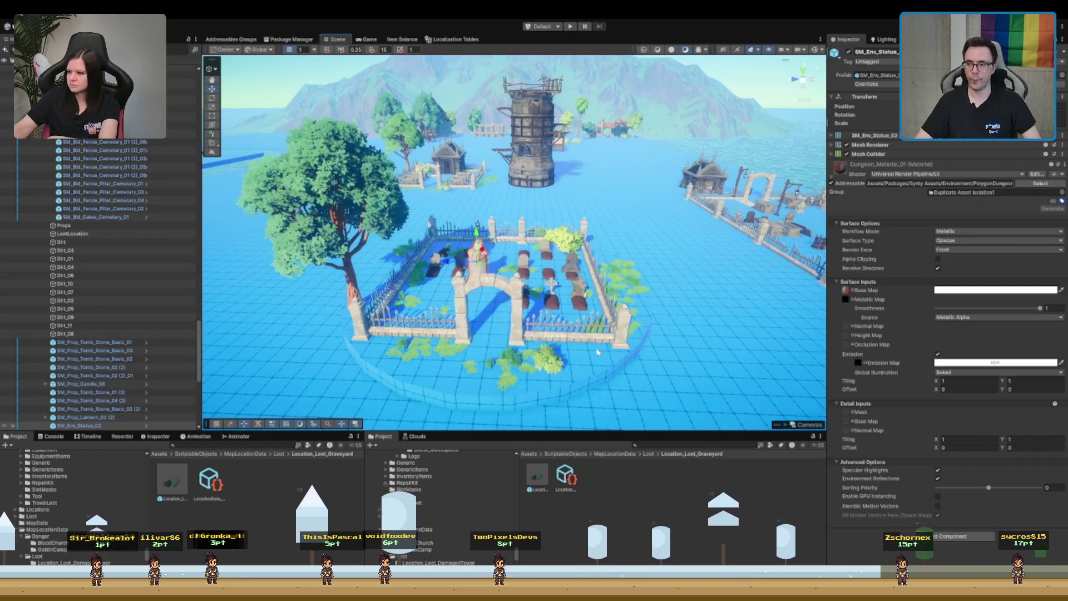
{"action": "scroll", "coordinate": [598, 352], "scroll_direction": "up", "scroll_amount": 6}
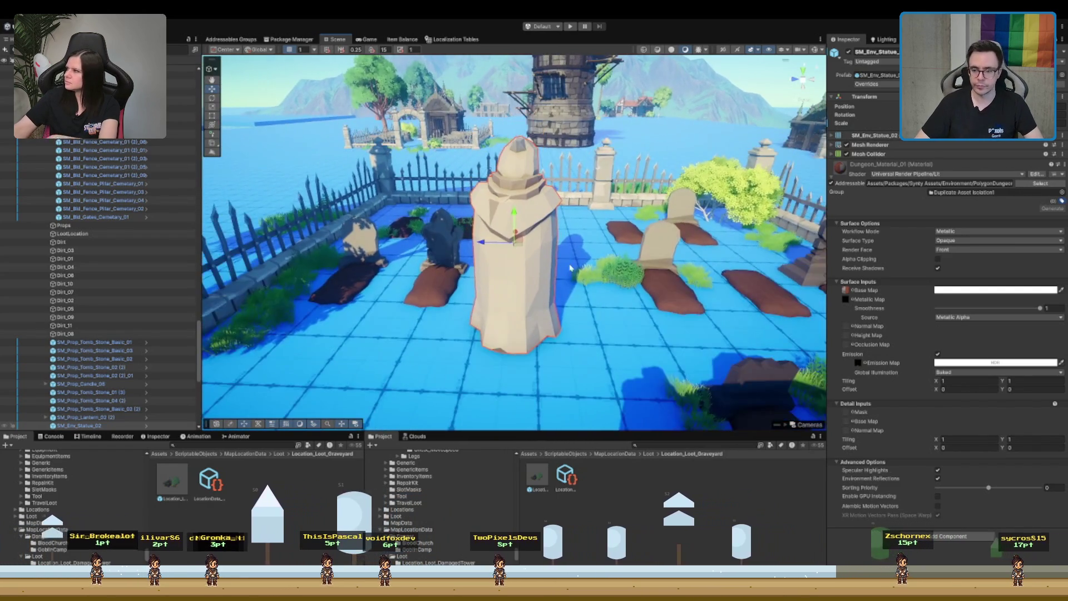
{"action": "key", "text": "e"}
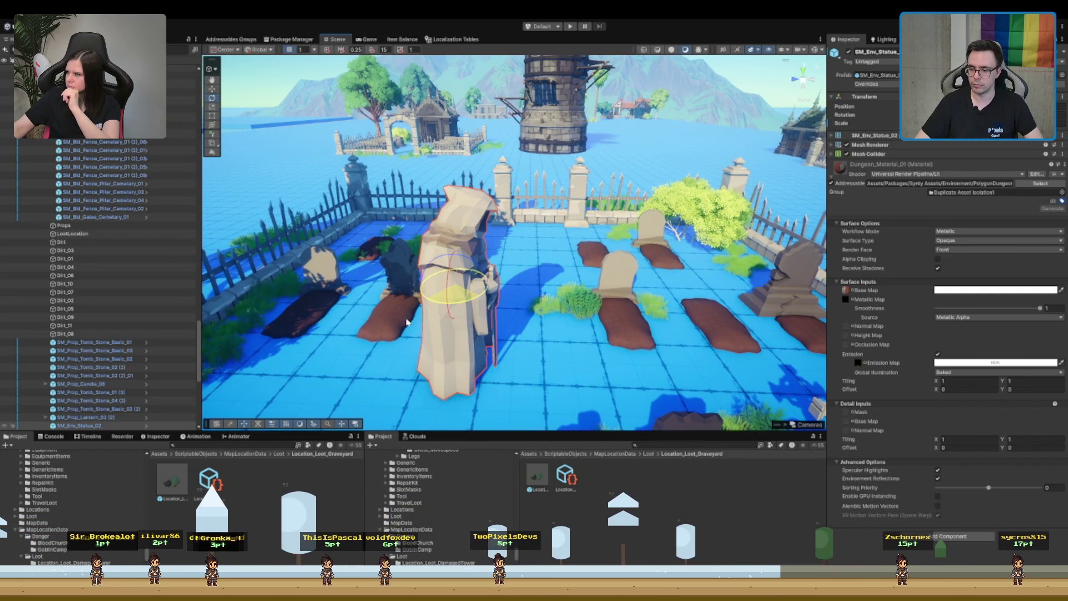
- Move the hooded statue back to stand between the rear pillars
{"action": "key", "text": "w"}
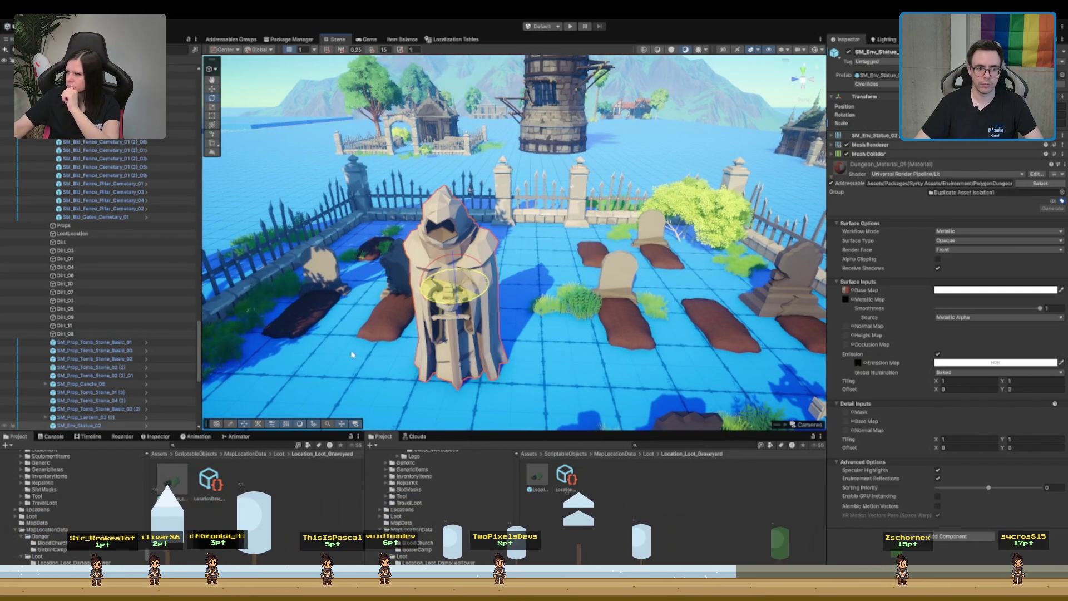
{"action": "scroll", "coordinate": [471, 288], "scroll_direction": "up", "scroll_amount": 2}
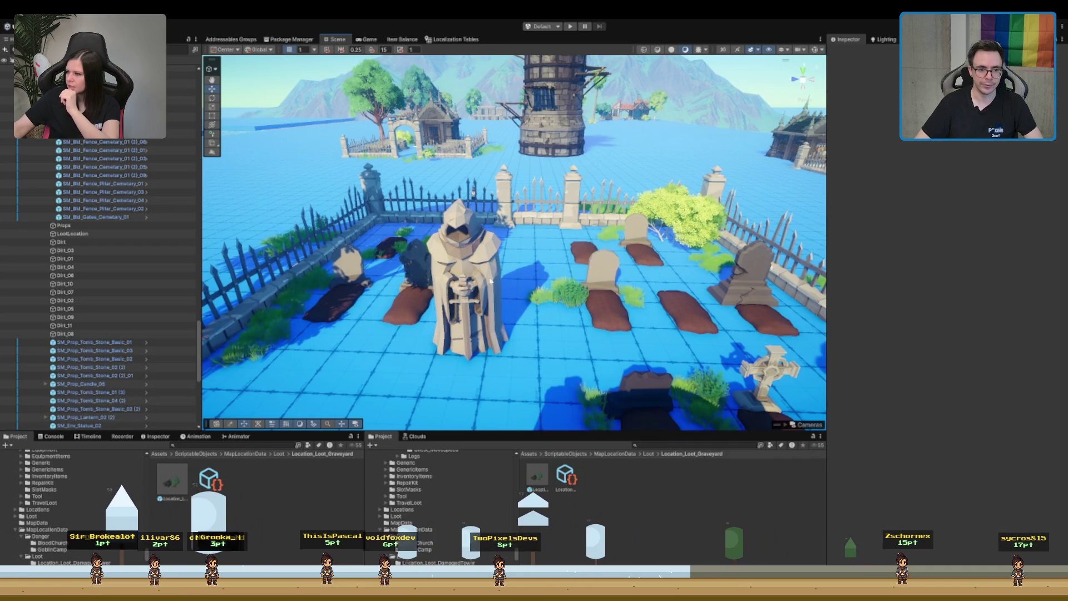
{"action": "mouse_move", "coordinate": [472, 288]}
{"action": "left_mouse_down"}
{"action": "mouse_move", "coordinate": [548, 221]}
{"action": "mouse_move", "coordinate": [445, 192]}
{"action": "mouse_move", "coordinate": [384, 201]}
{"action": "mouse_move", "coordinate": [523, 221]}
{"action": "mouse_move", "coordinate": [525, 312]}
{"action": "mouse_move", "coordinate": [533, 210]}
{"action": "left_mouse_up"}
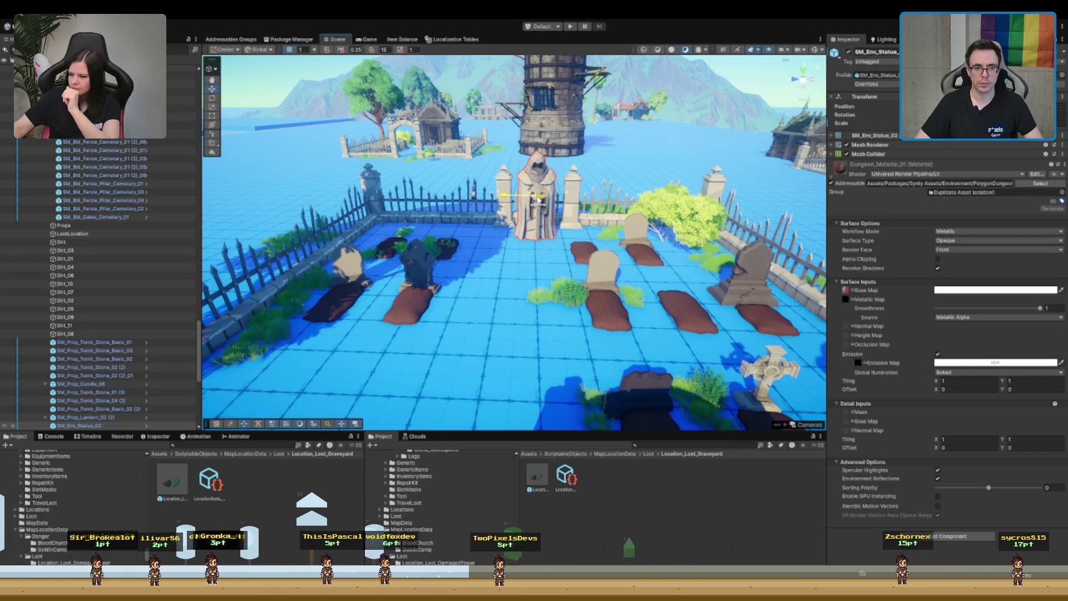
- Frame the statue and orbit from top-down to level views to review the enclosure
{"action": "key", "text": "f"}
{"action": "scroll", "coordinate": [538, 200], "scroll_direction": "down", "scroll_amount": 5}
{"action": "mouse_move", "coordinate": [500, 139]}
{"action": "left_mouse_down"}
{"action": "mouse_move", "coordinate": [456, 200]}
{"action": "mouse_move", "coordinate": [457, 234]}
{"action": "left_mouse_up"}
{"action": "left_click_drag", "start_coordinate": [378, 284], "coordinate": [422, 212]}
{"action": "key", "text": "f"}
{"action": "scroll", "coordinate": [623, 100], "scroll_direction": "down", "scroll_amount": 5}
{"action": "left_click_drag", "start_coordinate": [623, 100], "coordinate": [644, 155]}
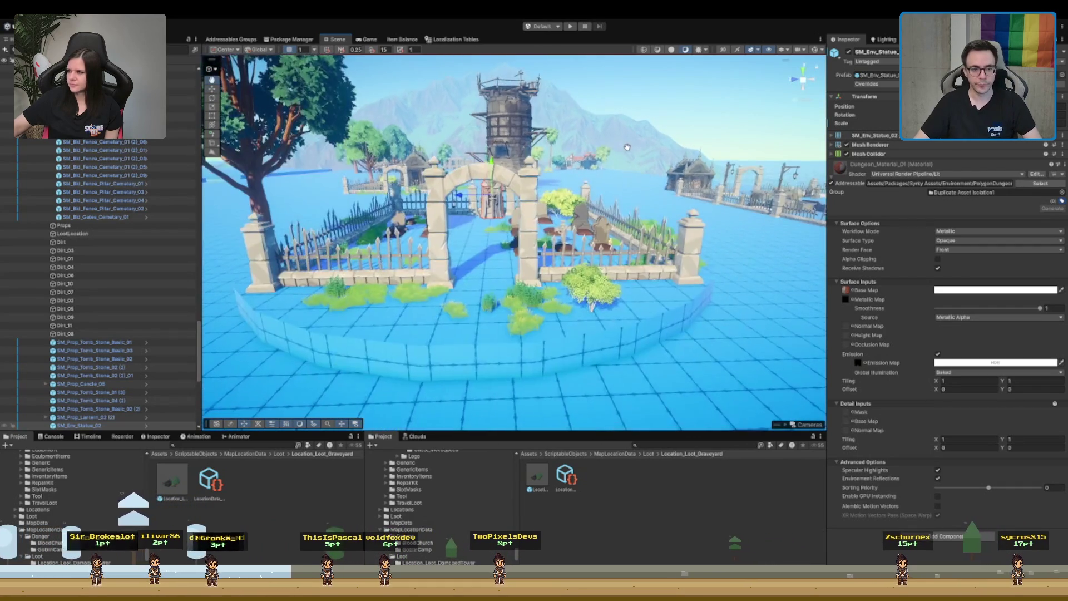
{"action": "scroll", "coordinate": [645, 155], "scroll_direction": "up", "scroll_amount": 8}
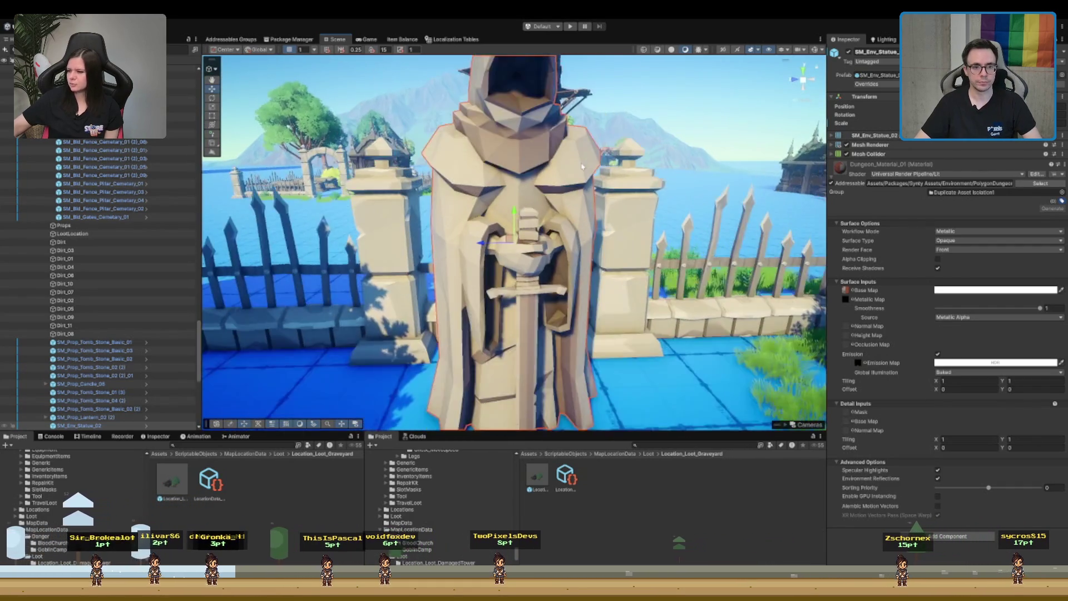
{"action": "scroll", "coordinate": [584, 184], "scroll_direction": "down", "scroll_amount": 3}
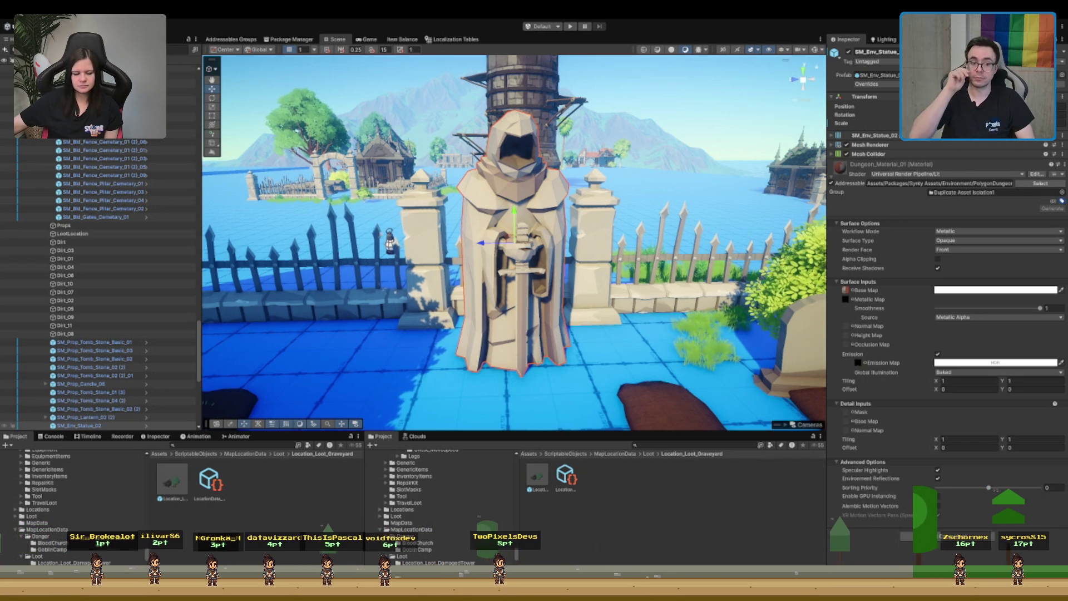
- Fly through the stone arch, frame the statue and collapse its Dungeon_Material_01 settings
{"action": "scroll", "coordinate": [630, 287], "scroll_direction": "down", "scroll_amount": 10}
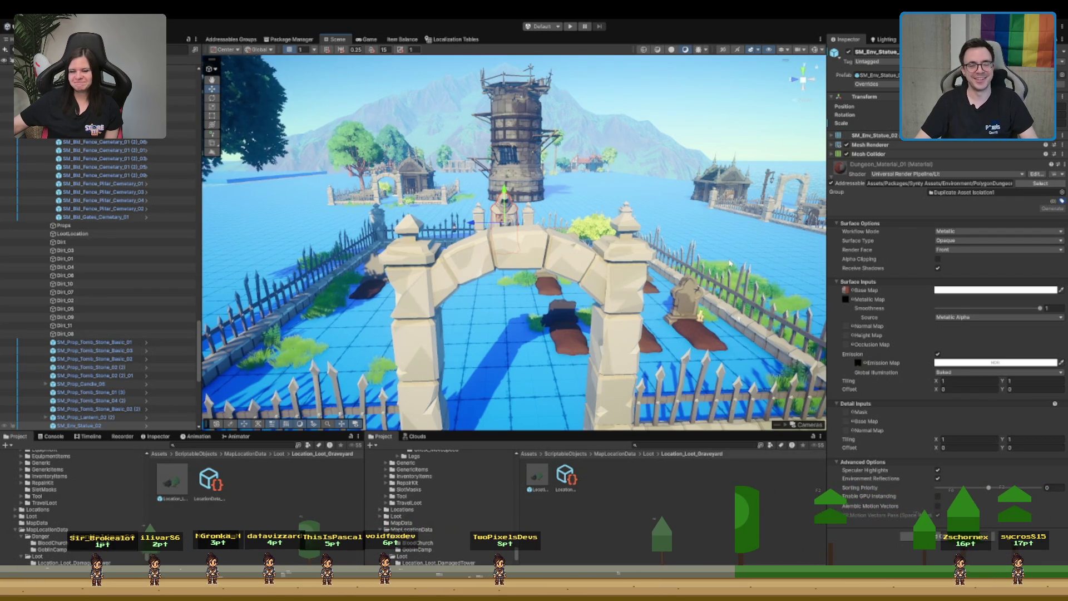
{"action": "mouse_move", "coordinate": [559, 234]}
{"action": "left_mouse_down"}
{"action": "mouse_move", "coordinate": [618, 278]}
{"action": "mouse_move", "coordinate": [525, 206]}
{"action": "left_mouse_up"}
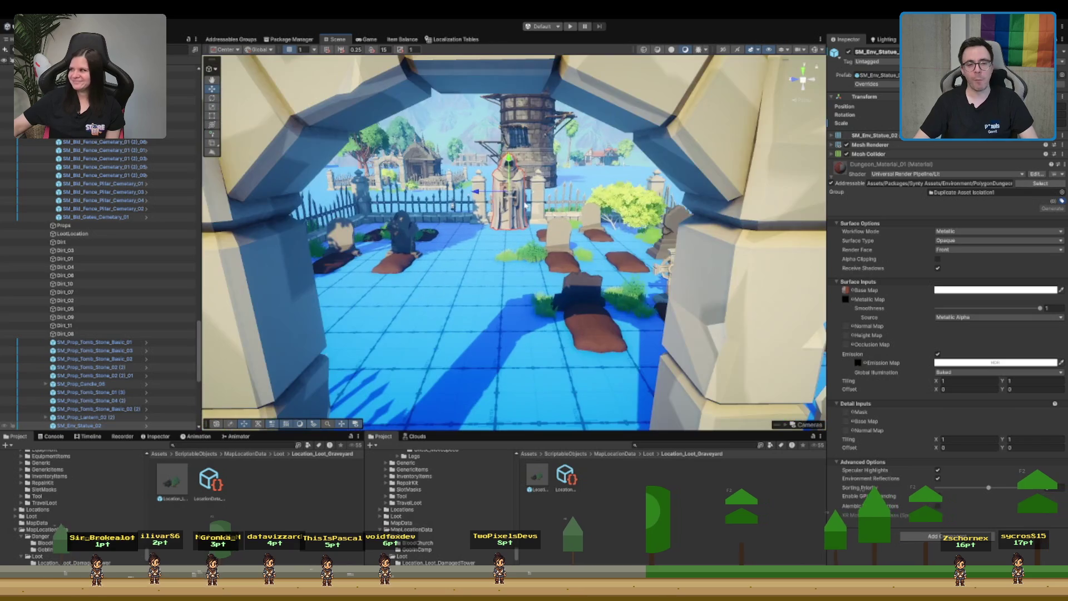
{"action": "key", "text": "f"}
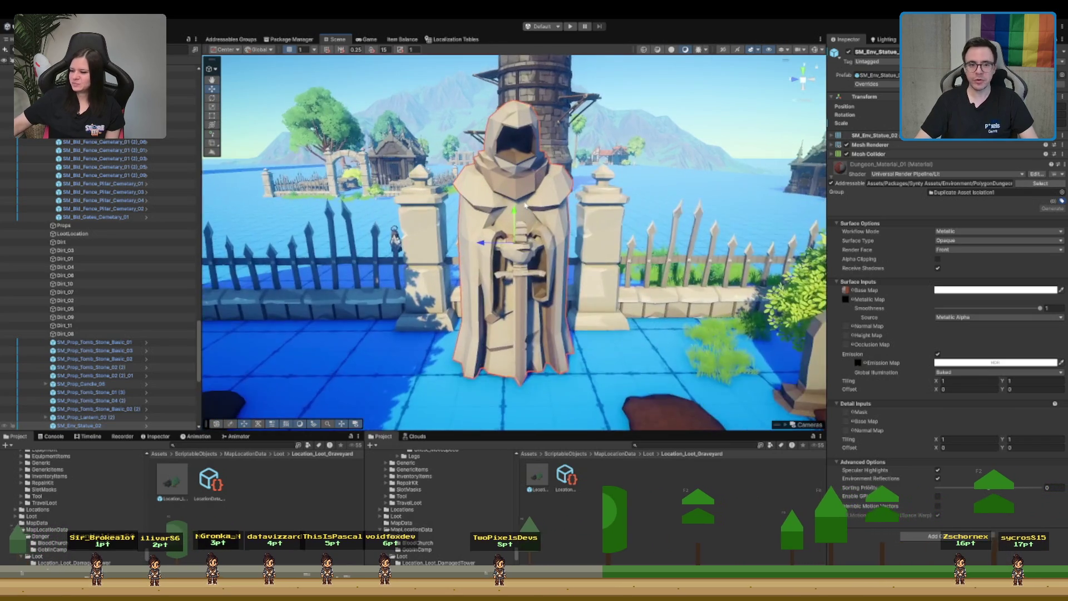
{"action": "left_click", "coordinate": [879, 166]}
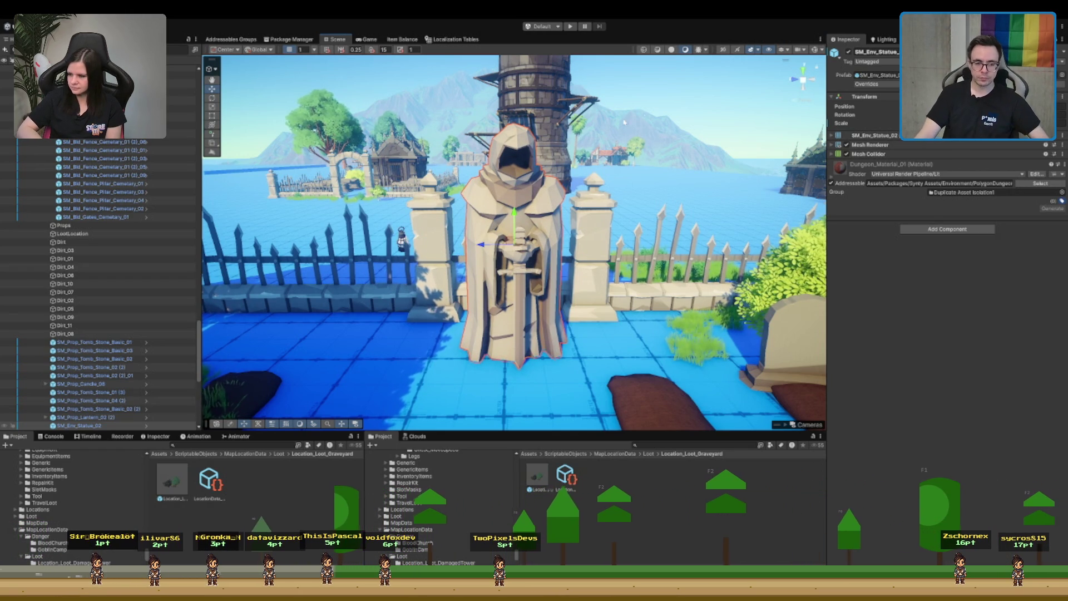
- Orbit over the graveyard and select a grass clump near the graves
{"action": "scroll", "coordinate": [459, 234], "scroll_direction": "down", "scroll_amount": 8}
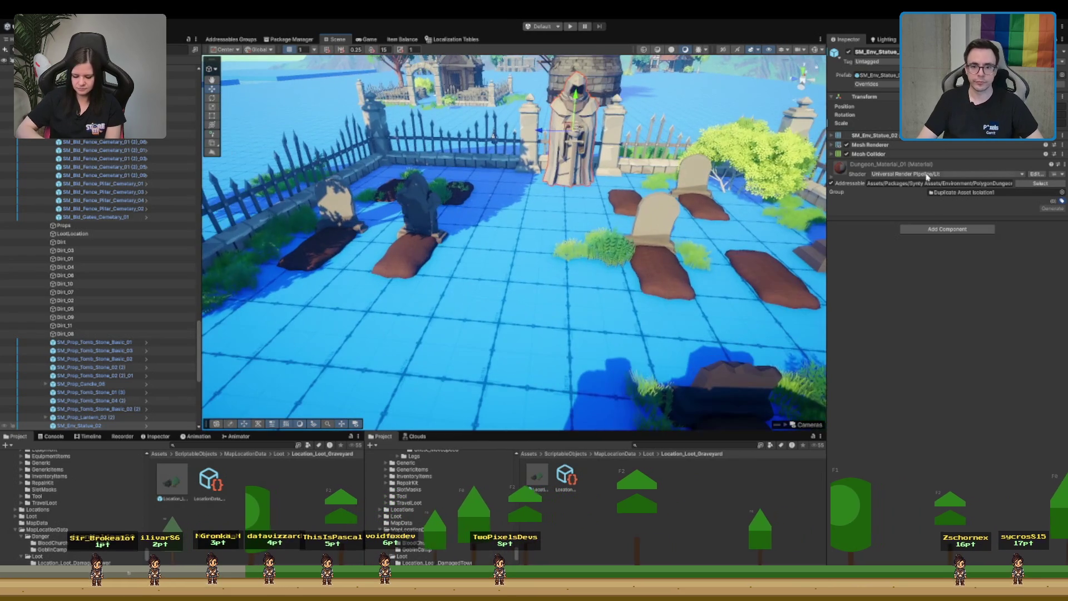
{"action": "mouse_move", "coordinate": [459, 233]}
{"action": "left_mouse_down"}
{"action": "mouse_move", "coordinate": [488, 202]}
{"action": "mouse_move", "coordinate": [415, 286]}
{"action": "left_mouse_up"}
{"action": "left_click", "coordinate": [415, 287]}
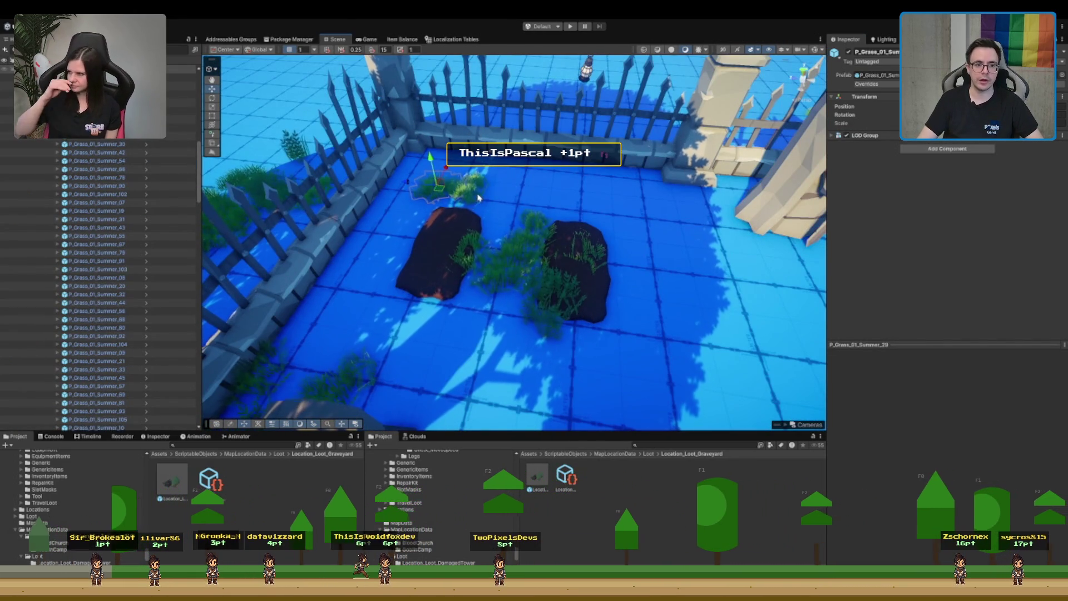
- Move the P_Grass_03_Summer_04 clump from between the new graves to the wall corner
{"action": "left_click", "coordinate": [529, 242]}
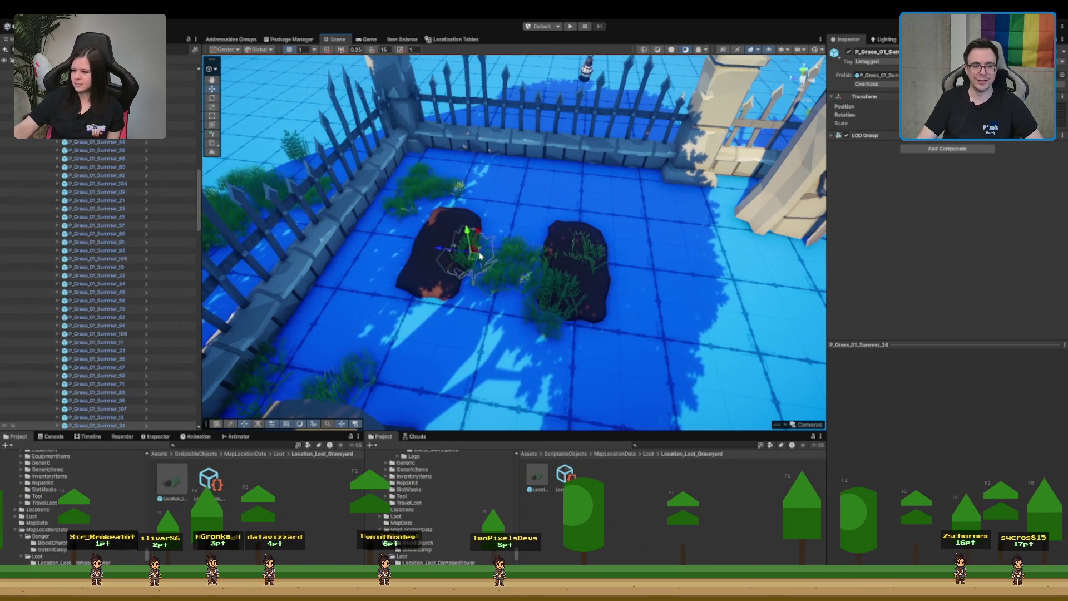
{"action": "left_click", "coordinate": [592, 256]}
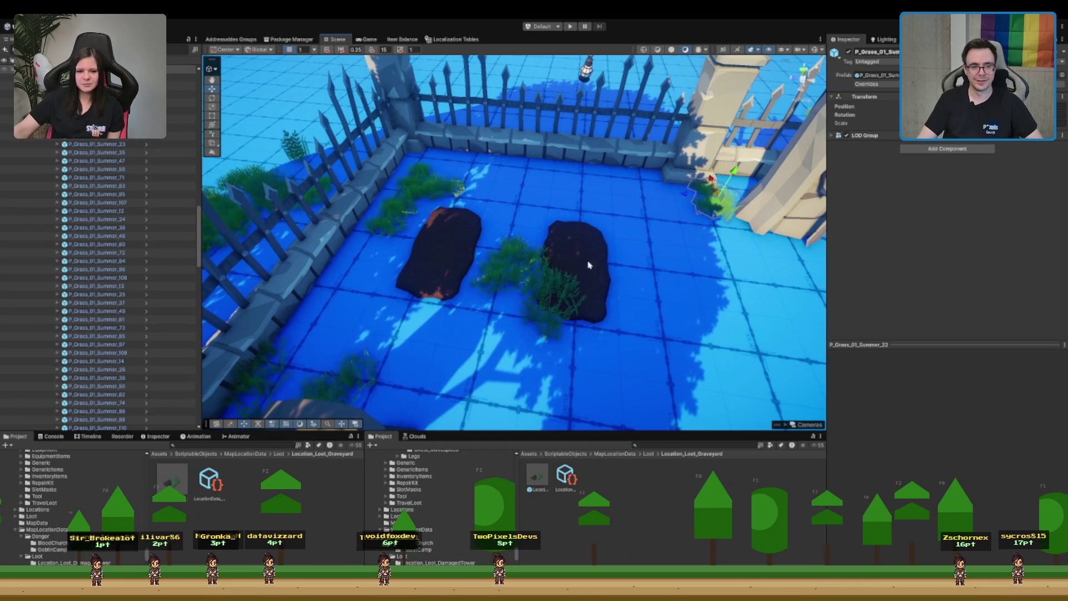
{"action": "left_click", "coordinate": [504, 264]}
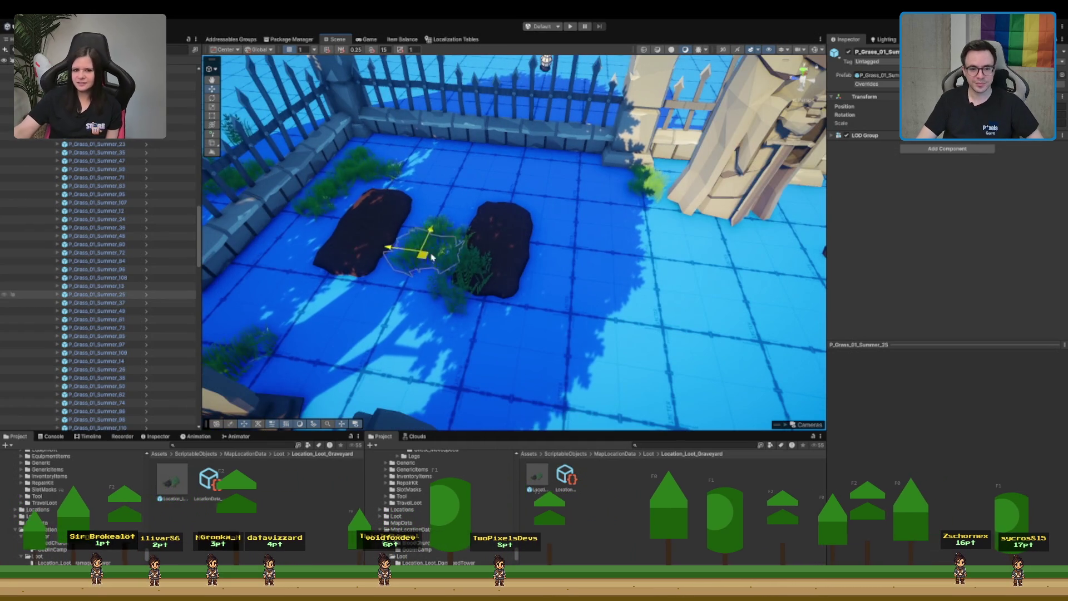
{"action": "left_click", "coordinate": [664, 183]}
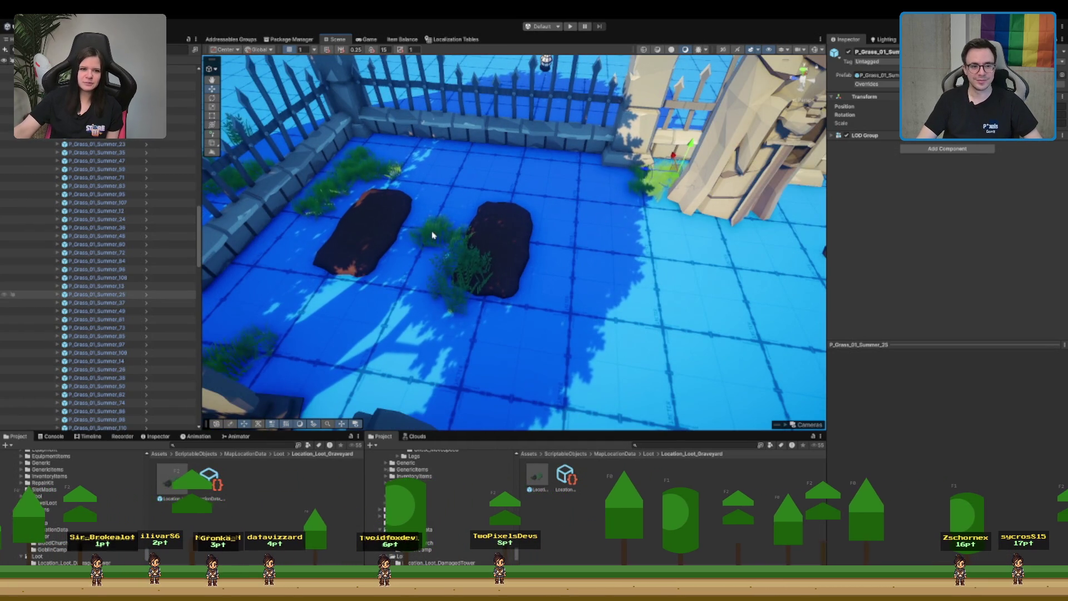
{"action": "left_click", "coordinate": [447, 270]}
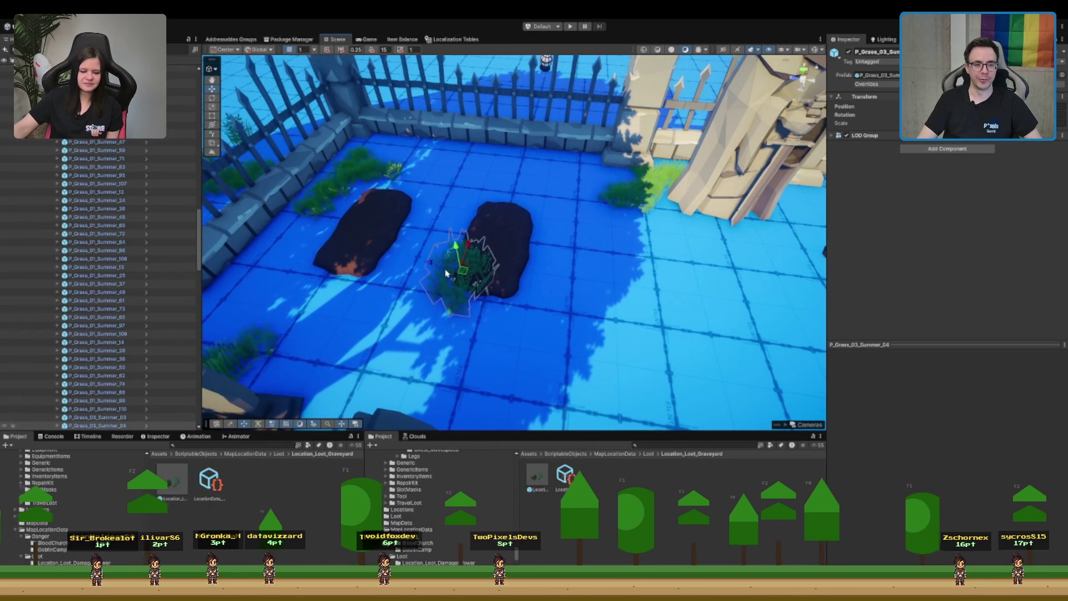
{"action": "left_click_drag", "start_coordinate": [446, 270], "coordinate": [655, 213]}
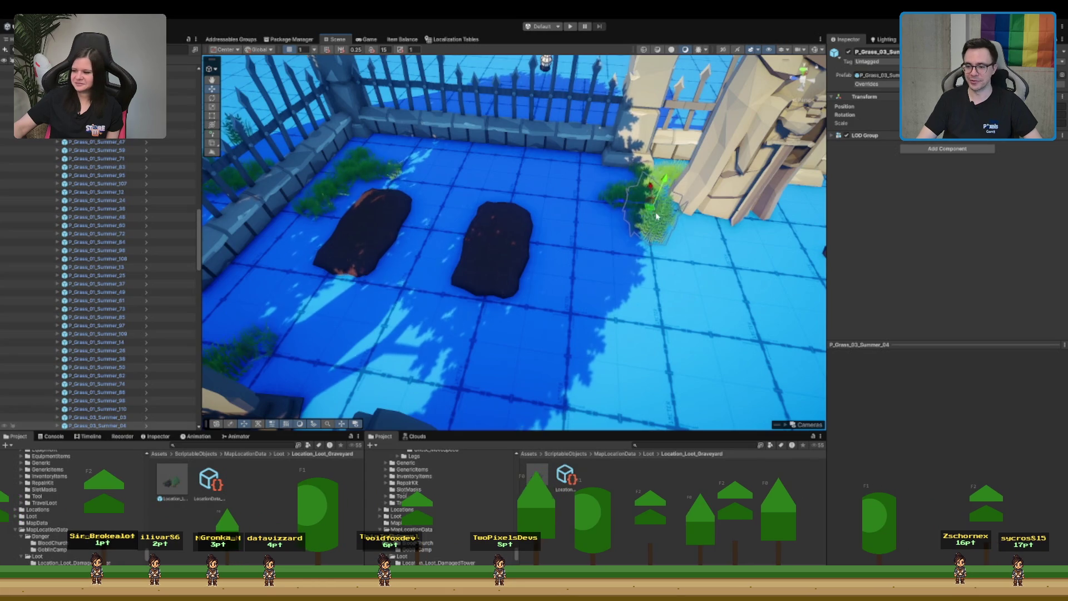
{"action": "scroll", "coordinate": [654, 213], "scroll_direction": "down", "scroll_amount": 5}
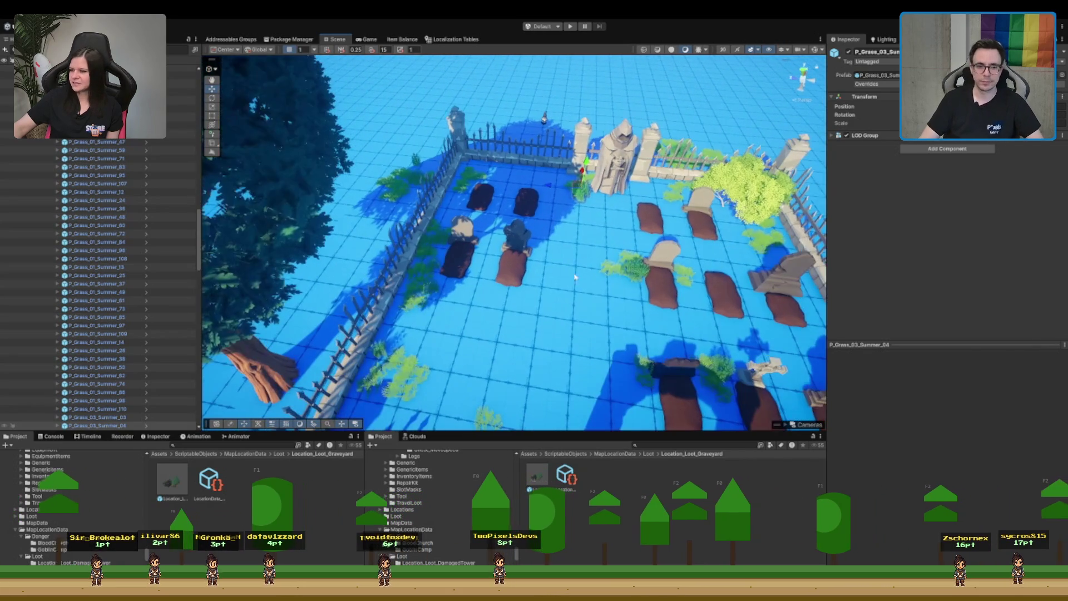
- Move the view back from the graves toward the near fence and pillar
{"action": "key", "text": "Down"}
{"action": "key", "text": "Down"}
{"action": "key", "text": "Down"}
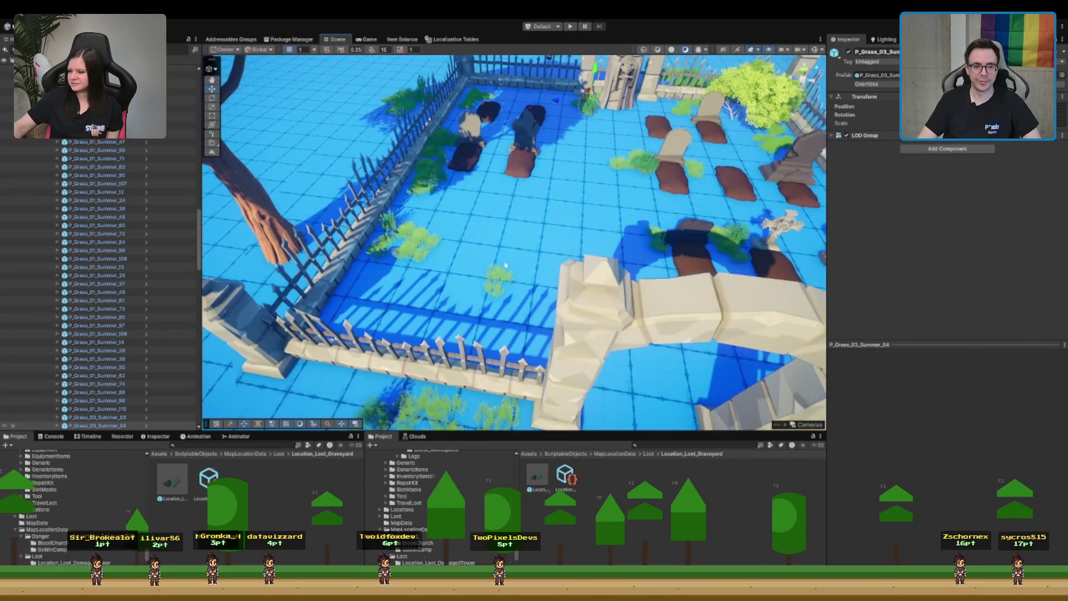
{"action": "key", "text": "Down"}
{"action": "key", "text": "Down"}
{"action": "scroll", "coordinate": [519, 242], "scroll_direction": "up", "scroll_amount": 2}
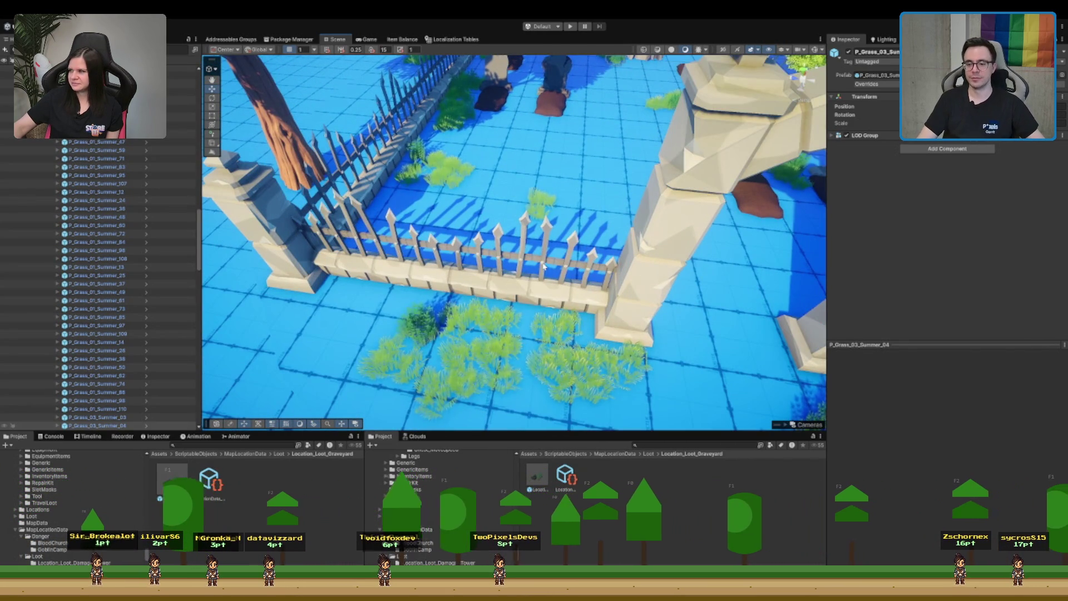
{"action": "key", "text": "Right"}
{"action": "key", "text": "Right"}
{"action": "key", "text": "Right"}
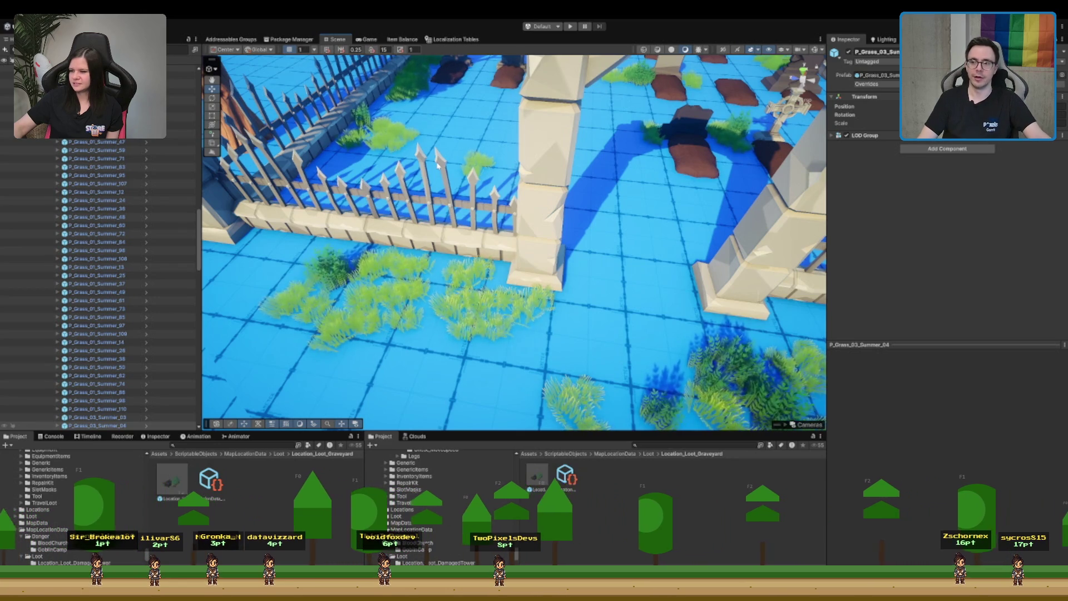
{"action": "key", "text": "Left"}
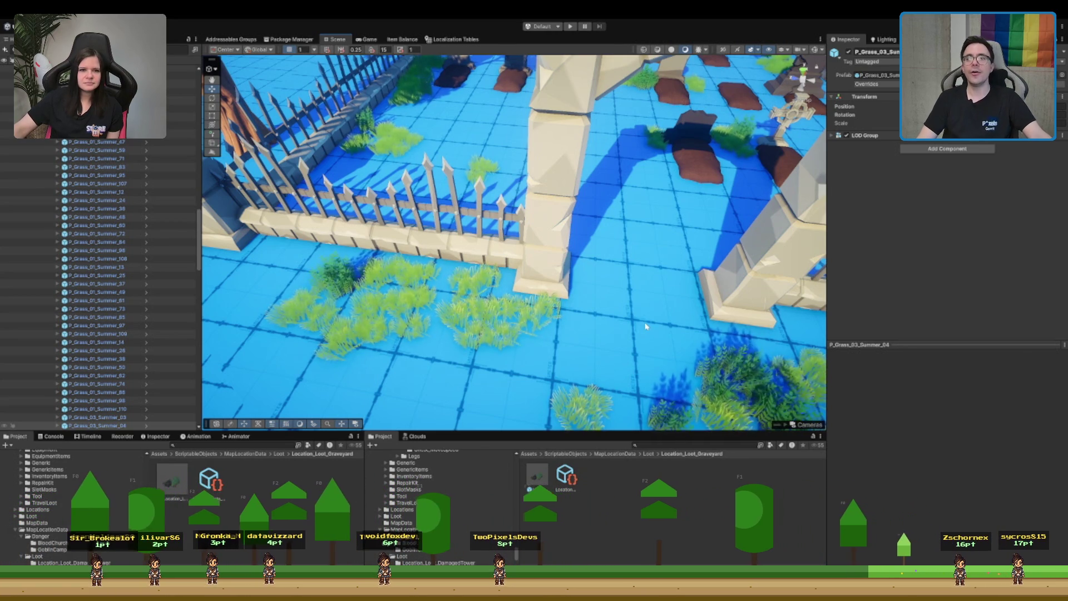
{"action": "scroll", "coordinate": [518, 215], "scroll_direction": "up", "scroll_amount": 5}
{"action": "scroll", "coordinate": [518, 214], "scroll_direction": "down", "scroll_amount": 5}
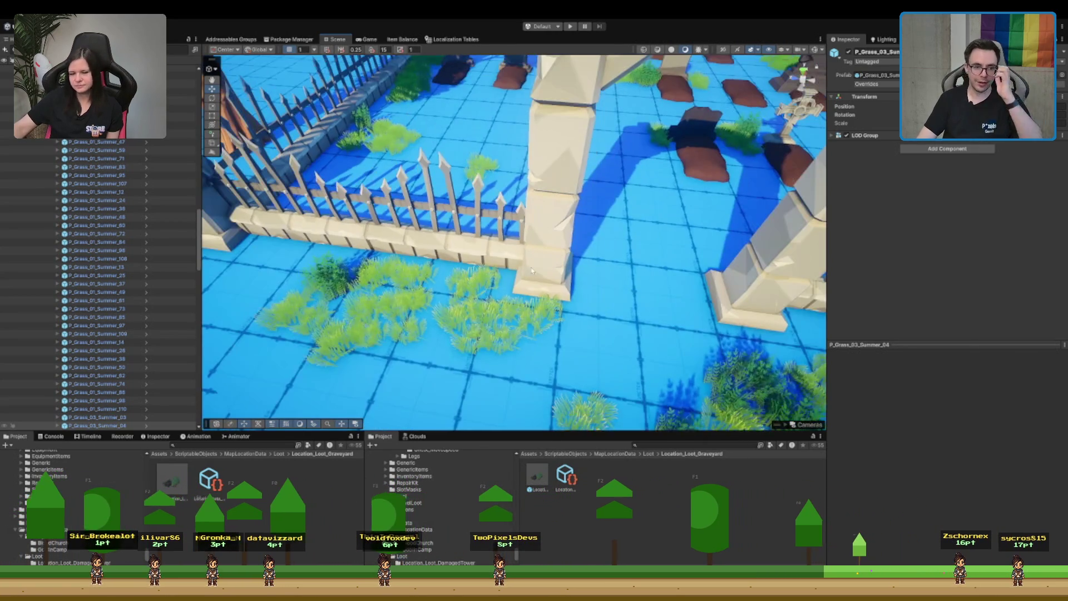
{"action": "scroll", "coordinate": [518, 215], "scroll_direction": "up", "scroll_amount": 3}
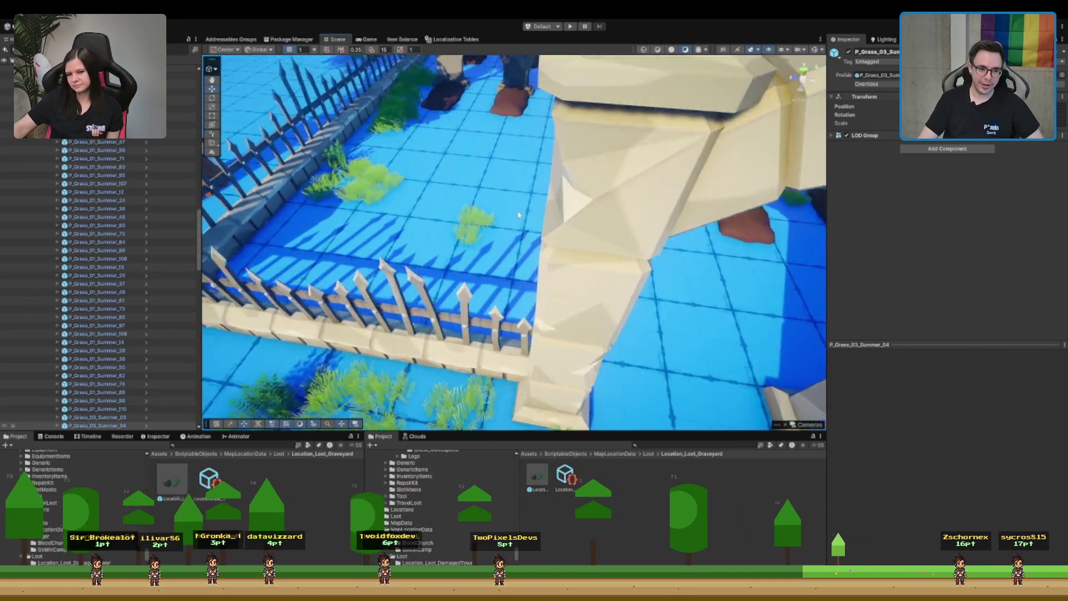
- Move the P_Grass_01_Summer_42 clump off the open floor to beside the fence
{"action": "left_click", "coordinate": [471, 223]}
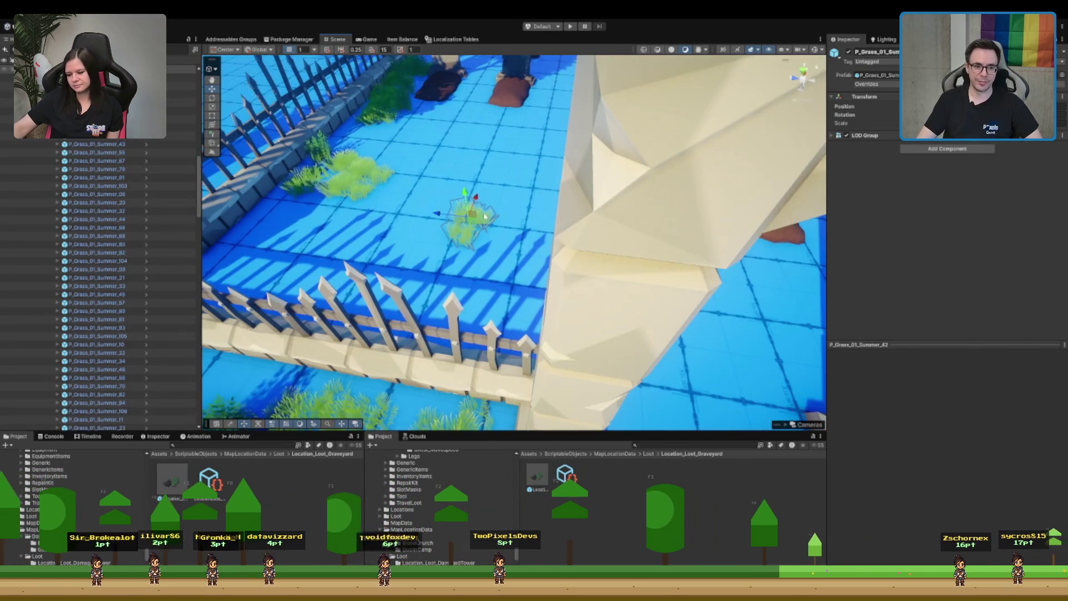
{"action": "key", "text": "f"}
{"action": "mouse_move", "coordinate": [521, 299]}
{"action": "left_mouse_down"}
{"action": "mouse_move", "coordinate": [220, 253]}
{"action": "mouse_move", "coordinate": [231, 273]}
{"action": "left_mouse_up"}
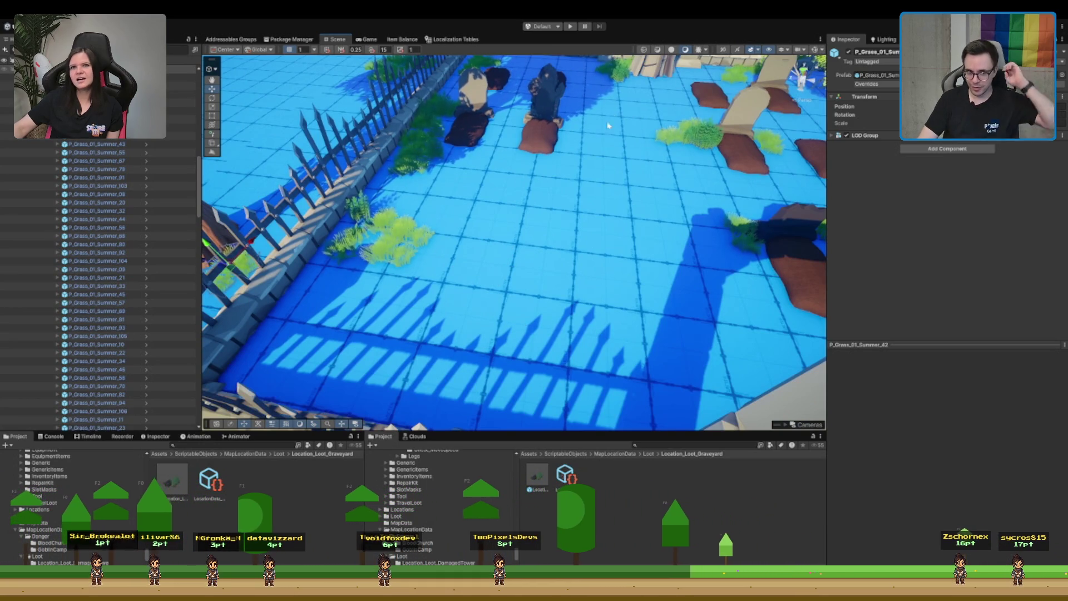
{"action": "scroll", "coordinate": [536, 148], "scroll_direction": "down", "scroll_amount": 5}
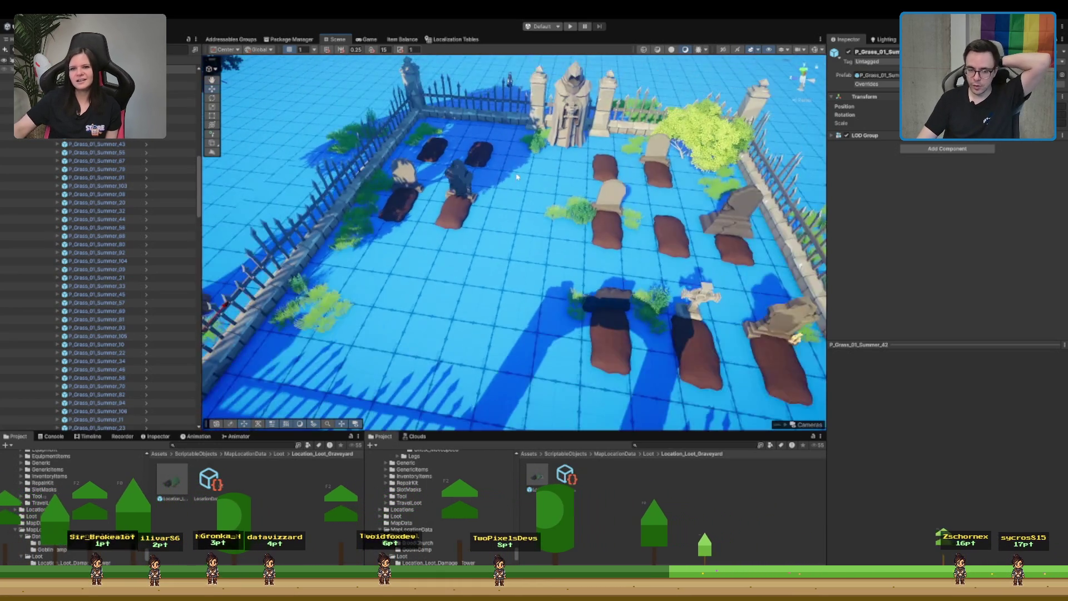
{"action": "scroll", "coordinate": [517, 177], "scroll_direction": "down", "scroll_amount": 5}
{"action": "scroll", "coordinate": [529, 234], "scroll_direction": "up", "scroll_amount": 2}
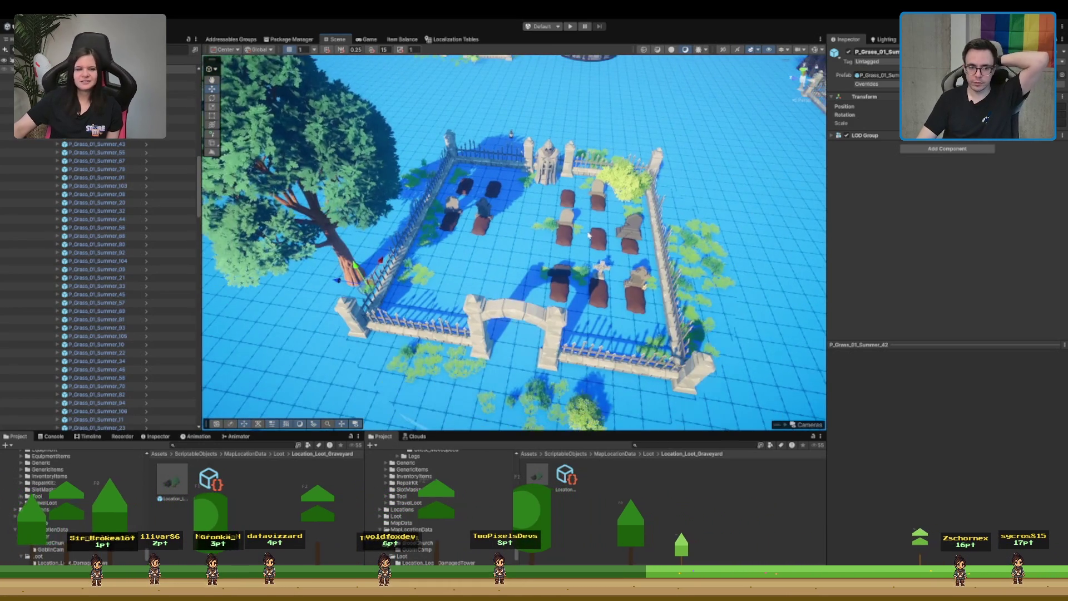
{"action": "scroll", "coordinate": [531, 250], "scroll_direction": "up", "scroll_amount": 2}
{"action": "scroll", "coordinate": [531, 250], "scroll_direction": "up", "scroll_amount": 3}
{"action": "mouse_move", "coordinate": [532, 250]}
{"action": "left_mouse_down"}
{"action": "mouse_move", "coordinate": [609, 240]}
{"action": "mouse_move", "coordinate": [552, 301]}
{"action": "left_mouse_up"}
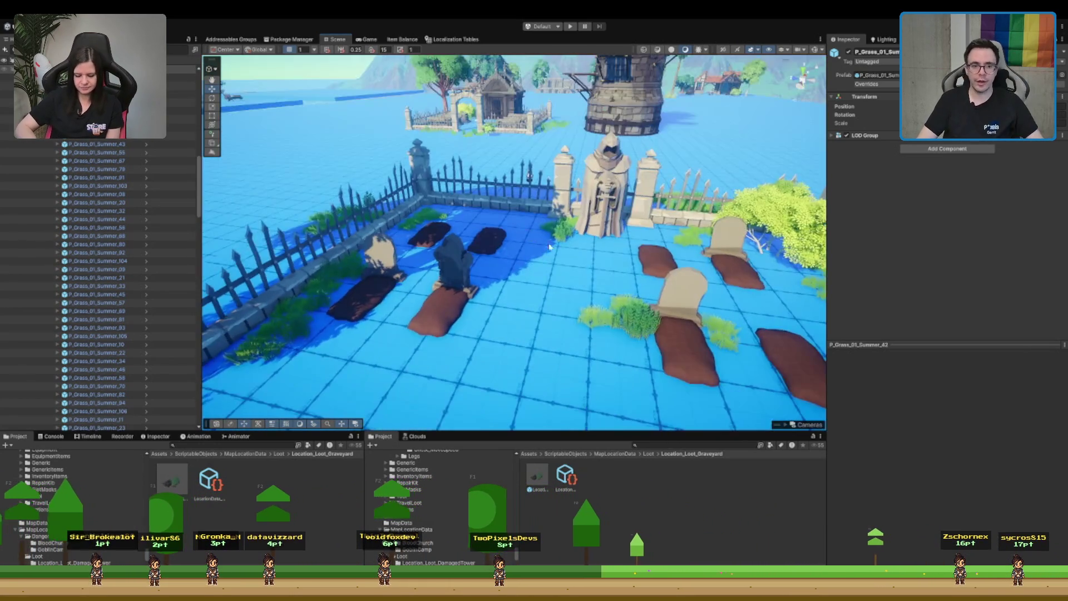
- Clear the grass clumps off the Dirt_13 mound into the corner by the wall
{"action": "left_click", "coordinate": [598, 255]}
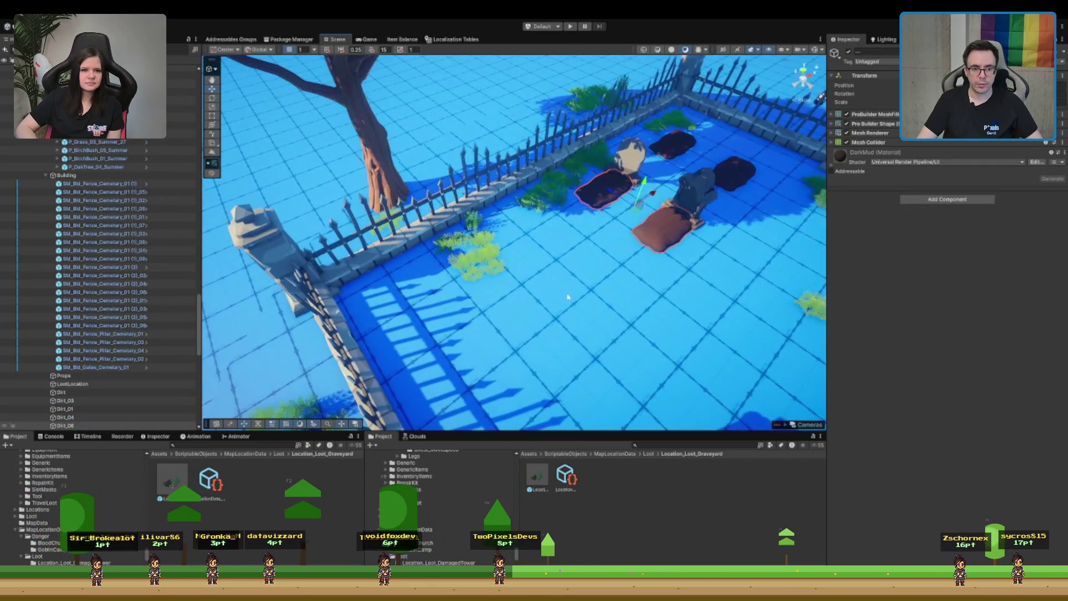
{"action": "left_click_drag", "start_coordinate": [649, 204], "coordinate": [495, 128]}
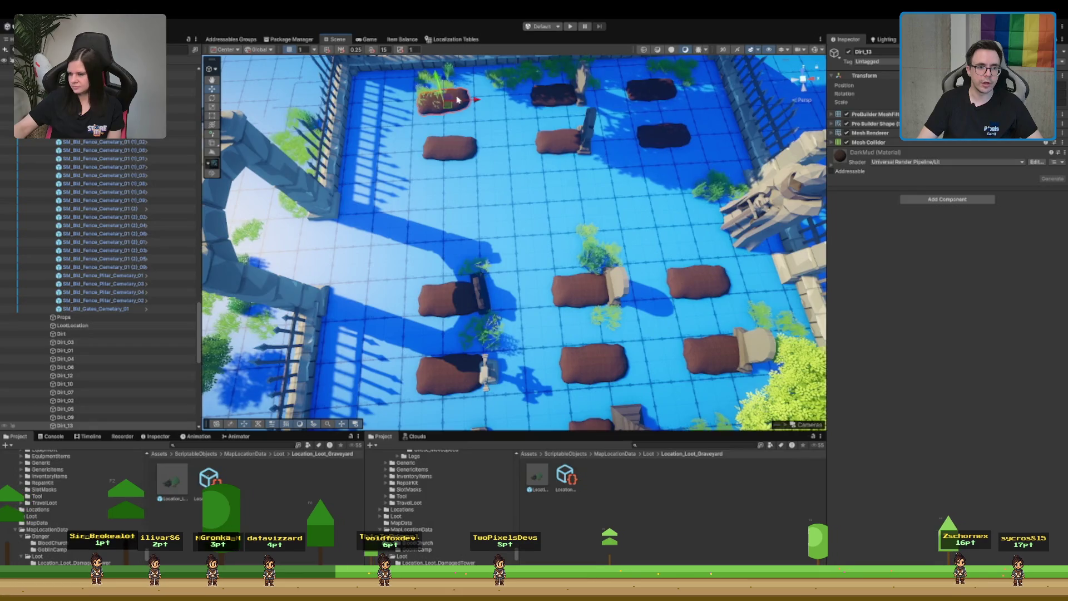
{"action": "left_click", "coordinate": [443, 101]}
{"action": "key", "text": "f"}
{"action": "left_click", "coordinate": [489, 217]}
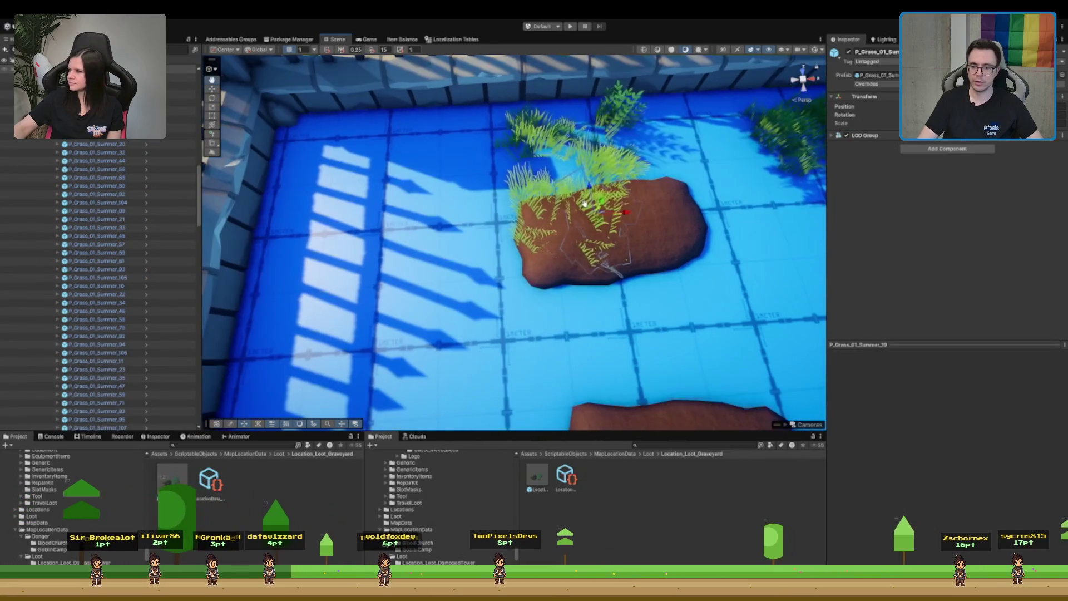
{"action": "left_click_drag", "start_coordinate": [612, 208], "coordinate": [498, 146]}
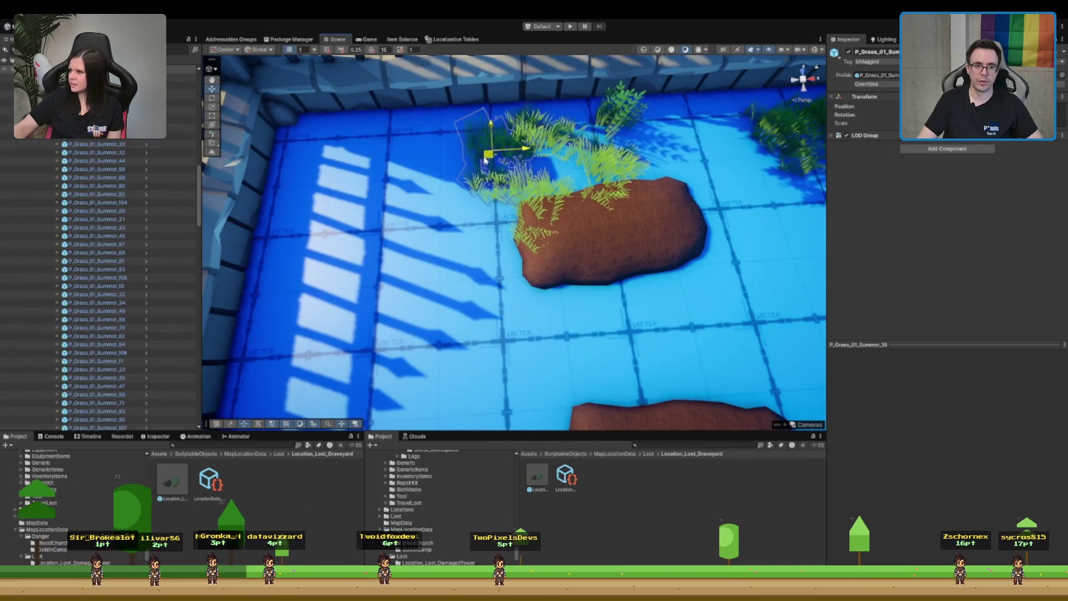
{"action": "mouse_move", "coordinate": [543, 206]}
{"action": "left_mouse_down"}
{"action": "mouse_move", "coordinate": [417, 148]}
{"action": "mouse_move", "coordinate": [298, 158]}
{"action": "left_mouse_up"}
{"action": "left_click", "coordinate": [607, 194]}
{"action": "left_click_drag", "start_coordinate": [607, 194], "coordinate": [351, 207]}
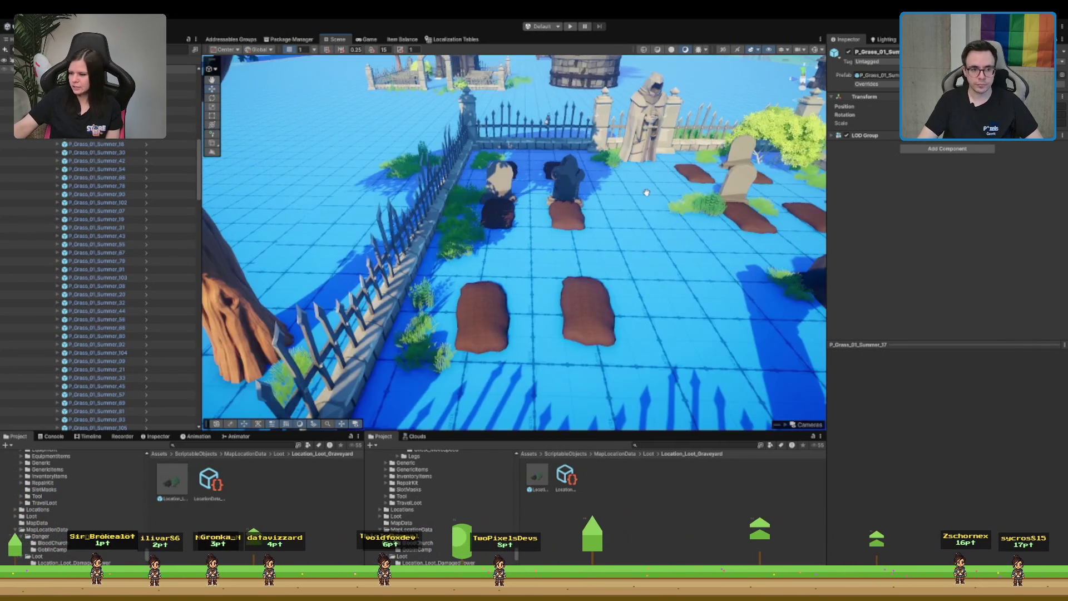
- Duplicate a tombstone and place the copy on the front grave mound
{"action": "left_click", "coordinate": [496, 186]}
{"action": "key", "text": "ctrl+d"}
{"action": "mouse_move", "coordinate": [538, 109]}
{"action": "left_mouse_down"}
{"action": "mouse_move", "coordinate": [614, 213]}
{"action": "mouse_move", "coordinate": [609, 226]}
{"action": "mouse_move", "coordinate": [616, 189]}
{"action": "left_mouse_up"}
{"action": "key", "text": "e"}
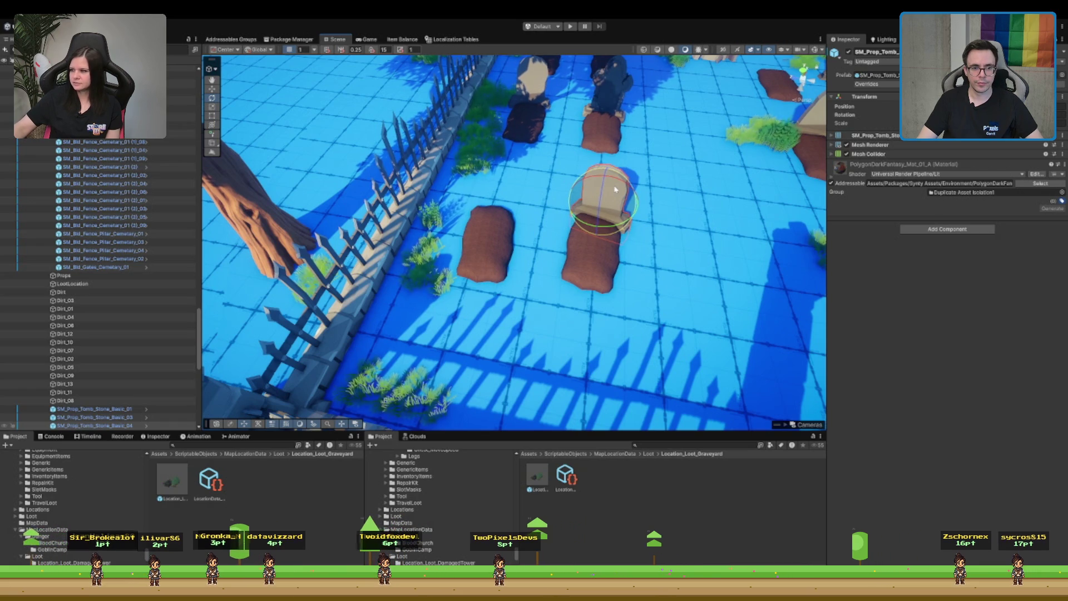
{"action": "scroll", "coordinate": [615, 189], "scroll_direction": "down", "scroll_amount": 5}
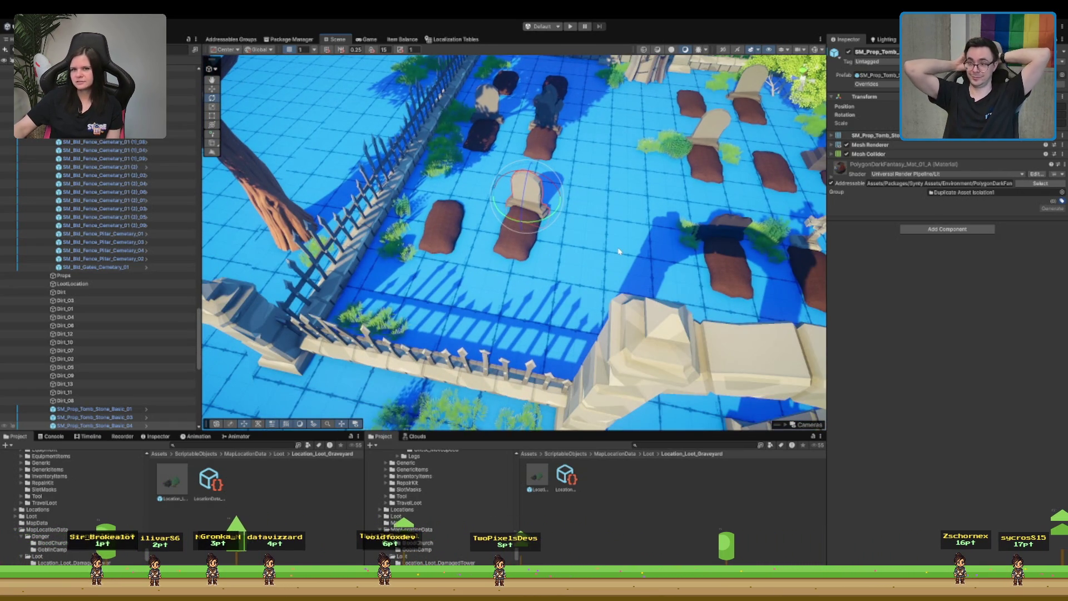
{"action": "left_click_drag", "start_coordinate": [619, 251], "coordinate": [559, 300]}
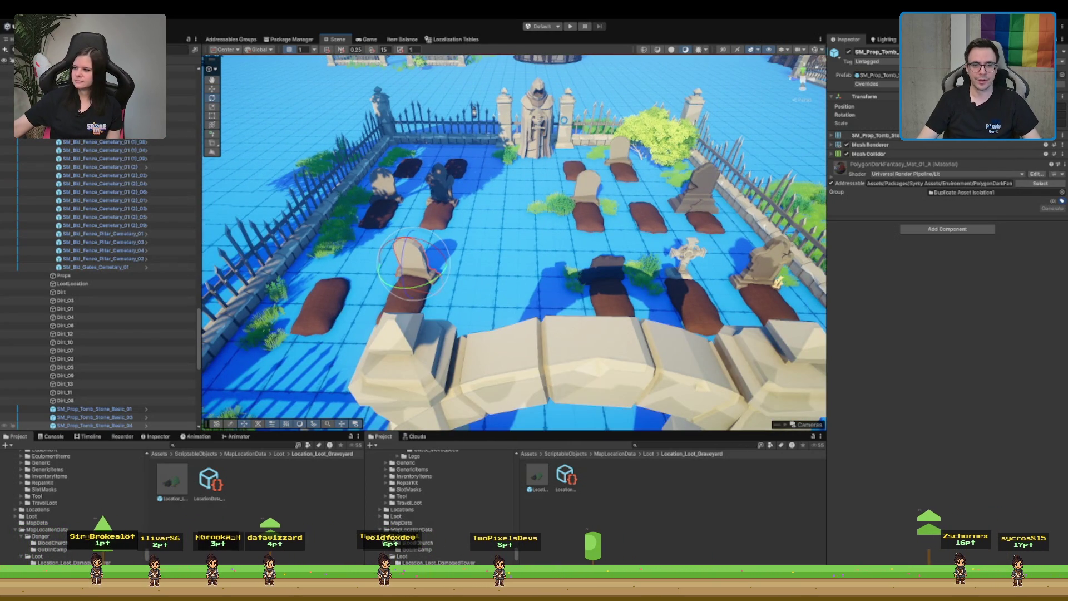
{"action": "left_click_drag", "start_coordinate": [563, 121], "coordinate": [551, 139]}
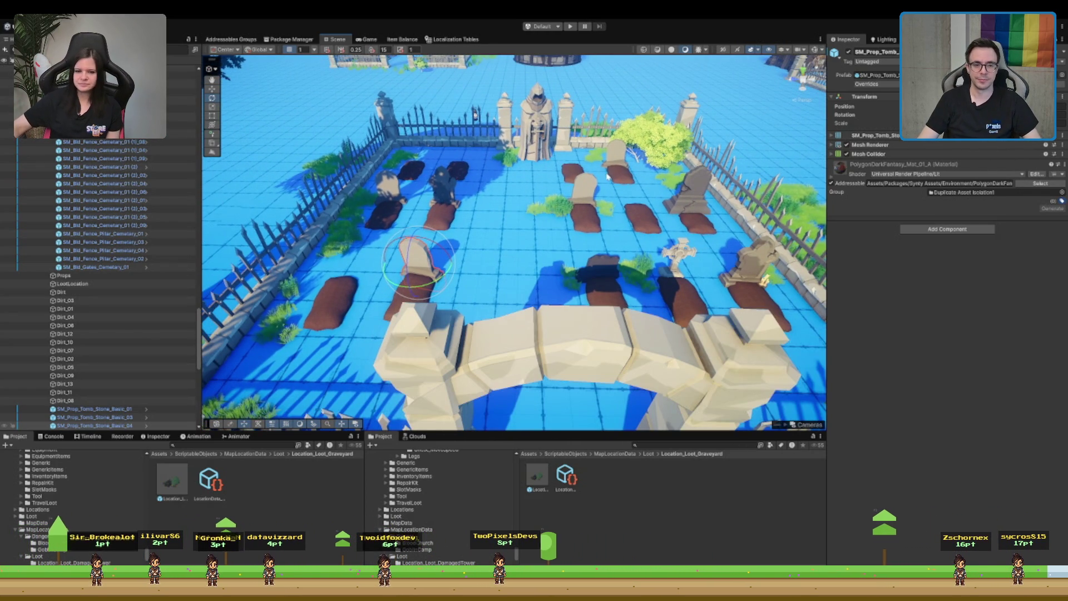
{"action": "left_click_drag", "start_coordinate": [608, 177], "coordinate": [850, 322]}
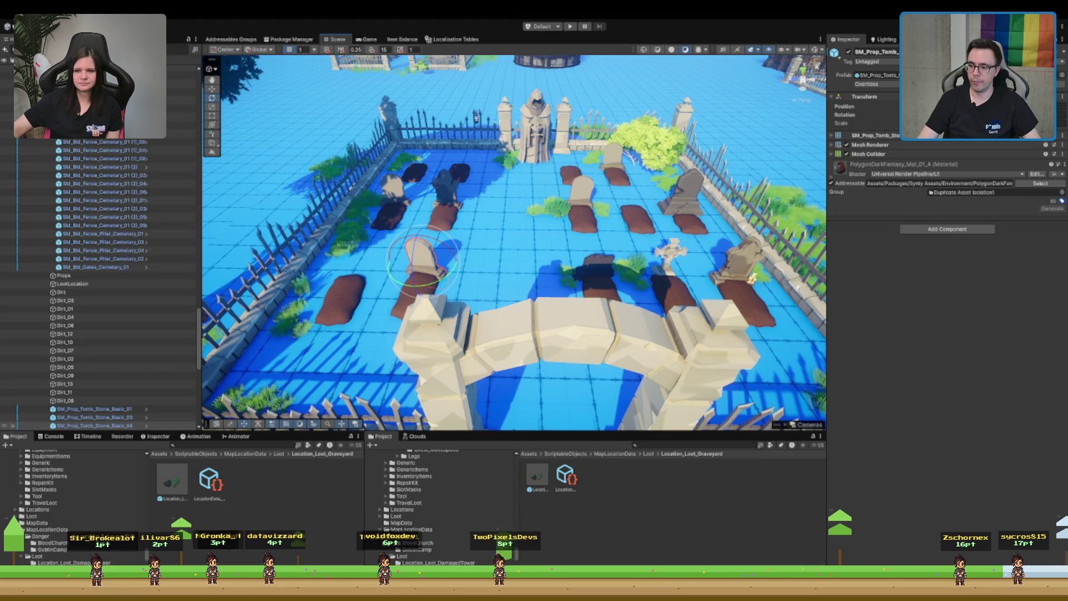
{"action": "scroll", "coordinate": [659, 210], "scroll_direction": "down", "scroll_amount": 4}
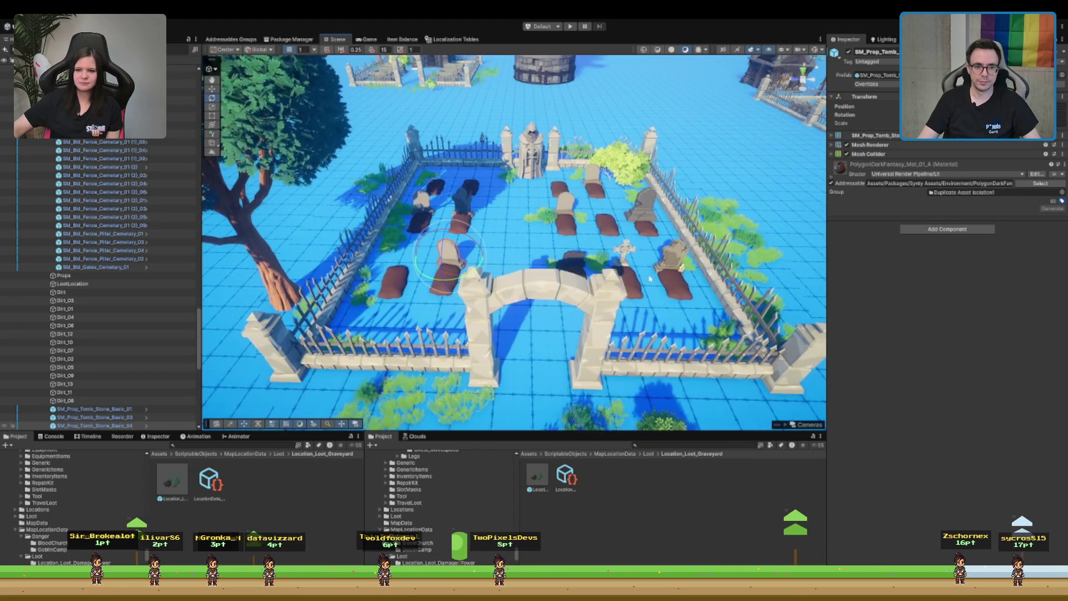
{"action": "left_click", "coordinate": [537, 155]}
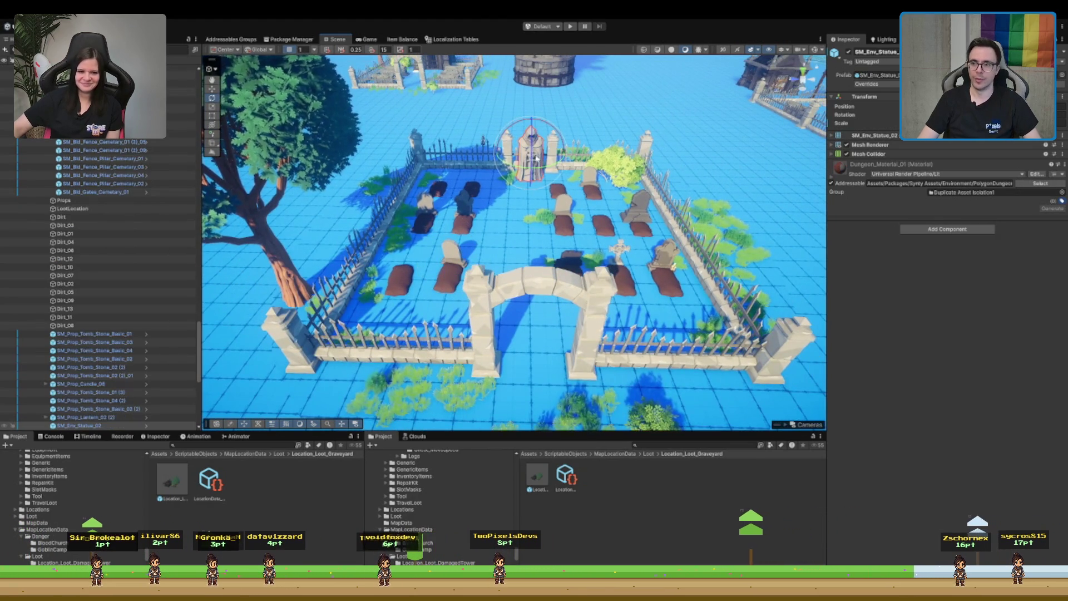
{"action": "key", "text": "f"}
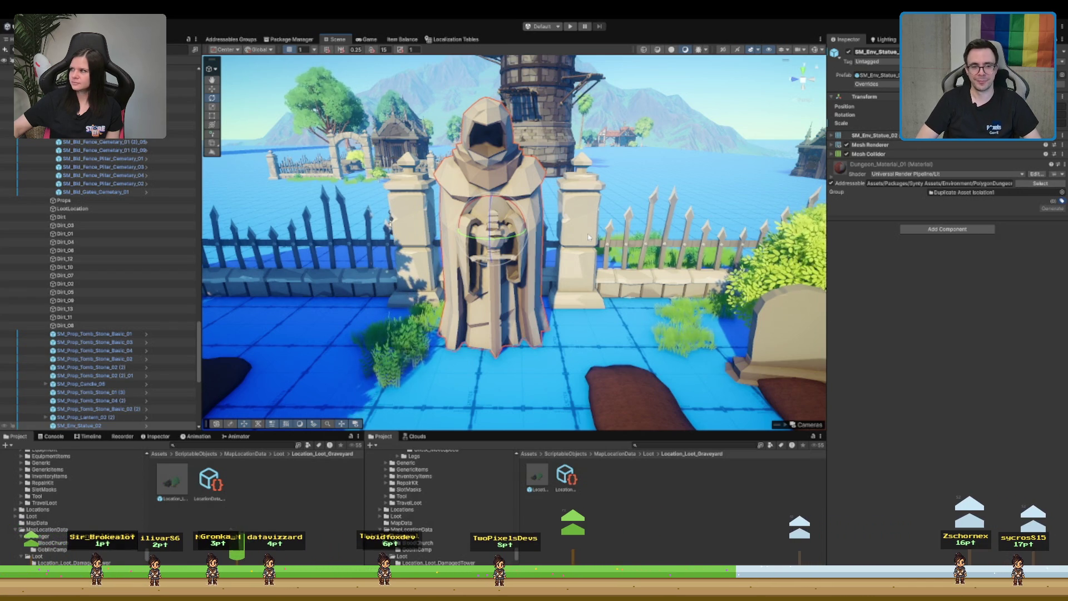
{"action": "scroll", "coordinate": [588, 237], "scroll_direction": "down", "scroll_amount": 10}
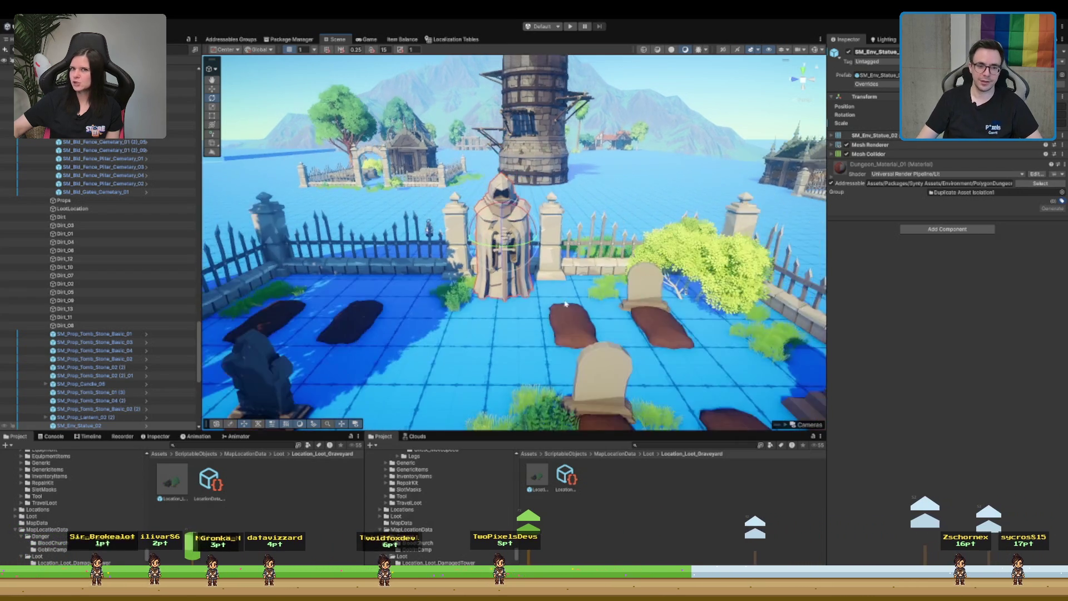
{"action": "scroll", "coordinate": [561, 283], "scroll_direction": "up", "scroll_amount": 8}
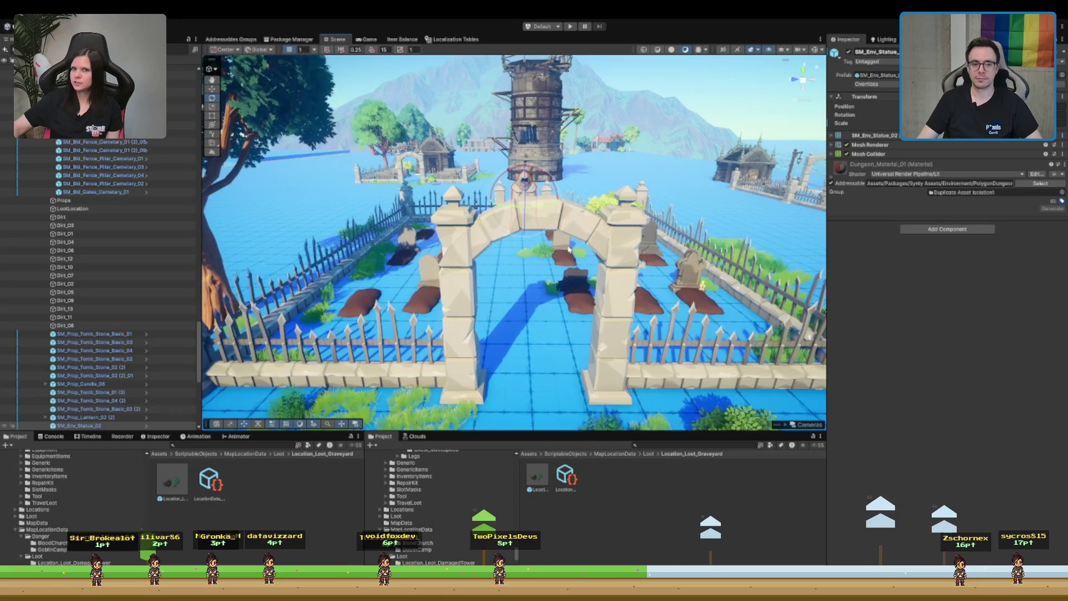
{"action": "scroll", "coordinate": [538, 309], "scroll_direction": "down", "scroll_amount": 3}
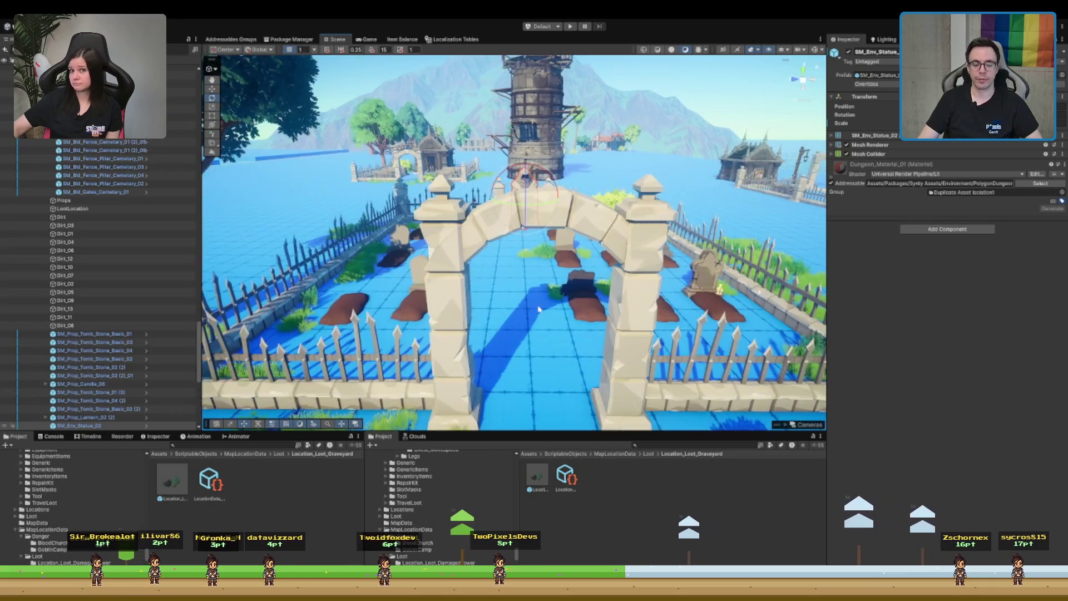
{"action": "scroll", "coordinate": [539, 309], "scroll_direction": "up", "scroll_amount": 6}
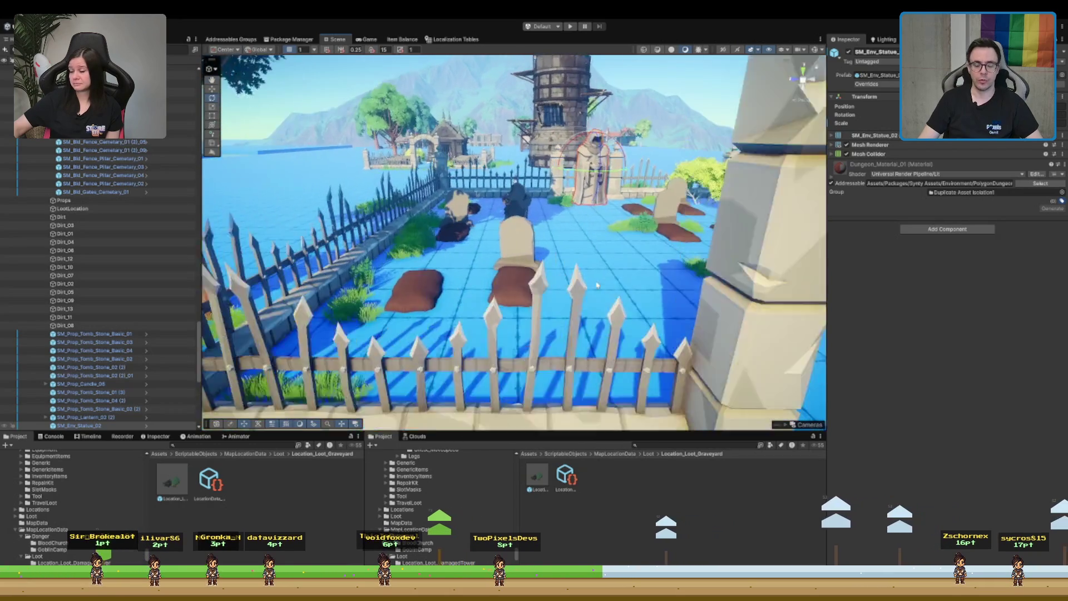
{"action": "scroll", "coordinate": [591, 254], "scroll_direction": "up", "scroll_amount": 4}
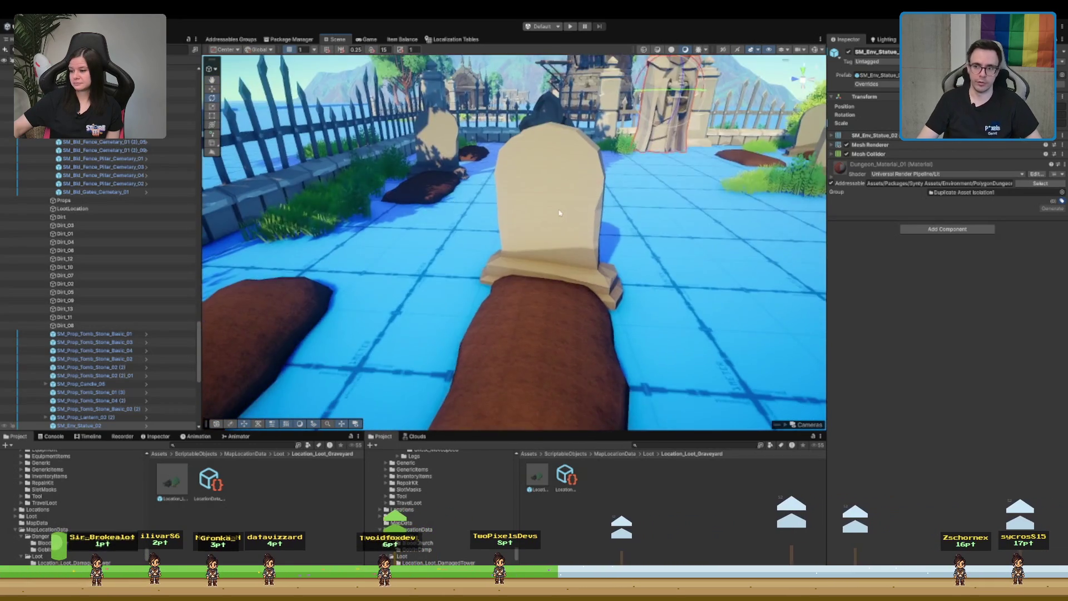
{"action": "scroll", "coordinate": [601, 234], "scroll_direction": "down", "scroll_amount": 6}
{"action": "scroll", "coordinate": [608, 217], "scroll_direction": "down", "scroll_amount": 6}
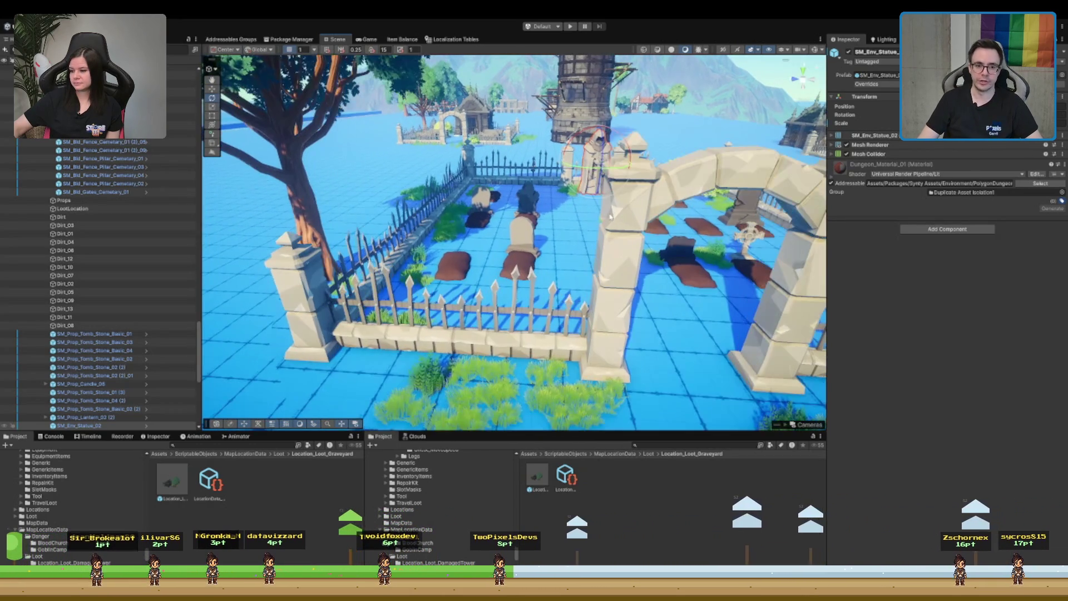
{"action": "key", "text": "f"}
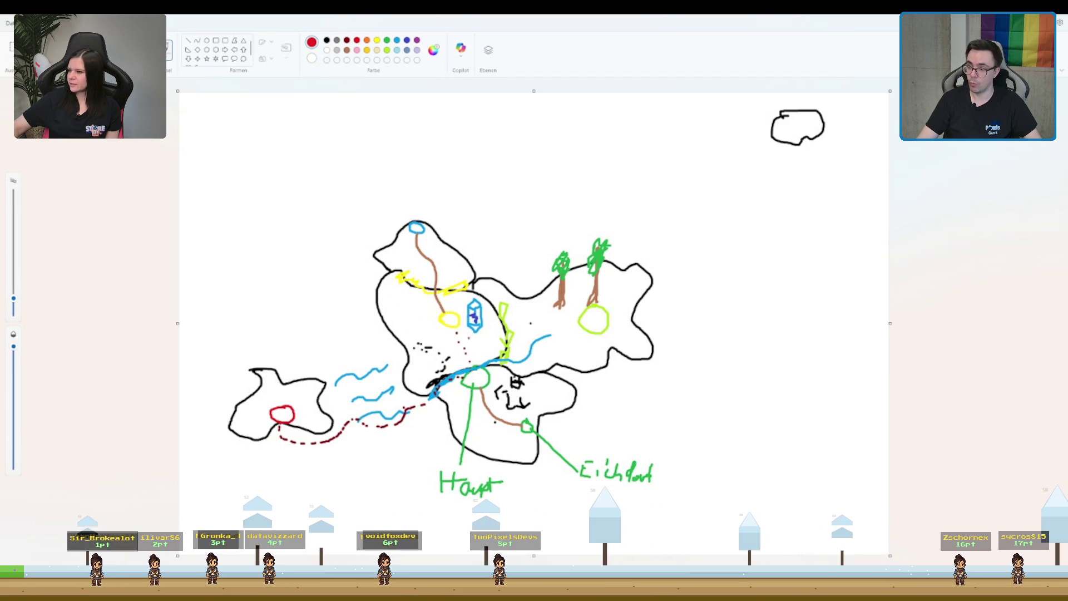
{"action": "left_click_drag", "start_coordinate": [267, 299], "coordinate": [402, 307]}
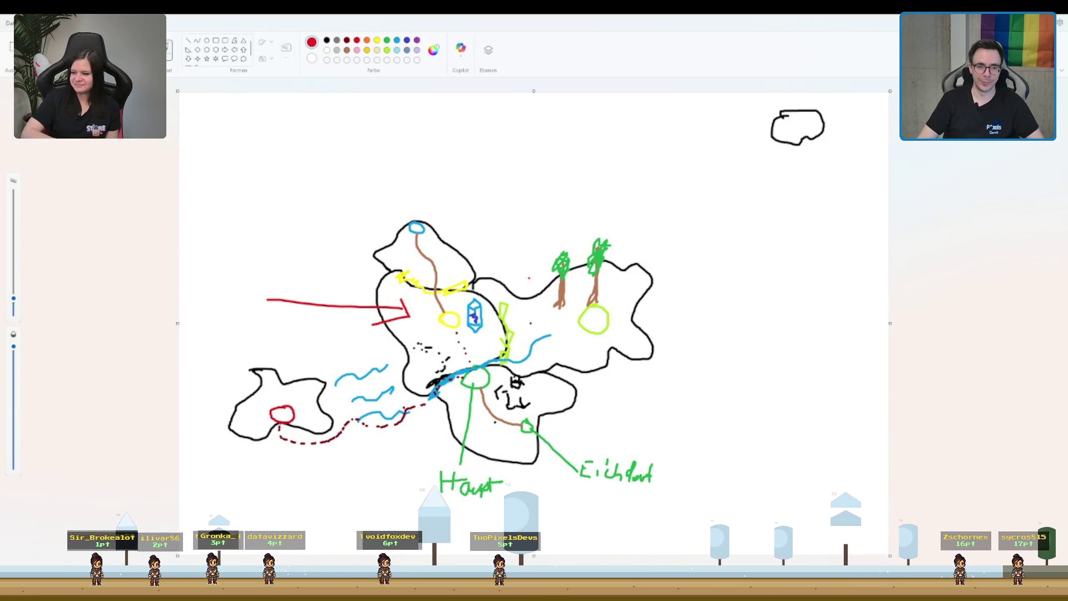
{"action": "key", "text": "ctrl+z"}
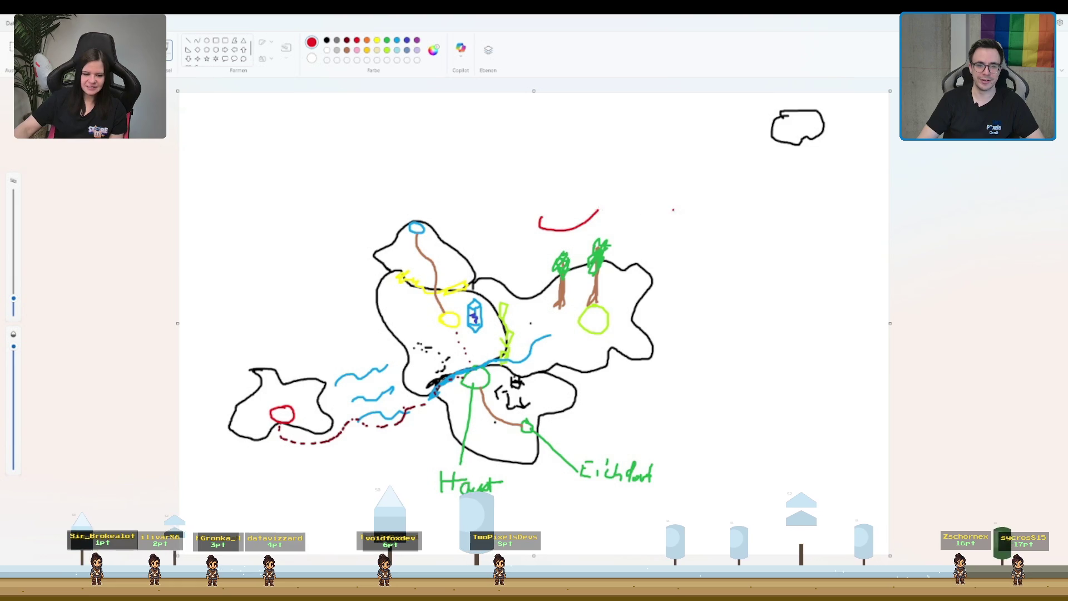
{"action": "key", "text": "ctrl+z"}
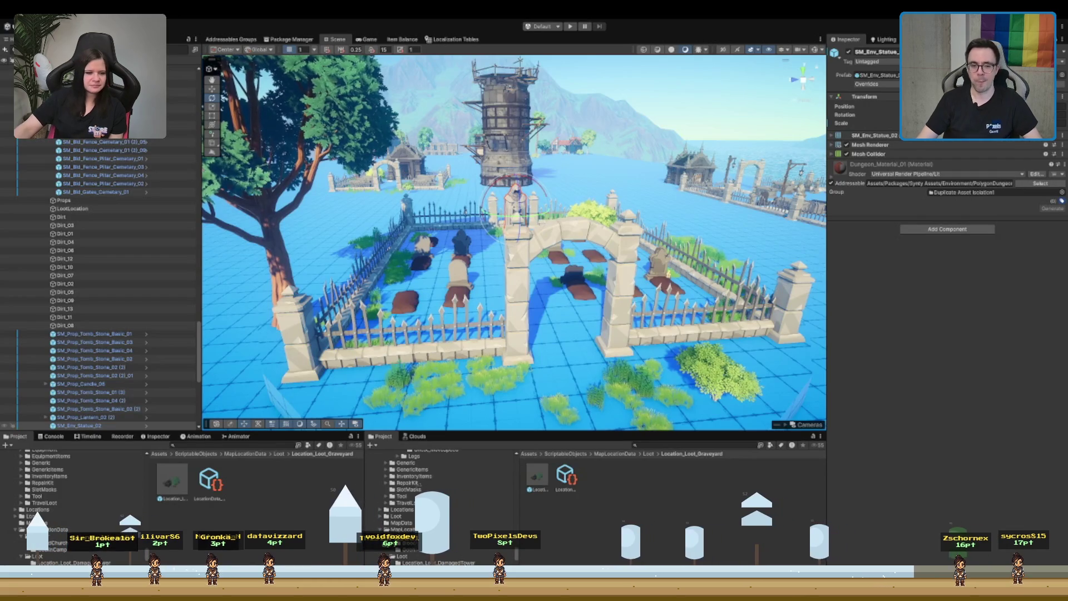
- Move a grass patch in front of the gate to the right
{"action": "mouse_move", "coordinate": [675, 311]}
{"action": "left_mouse_down"}
{"action": "mouse_move", "coordinate": [653, 273]}
{"action": "mouse_move", "coordinate": [573, 297]}
{"action": "left_mouse_up"}
{"action": "left_click", "coordinate": [500, 288]}
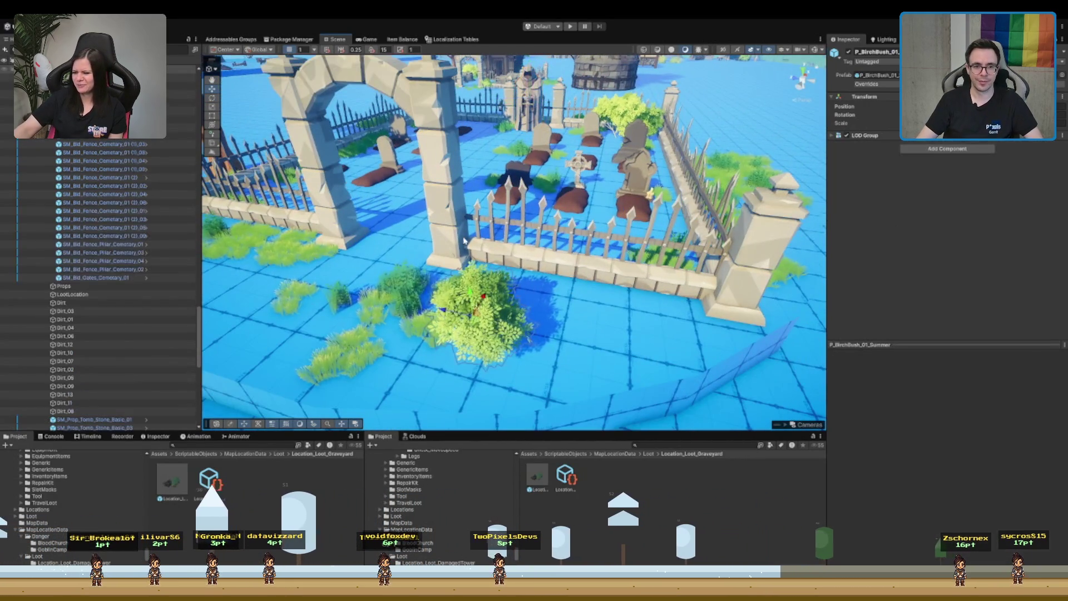
{"action": "scroll", "coordinate": [493, 287], "scroll_direction": "down", "scroll_amount": 5}
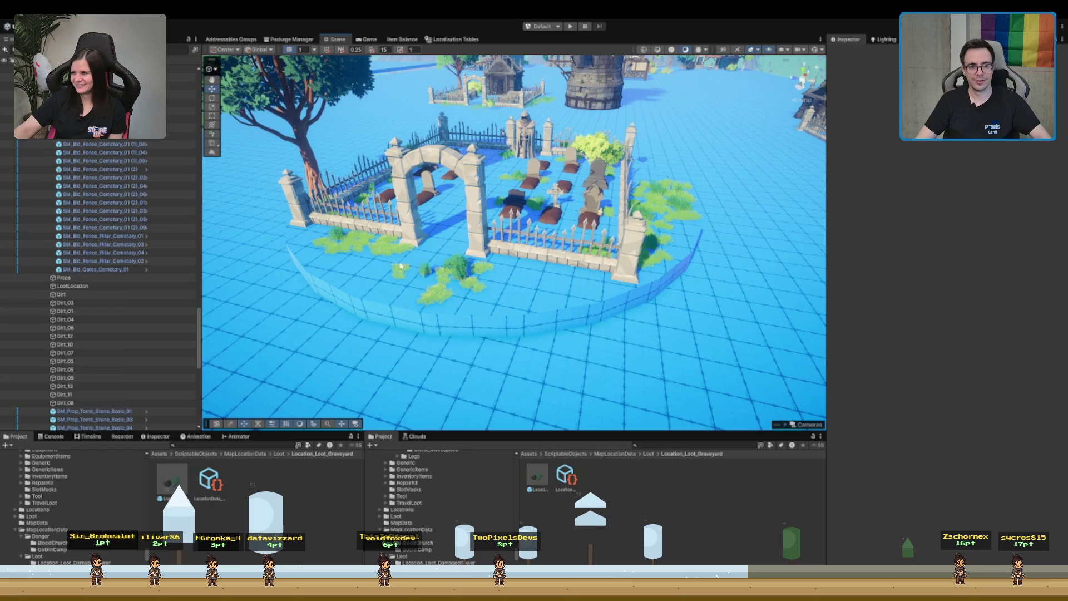
{"action": "left_click", "coordinate": [494, 286]}
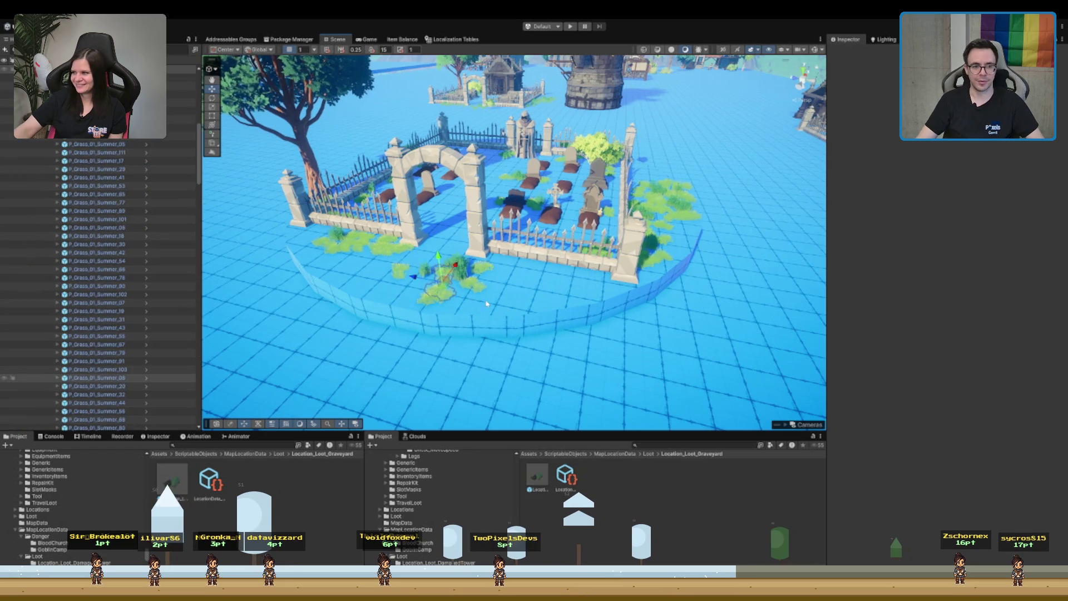
{"action": "left_click", "coordinate": [501, 300]}
{"action": "left_click_drag", "start_coordinate": [443, 267], "coordinate": [520, 272]}
{"action": "left_click", "coordinate": [499, 265]}
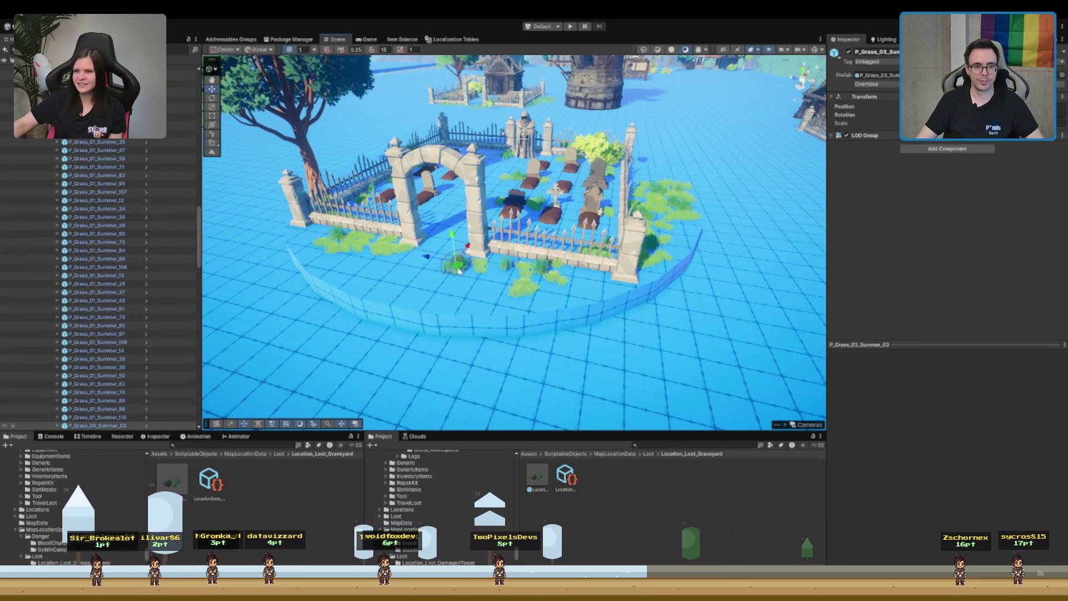
- Search the Project window for 'obstacle' and open the Forest Obstacles prefab folder
{"action": "scroll", "coordinate": [682, 284], "scroll_direction": "up", "scroll_amount": 3}
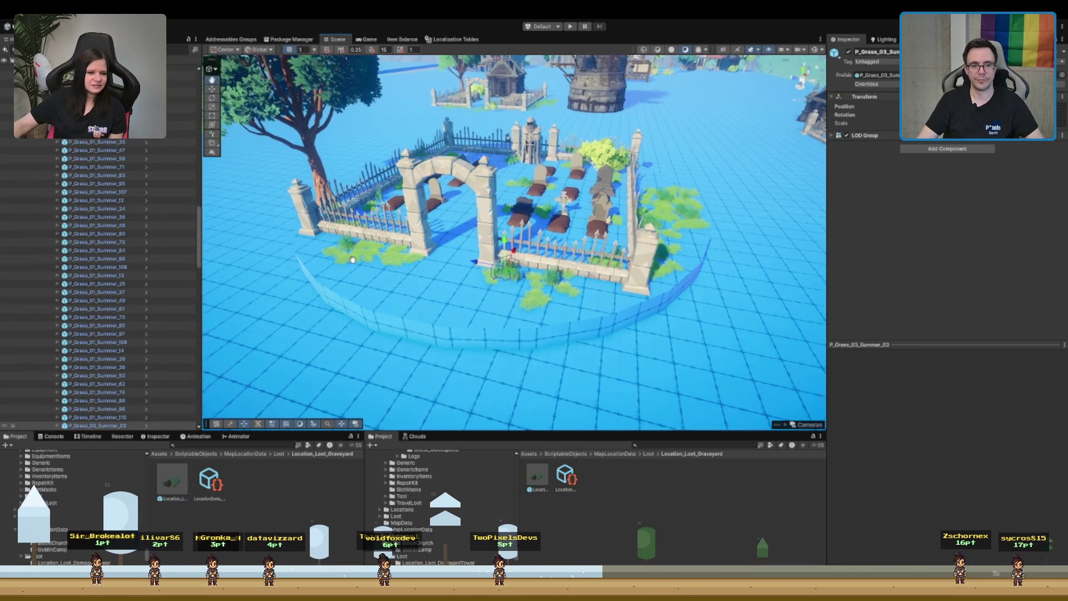
{"action": "scroll", "coordinate": [681, 284], "scroll_direction": "up", "scroll_amount": 5}
{"action": "mouse_move", "coordinate": [681, 283]}
{"action": "left_mouse_down"}
{"action": "mouse_move", "coordinate": [620, 369]}
{"action": "mouse_move", "coordinate": [605, 245]}
{"action": "mouse_move", "coordinate": [622, 252]}
{"action": "left_mouse_up"}
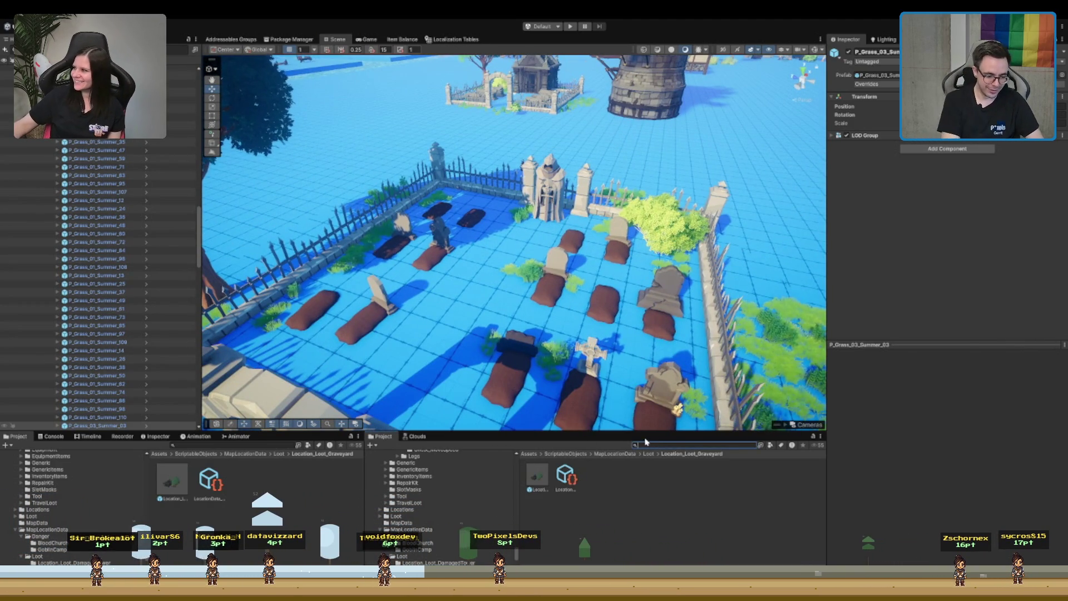
{"action": "type", "text": "obstacle"}
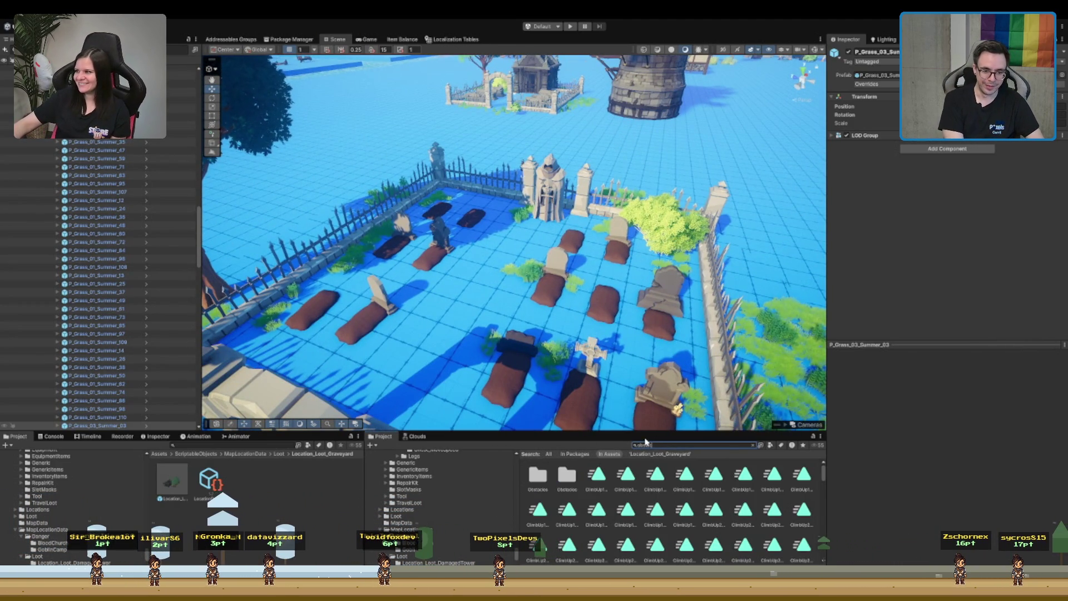
{"action": "double_click", "coordinate": [569, 492]}
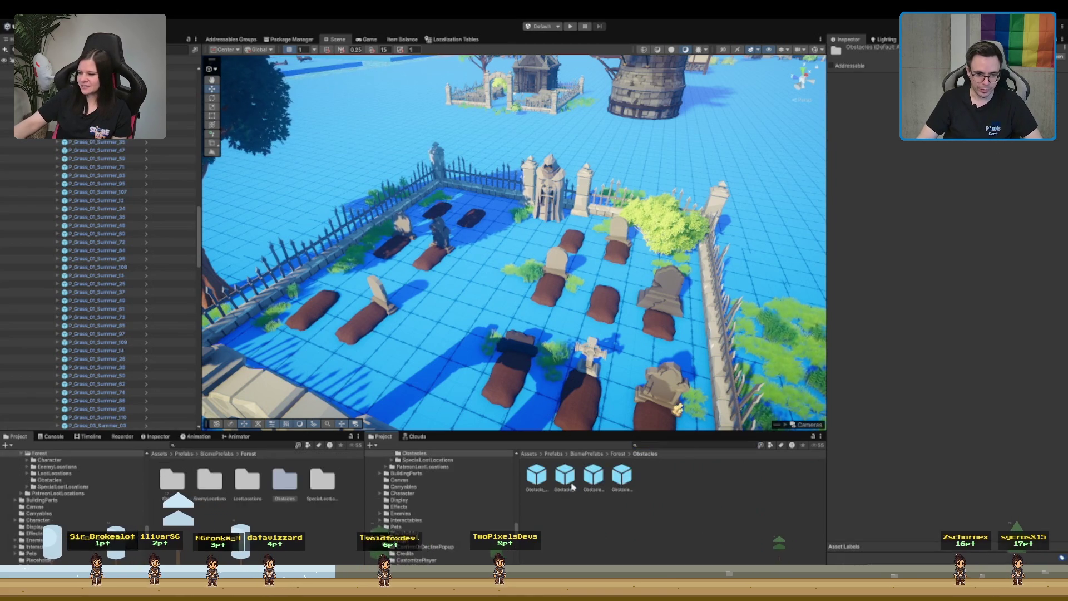
- Drag the Obstacle_Dirt_Ugly prefab into the graveyard and frame the new dirt mound
{"action": "left_click", "coordinate": [547, 474]}
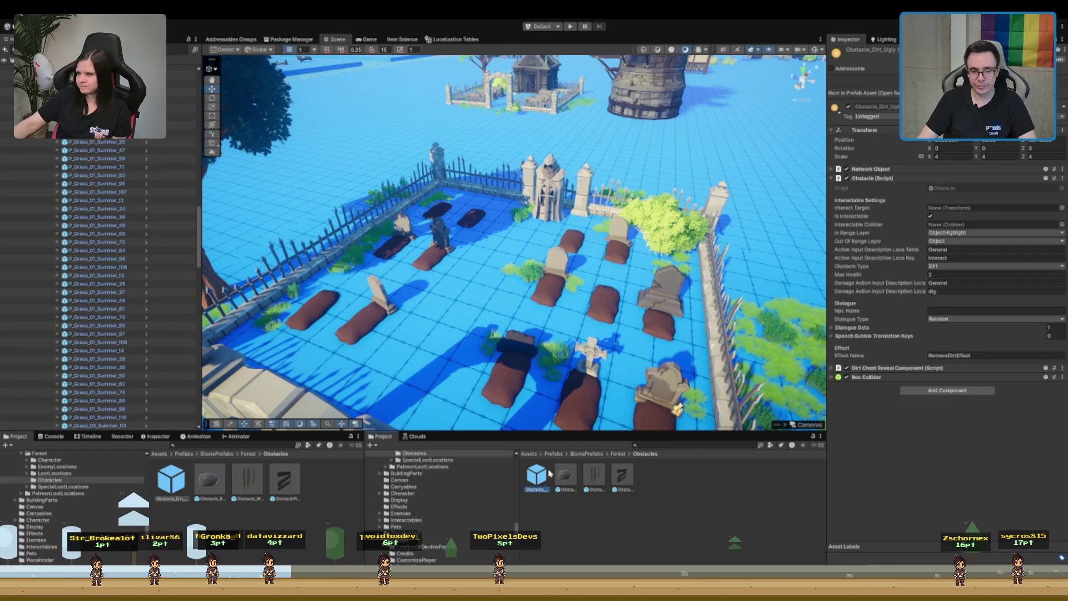
{"action": "mouse_move", "coordinate": [544, 477]}
{"action": "left_mouse_down"}
{"action": "mouse_move", "coordinate": [489, 353]}
{"action": "mouse_move", "coordinate": [508, 333]}
{"action": "mouse_move", "coordinate": [487, 286]}
{"action": "left_mouse_up"}
{"action": "key", "text": "f"}
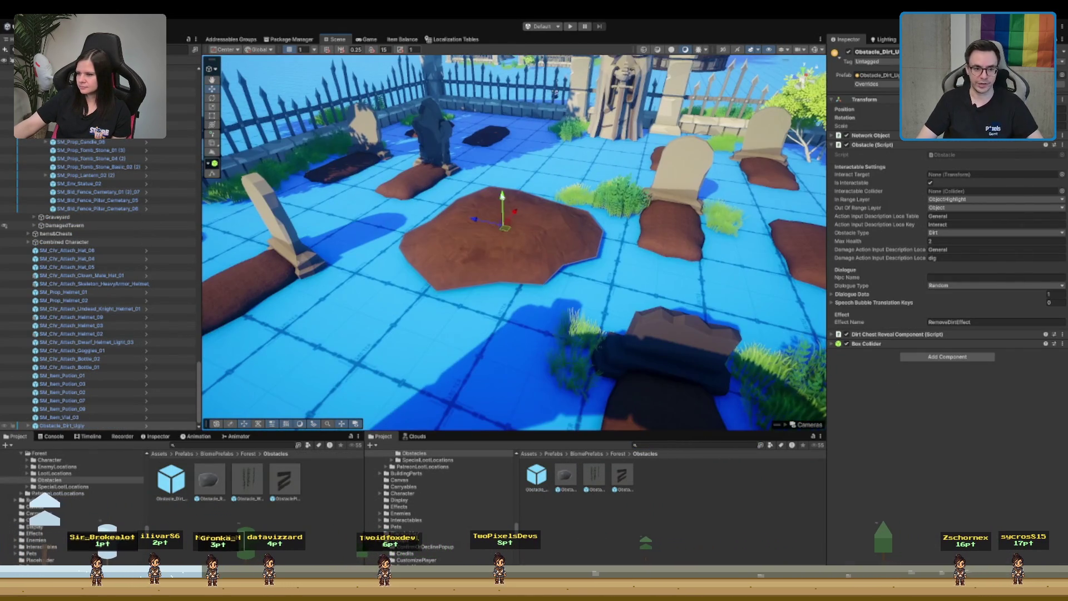
{"action": "scroll", "coordinate": [503, 202], "scroll_direction": "down", "scroll_amount": 5}
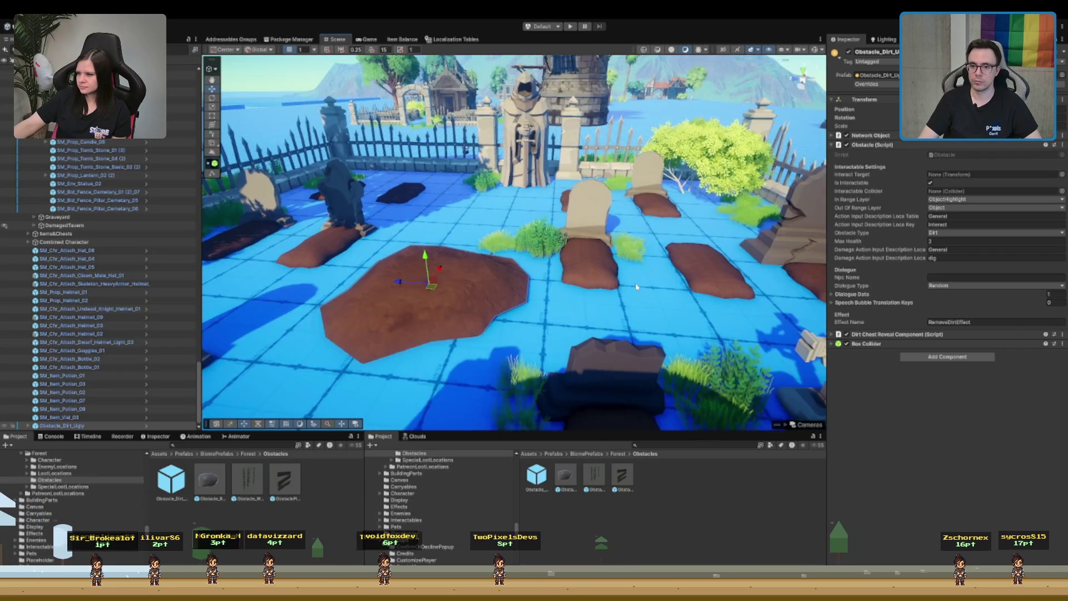
{"action": "scroll", "coordinate": [684, 295], "scroll_direction": "up", "scroll_amount": 3}
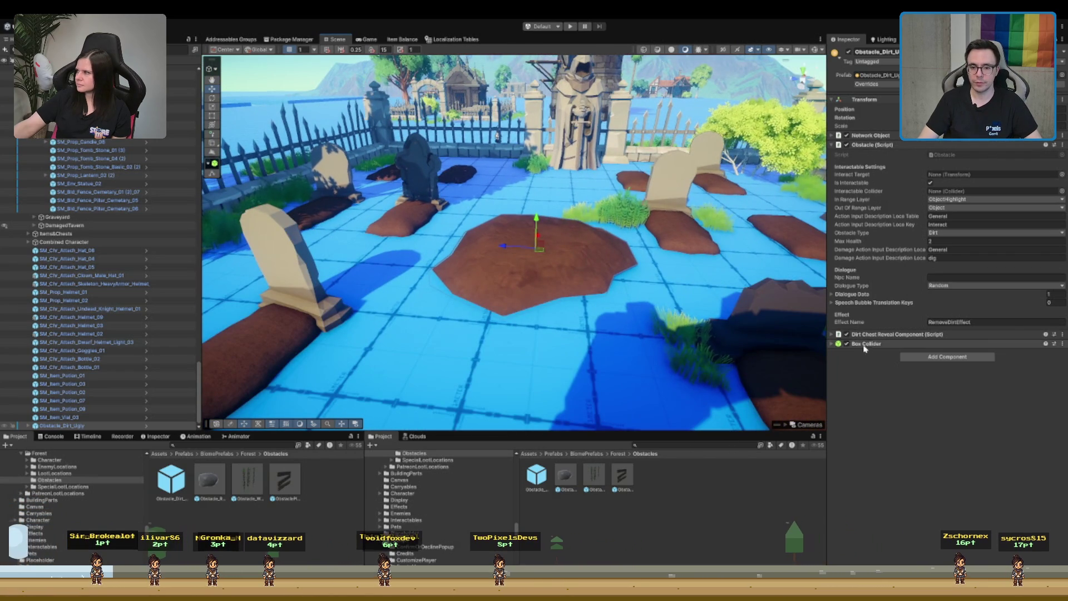
- Rename the placed Obstacle_Dirt_Ugly object to Obstacle_Dirt_Grave
{"action": "left_click", "coordinate": [584, 289]}
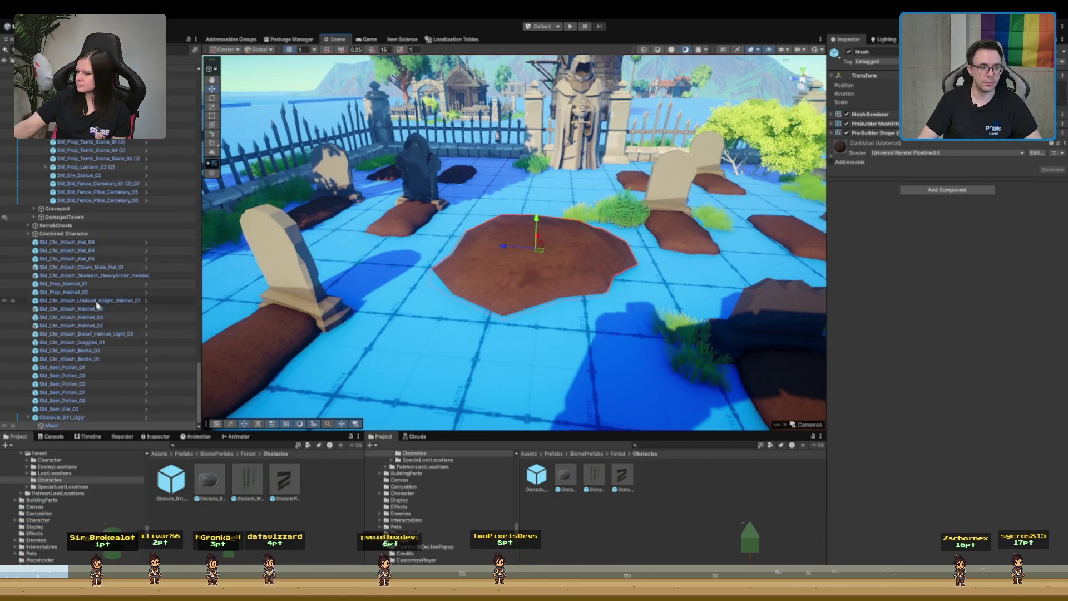
{"action": "left_click", "coordinate": [105, 418]}
{"action": "left_click_drag", "start_coordinate": [584, 244], "coordinate": [498, 245]}
{"action": "left_click", "coordinate": [100, 417]}
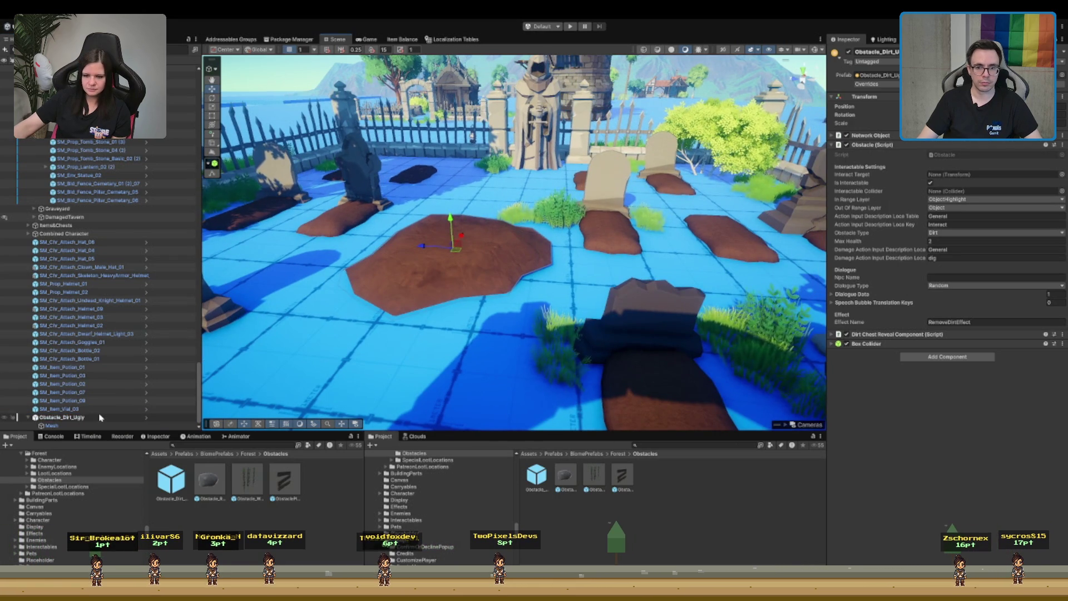
{"action": "left_click", "coordinate": [100, 417]}
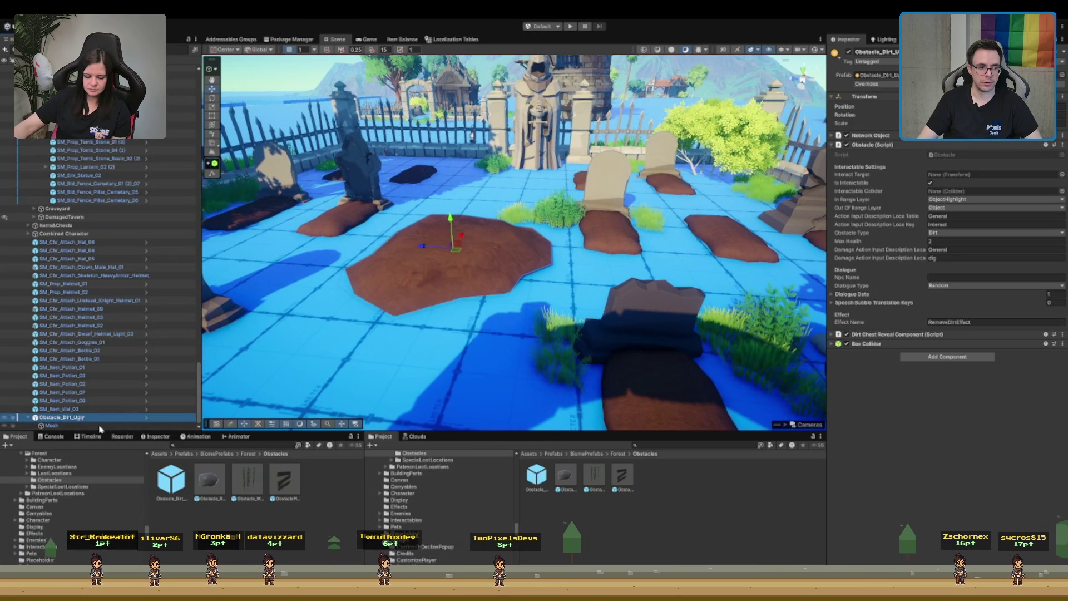
{"action": "left_click", "coordinate": [100, 426]}
{"action": "left_click", "coordinate": [108, 418]}
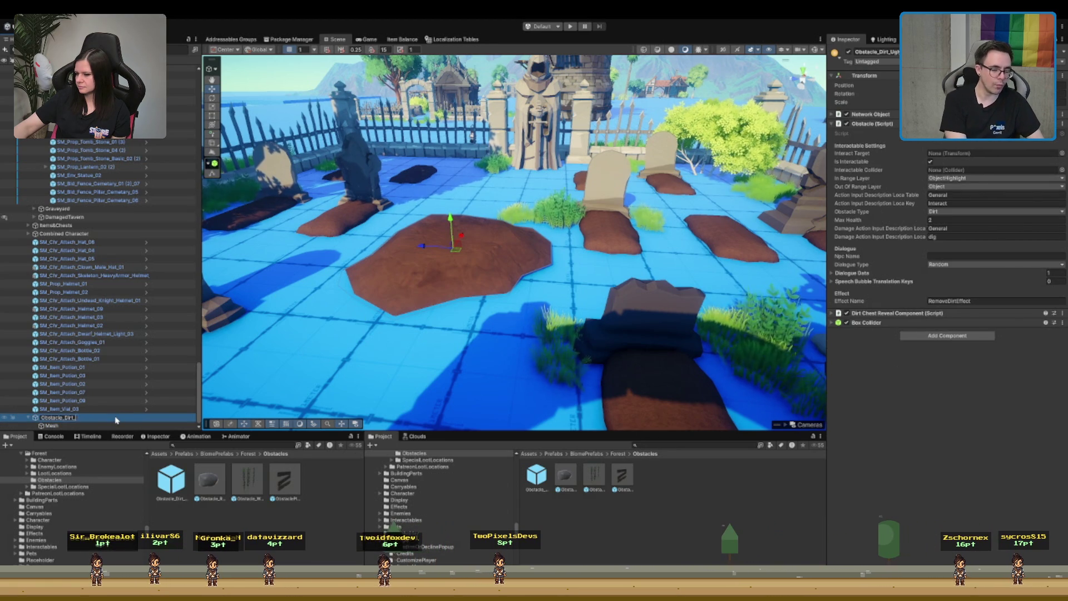
{"action": "type", "text": "_G"}
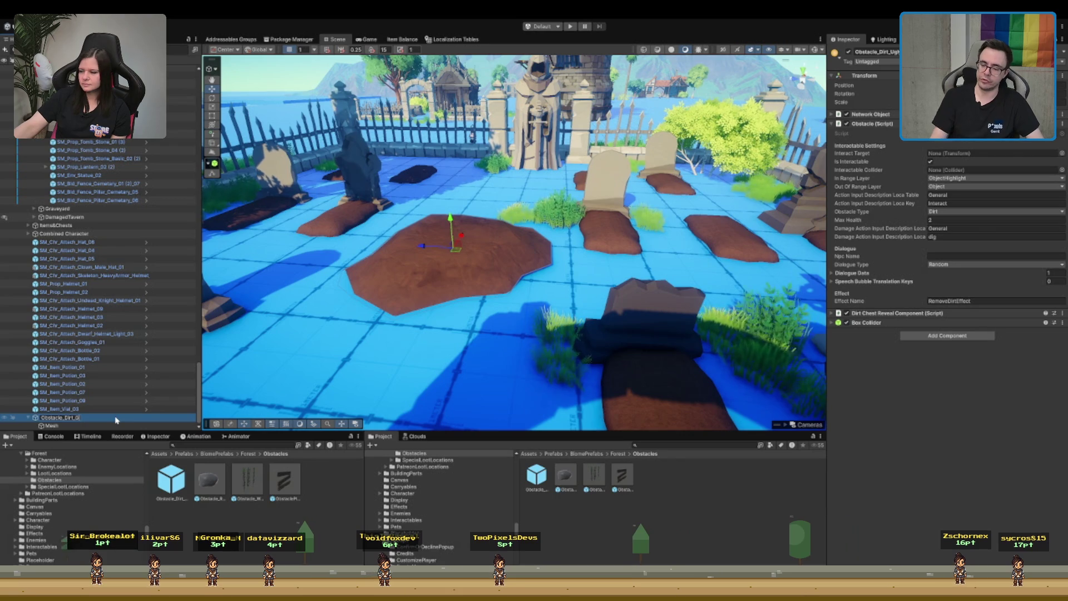
{"action": "key", "text": "Return"}
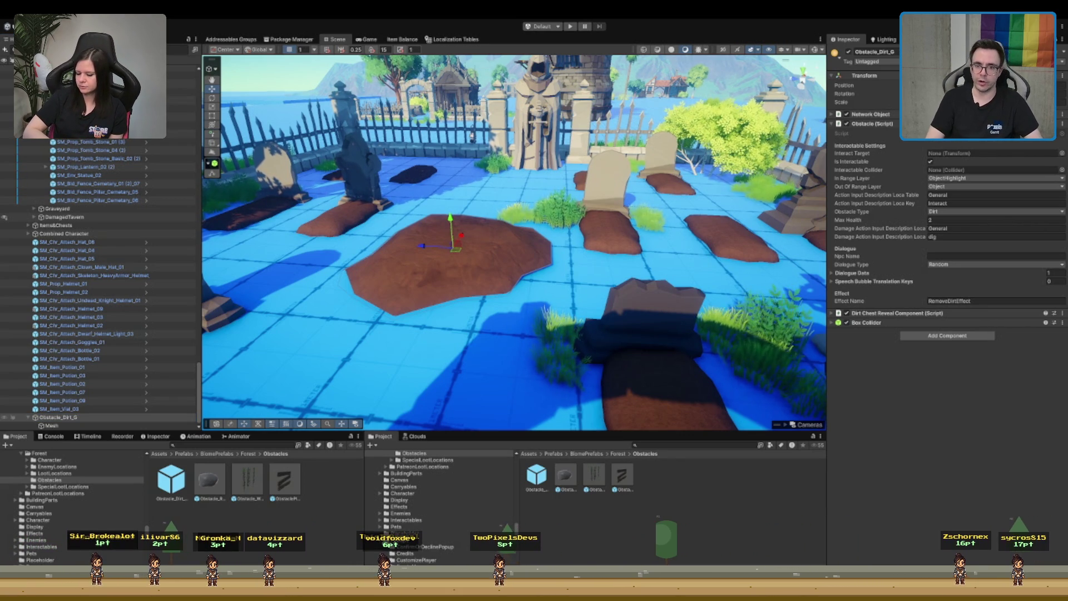
{"action": "left_click", "coordinate": [58, 417]}
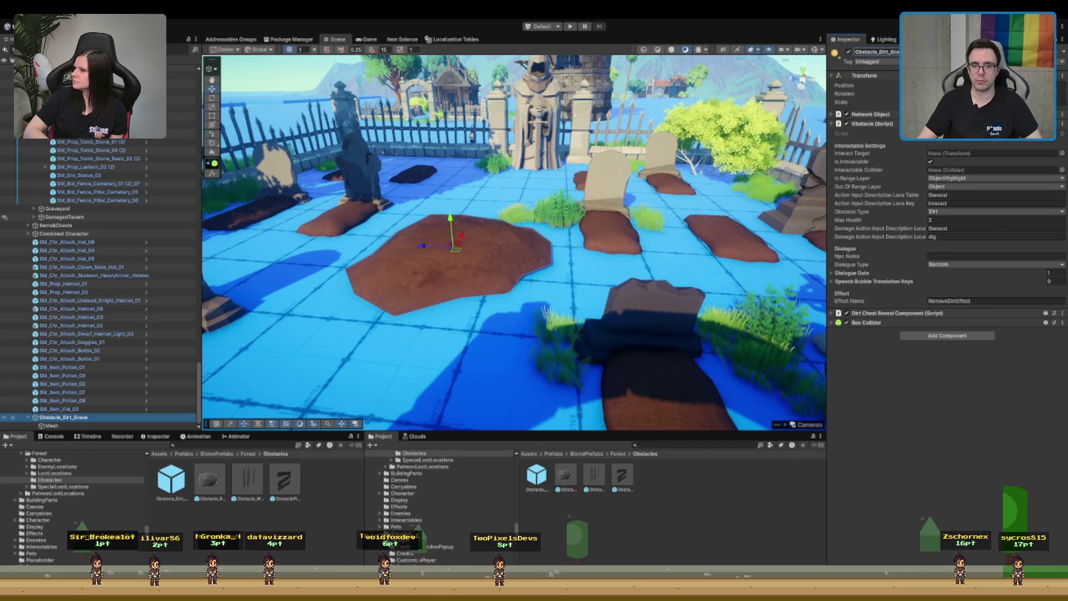
{"action": "left_click_drag", "start_coordinate": [463, 261], "coordinate": [519, 253]}
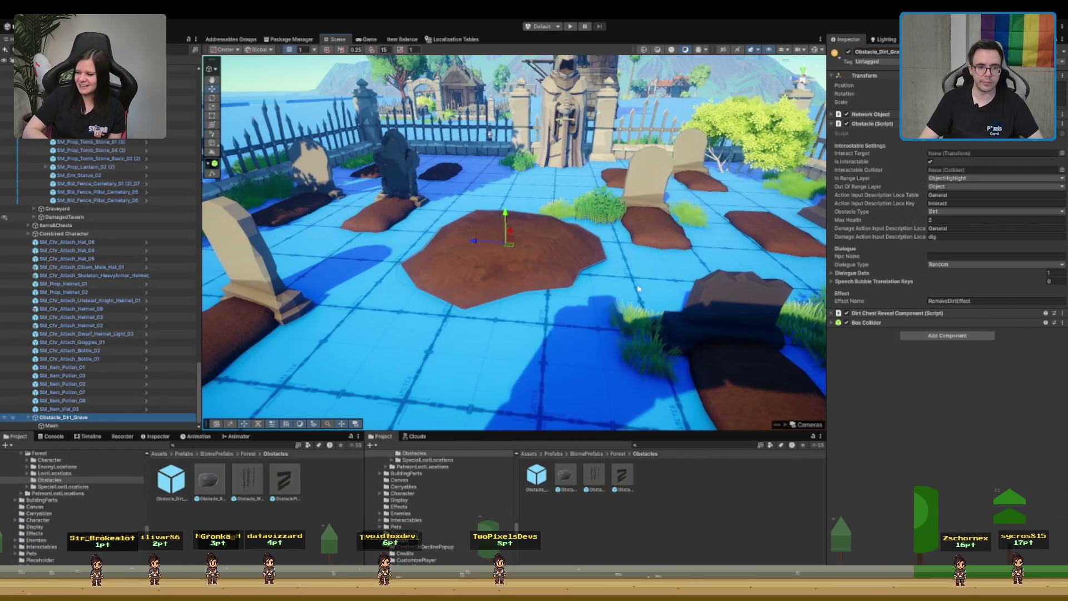
{"action": "scroll", "coordinate": [594, 118], "scroll_direction": "down", "scroll_amount": 2}
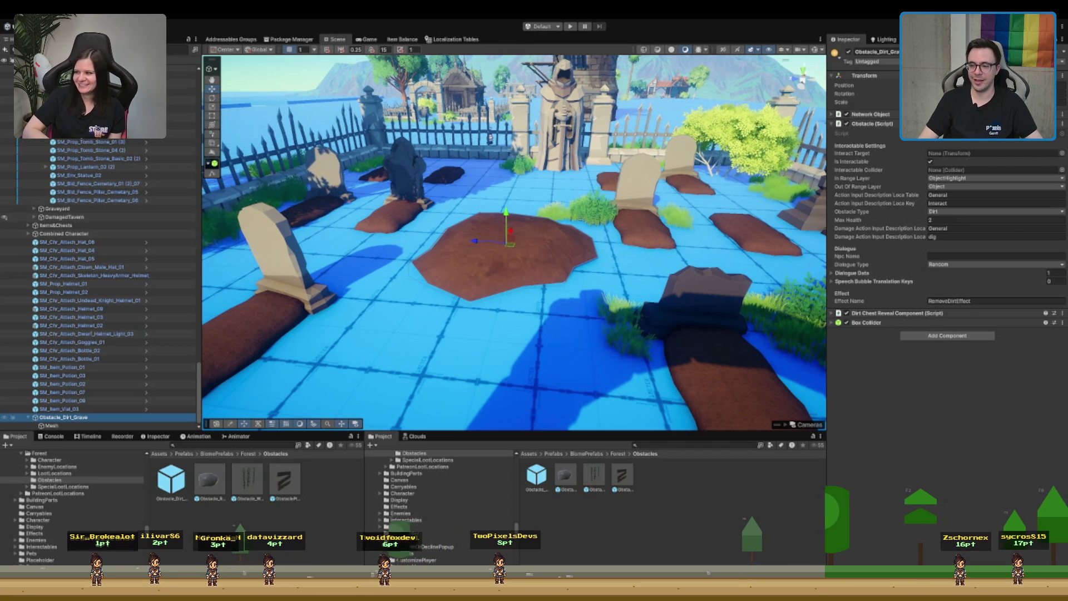
{"action": "scroll", "coordinate": [514, 243], "scroll_direction": "down", "scroll_amount": 2}
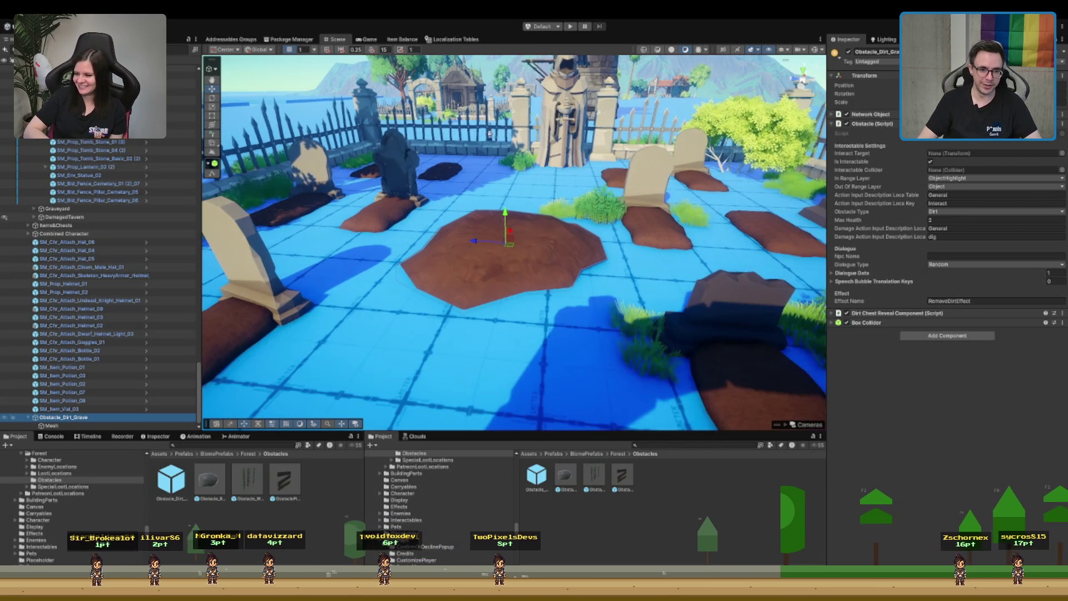
{"action": "scroll", "coordinate": [532, 203], "scroll_direction": "up", "scroll_amount": 2}
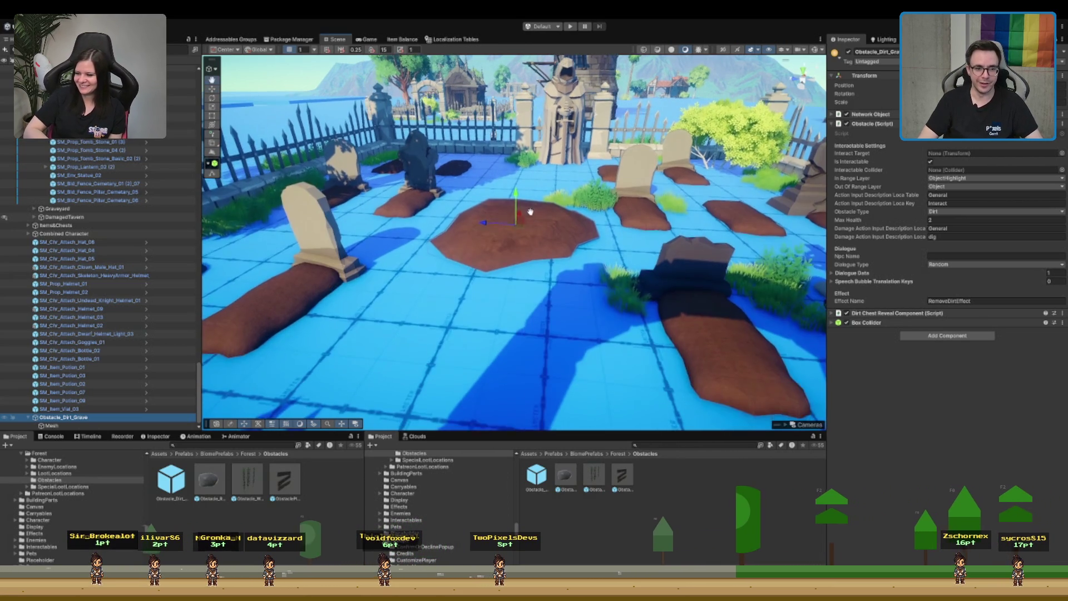
{"action": "scroll", "coordinate": [533, 204], "scroll_direction": "up", "scroll_amount": 2}
{"action": "key", "text": "e"}
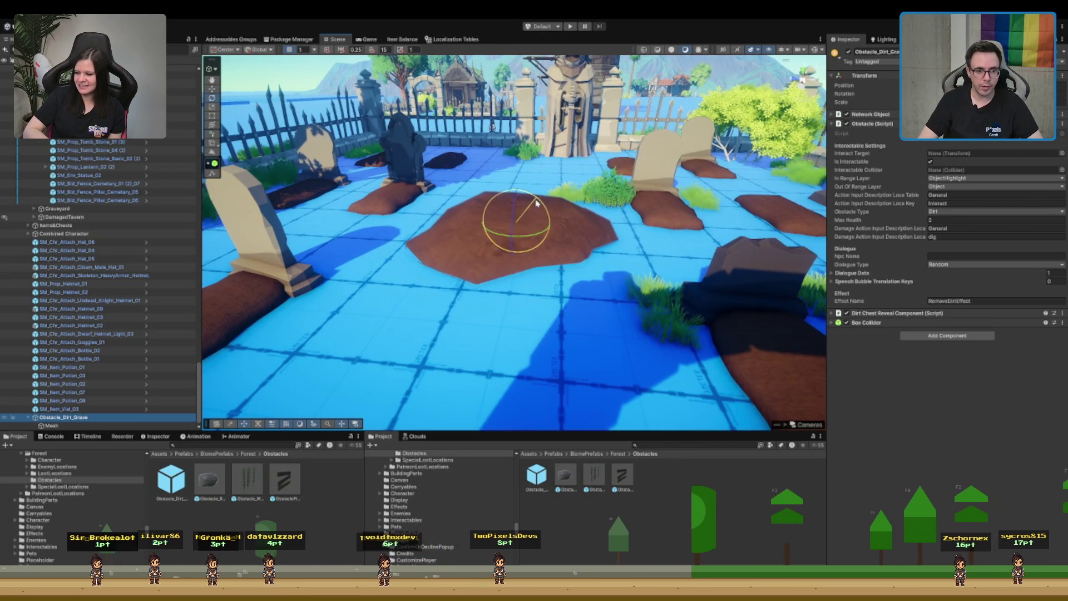
{"action": "key", "text": "w"}
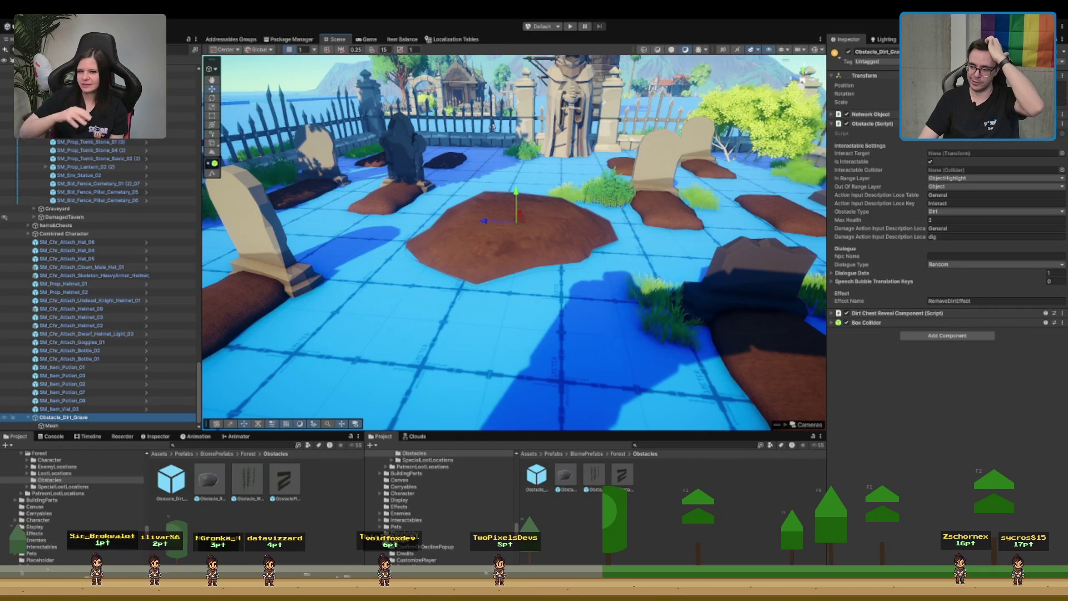
{"action": "key", "text": "alt+Tab"}
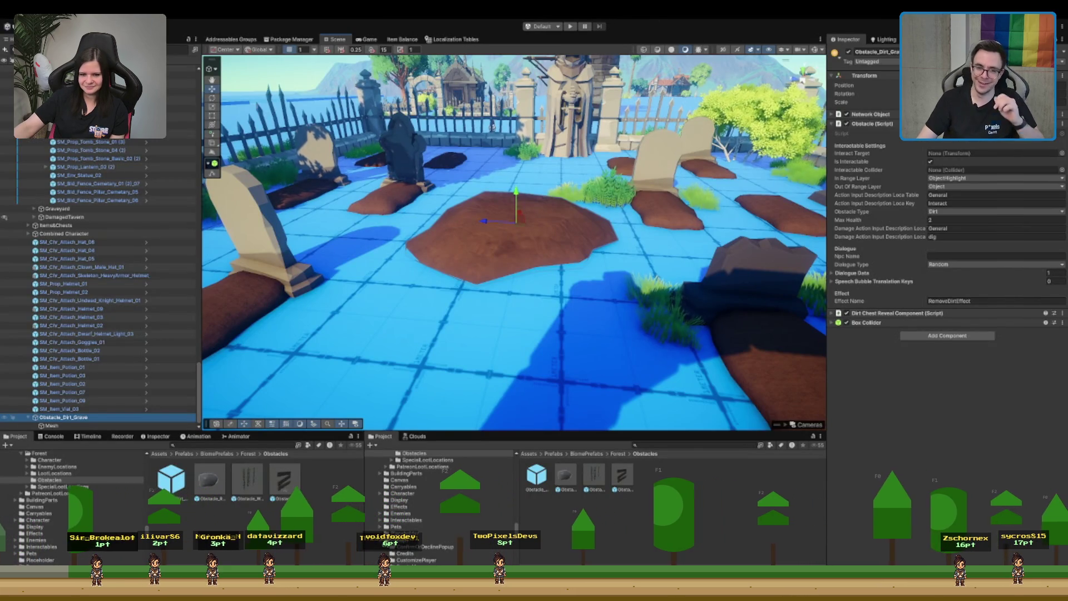
{"action": "scroll", "coordinate": [492, 126], "scroll_direction": "up", "scroll_amount": 3}
{"action": "scroll", "coordinate": [582, 146], "scroll_direction": "down", "scroll_amount": 5}
{"action": "left_click_drag", "start_coordinate": [582, 147], "coordinate": [559, 223]}
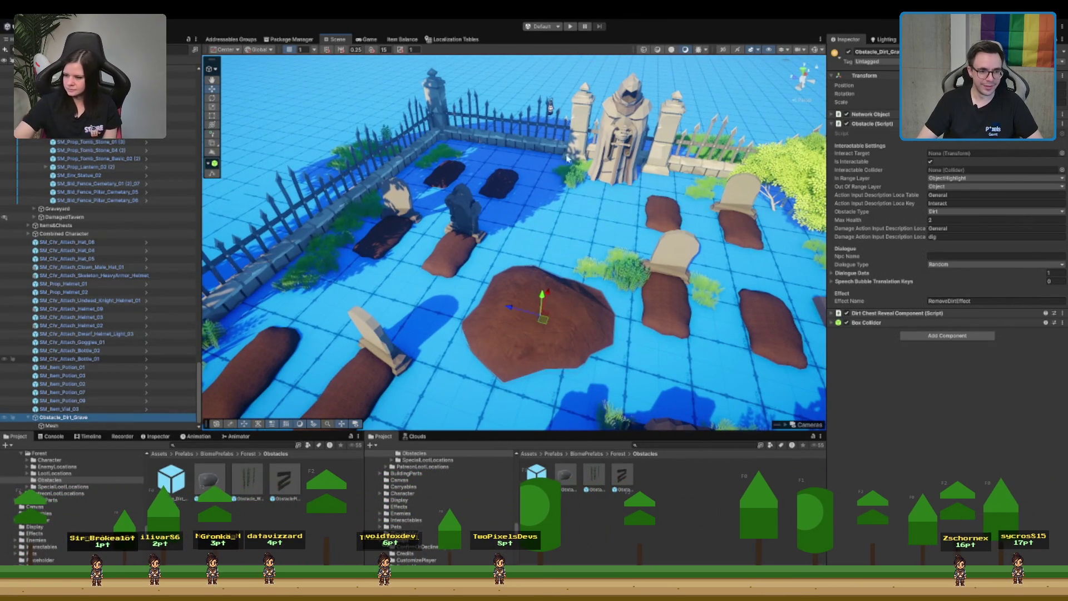
- Delete the large dirt mound mesh and move Dirt_10 onto the grave spot mid-graveyard
{"action": "left_click", "coordinate": [499, 182]}
{"action": "scroll", "coordinate": [499, 182], "scroll_direction": "up", "scroll_amount": 2}
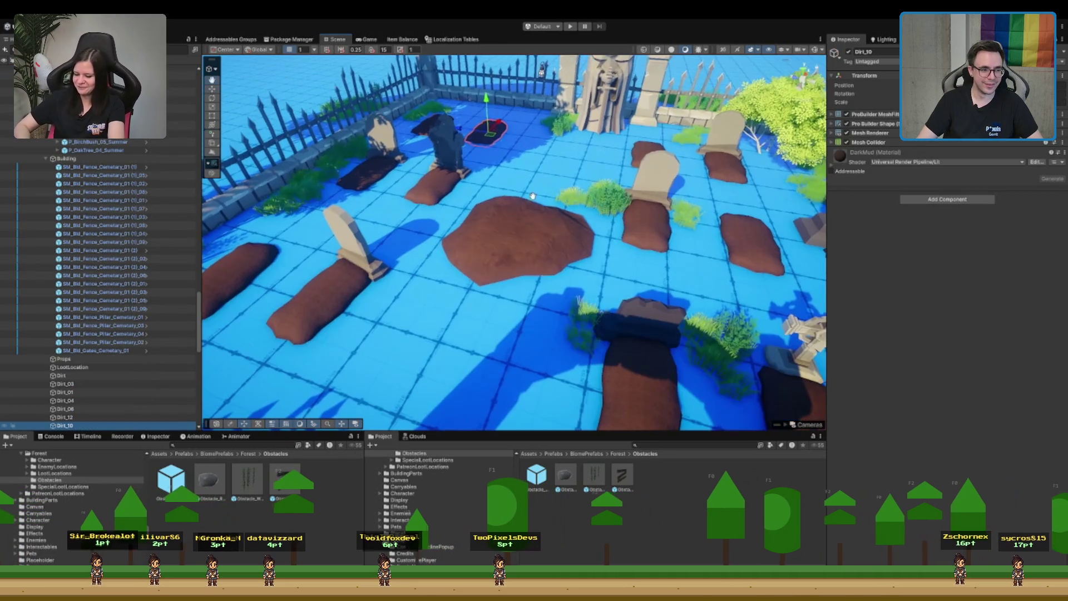
{"action": "left_click", "coordinate": [548, 231]}
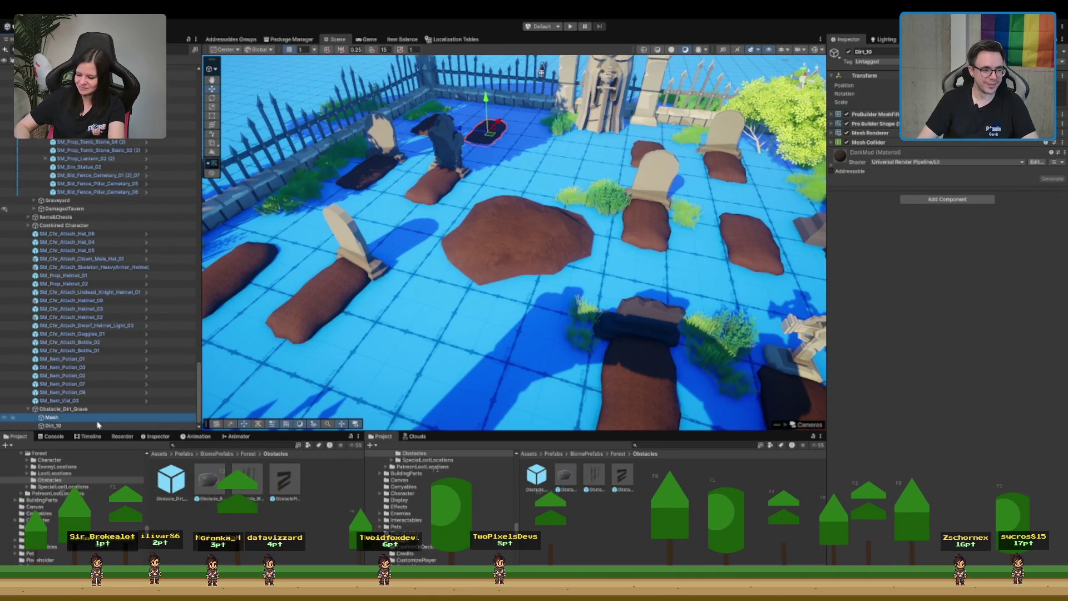
{"action": "key", "text": "Delete"}
{"action": "left_click", "coordinate": [83, 426]}
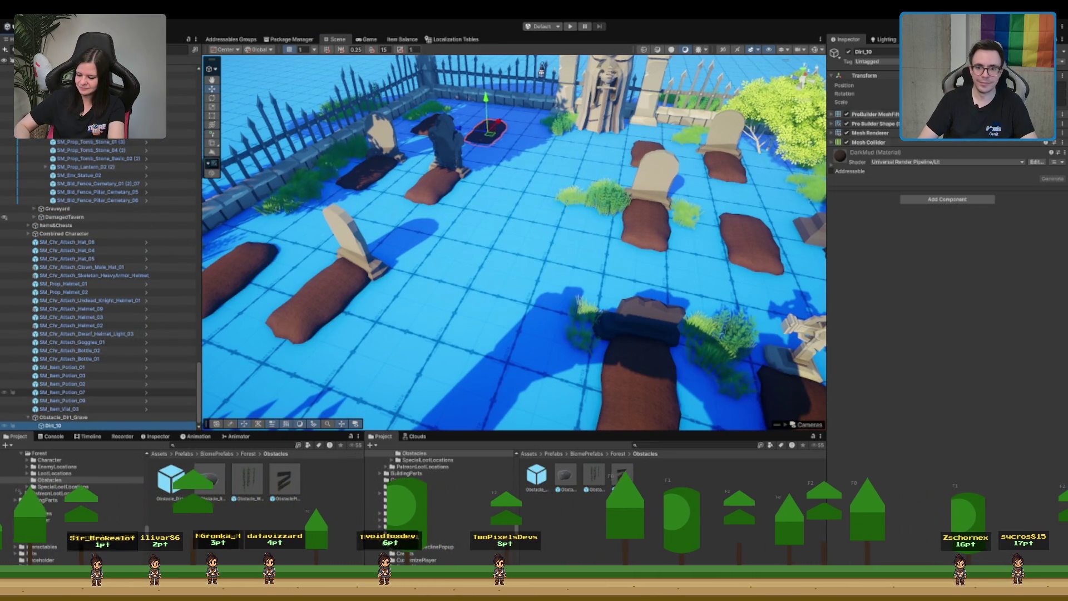
{"action": "left_click_drag", "start_coordinate": [580, 133], "coordinate": [550, 212]}
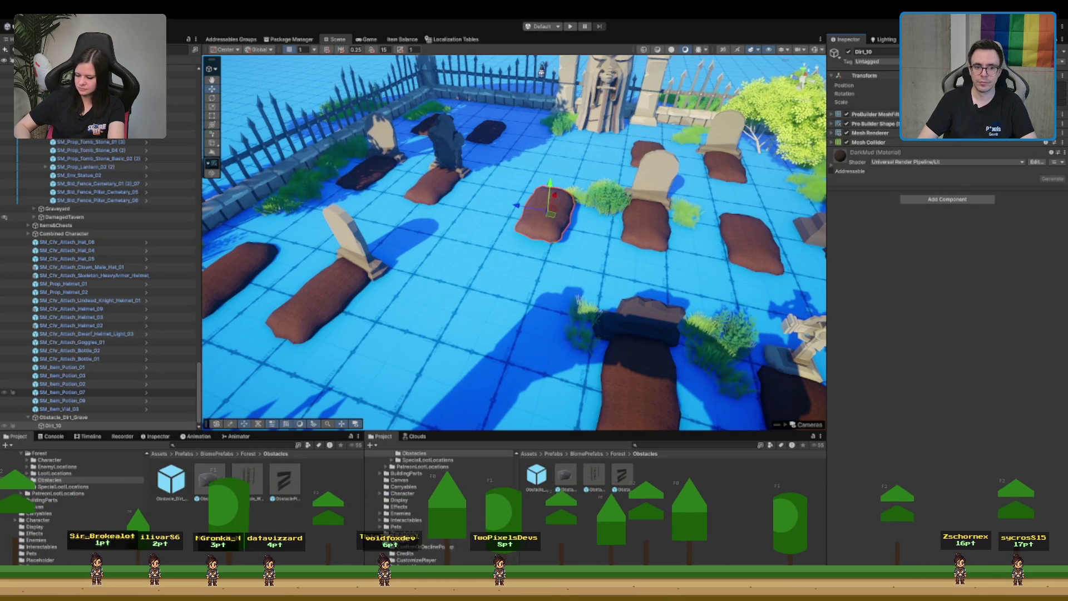
- Try lowering Obstacle_Dirt_Grave into the ground, then undo back to the Dirt_10 mound placement
{"action": "left_click_drag", "start_coordinate": [599, 160], "coordinate": [607, 104]}
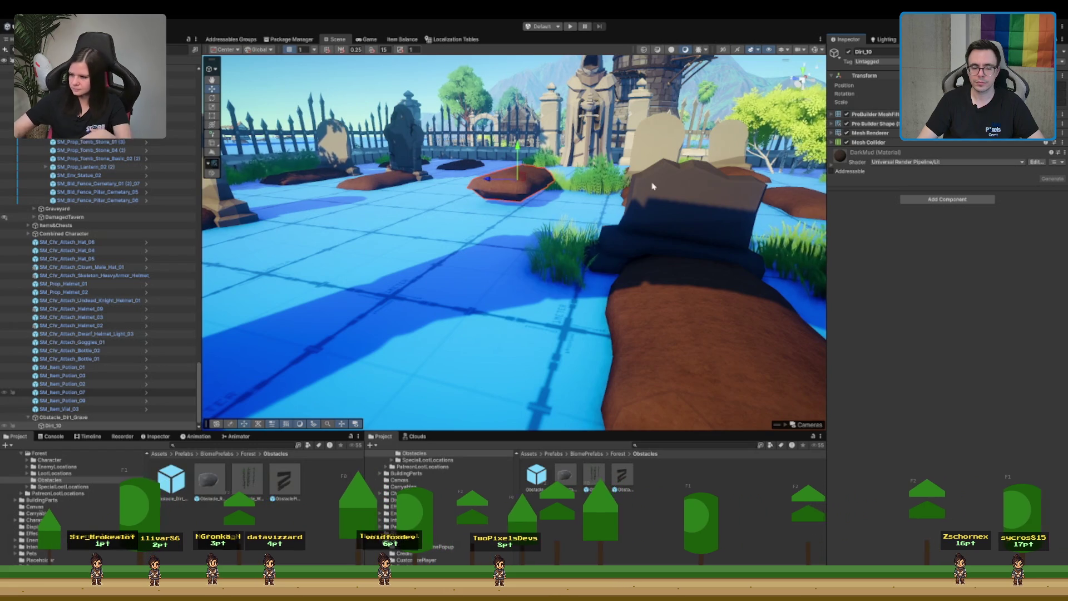
{"action": "scroll", "coordinate": [426, 162], "scroll_direction": "up", "scroll_amount": 5}
{"action": "left_click", "coordinate": [490, 162]}
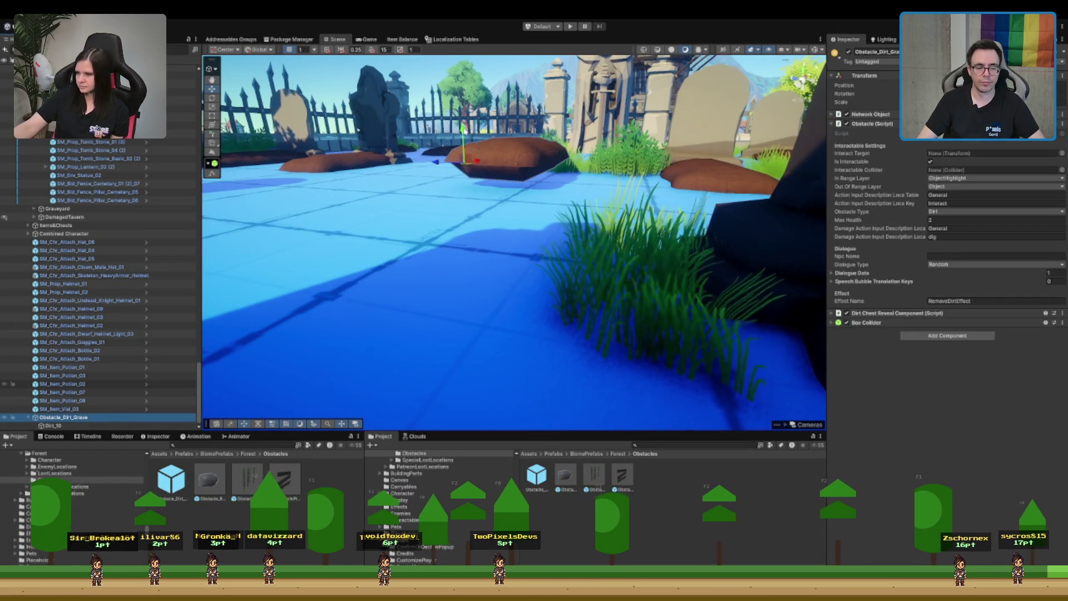
{"action": "scroll", "coordinate": [499, 133], "scroll_direction": "down", "scroll_amount": 3}
{"action": "left_click_drag", "start_coordinate": [561, 147], "coordinate": [560, 170]}
{"action": "key", "text": "ctrl+z"}
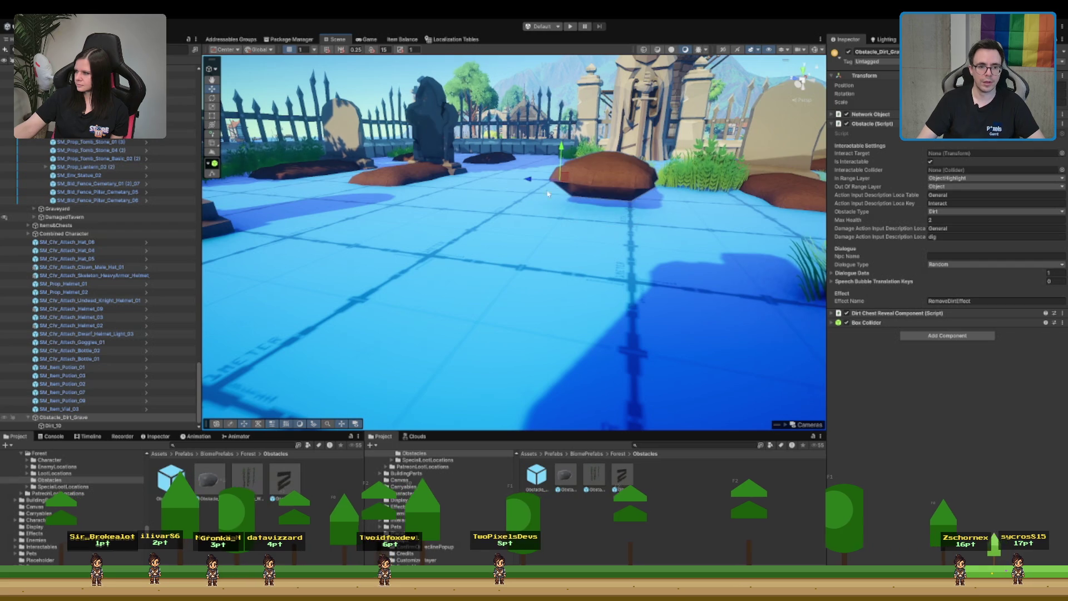
{"action": "key", "text": "ctrl+z"}
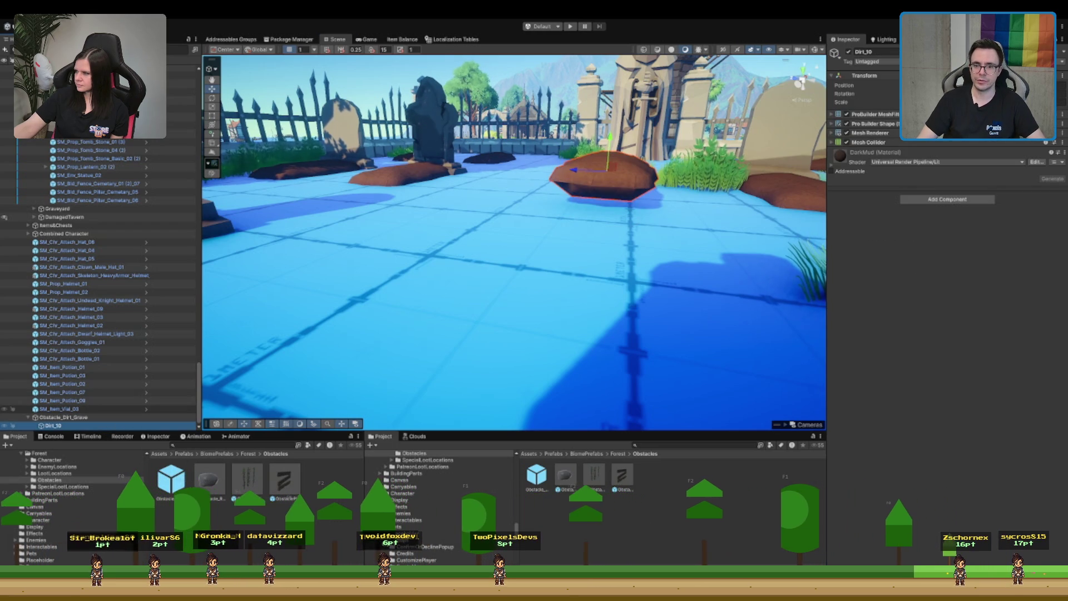
{"action": "key", "text": "ctrl+z"}
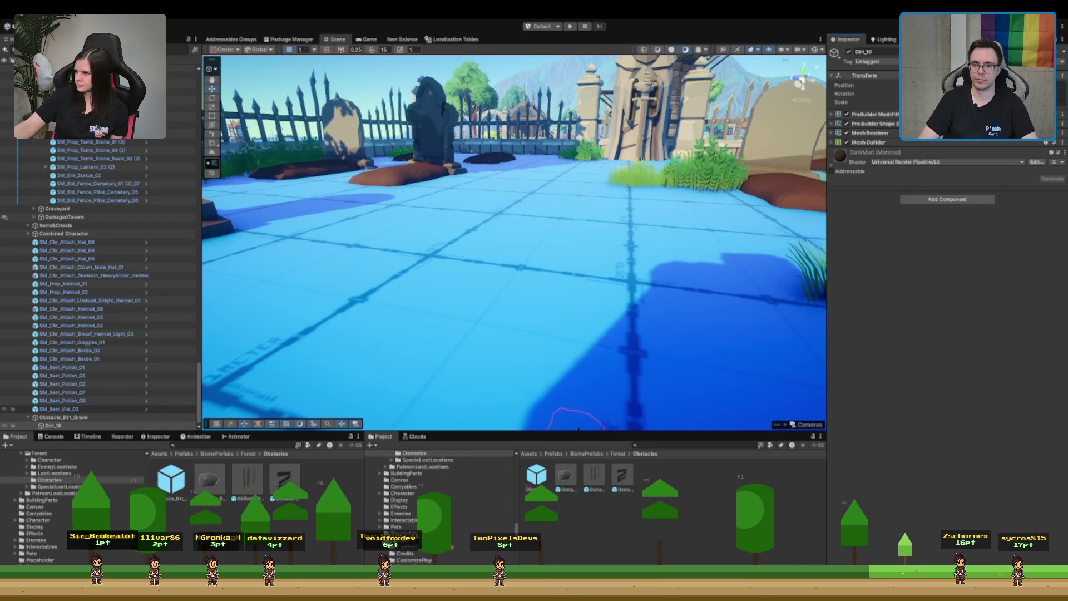
{"action": "key", "text": "ctrl+z"}
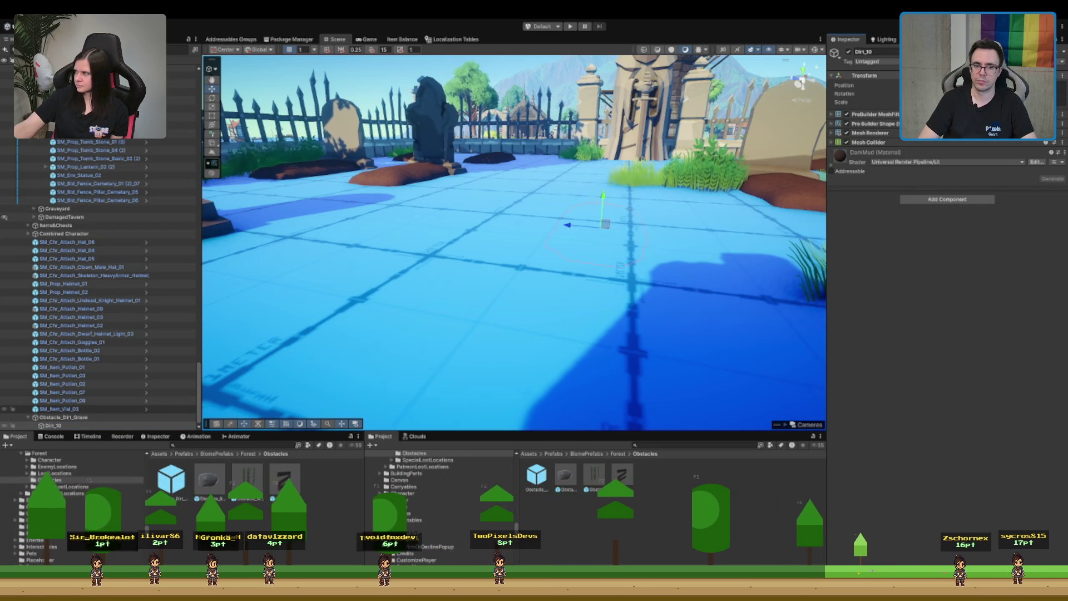
{"action": "key", "text": "ctrl+z"}
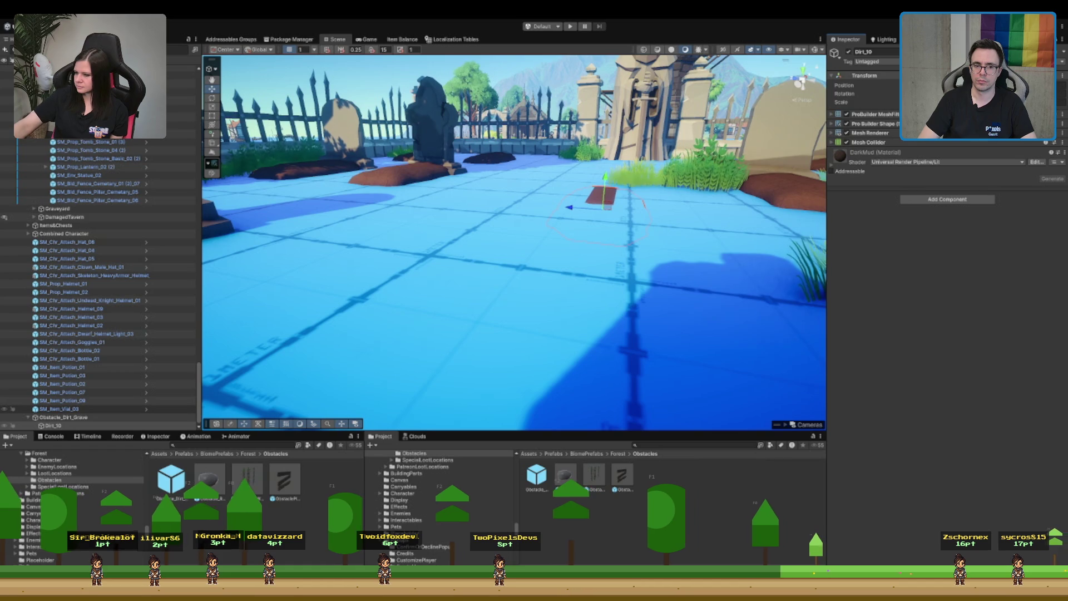
{"action": "key", "text": "ctrl+z"}
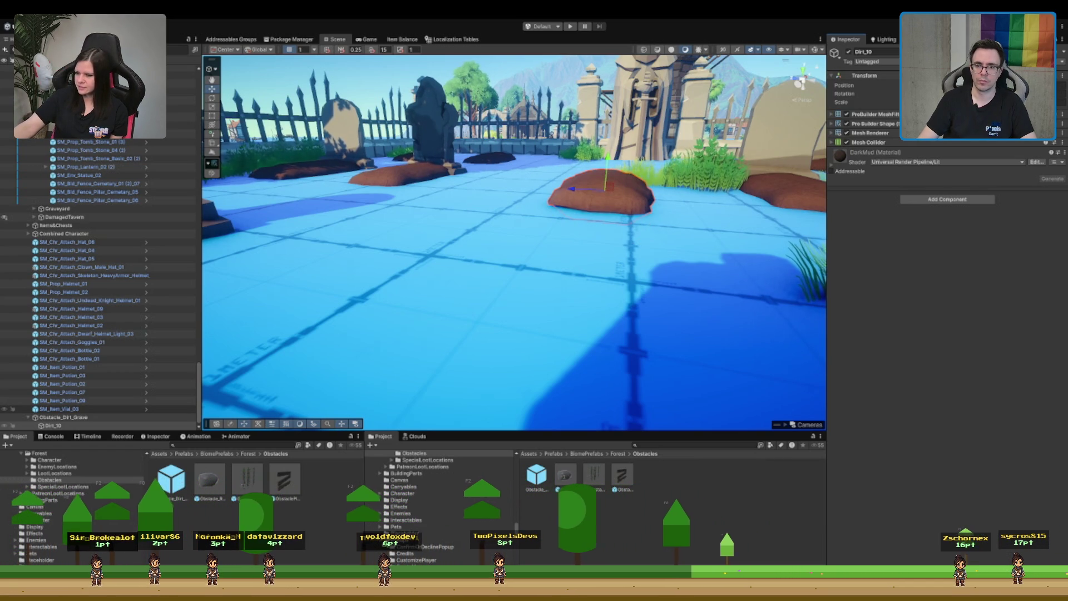
{"action": "key", "text": "ctrl+z"}
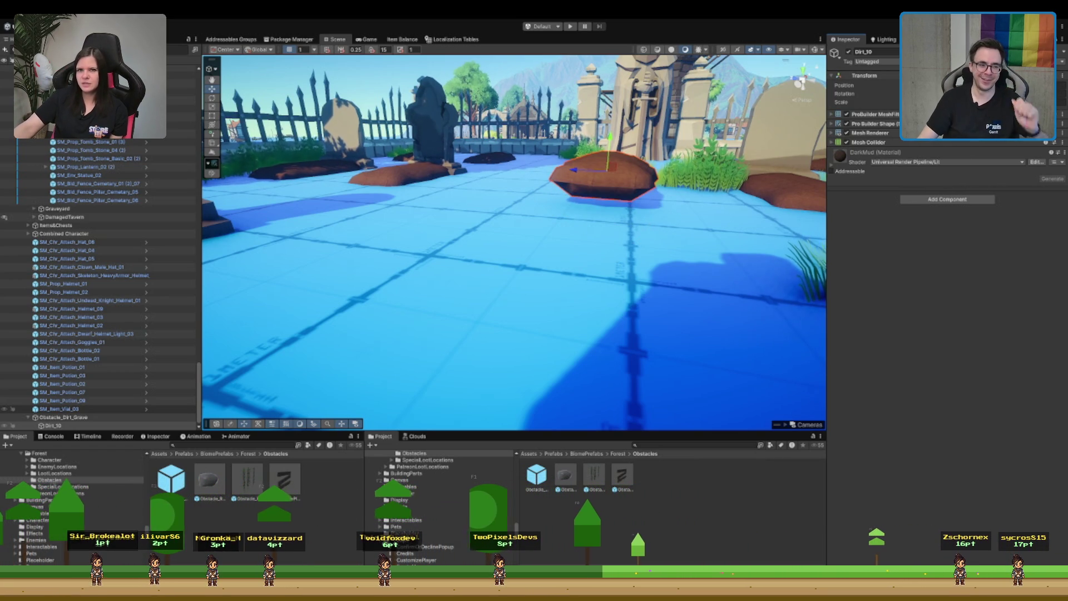
{"action": "left_click", "coordinate": [129, 417]}
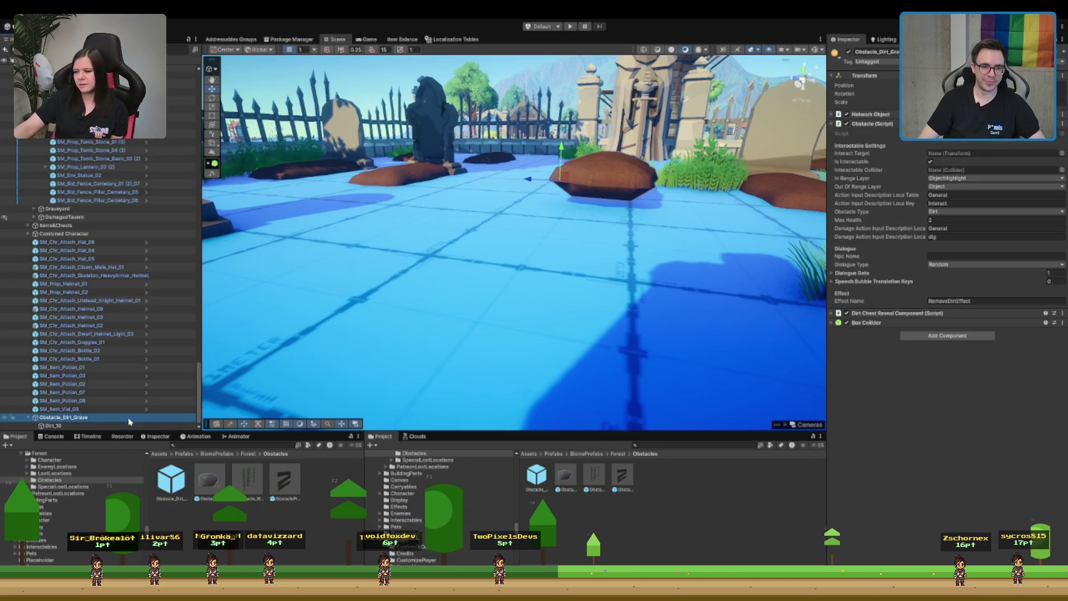
- Sink the Dirt_10 mound slightly into the ground using pivot handles
{"action": "scroll", "coordinate": [584, 151], "scroll_direction": "down", "scroll_amount": 1}
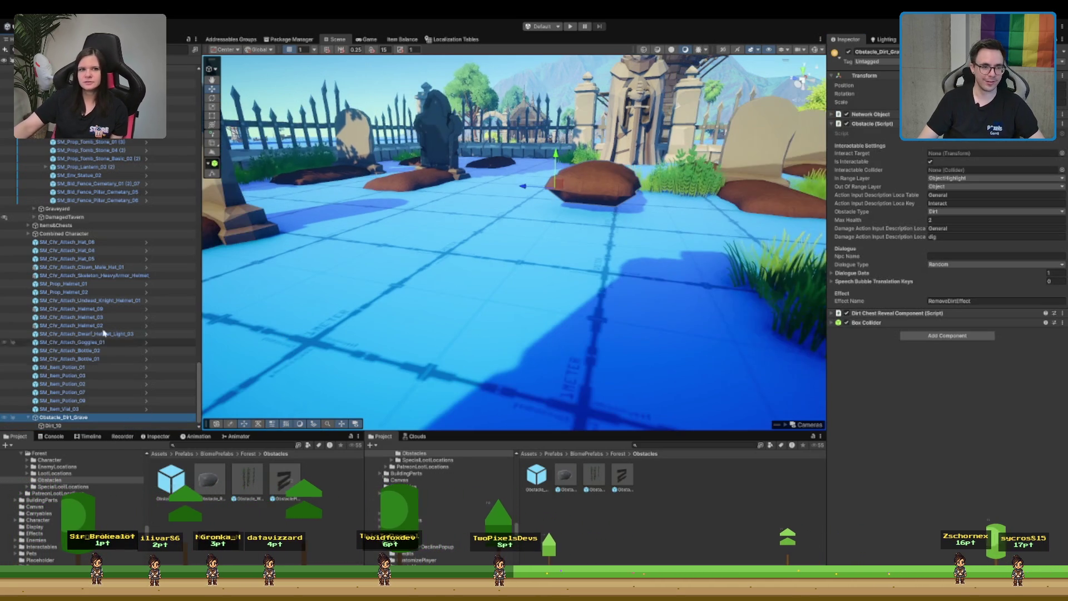
{"action": "key", "text": "z"}
{"action": "mouse_move", "coordinate": [520, 191]}
{"action": "left_mouse_down"}
{"action": "mouse_move", "coordinate": [484, 217]}
{"action": "mouse_move", "coordinate": [504, 222]}
{"action": "mouse_move", "coordinate": [543, 186]}
{"action": "mouse_move", "coordinate": [537, 150]}
{"action": "left_mouse_up"}
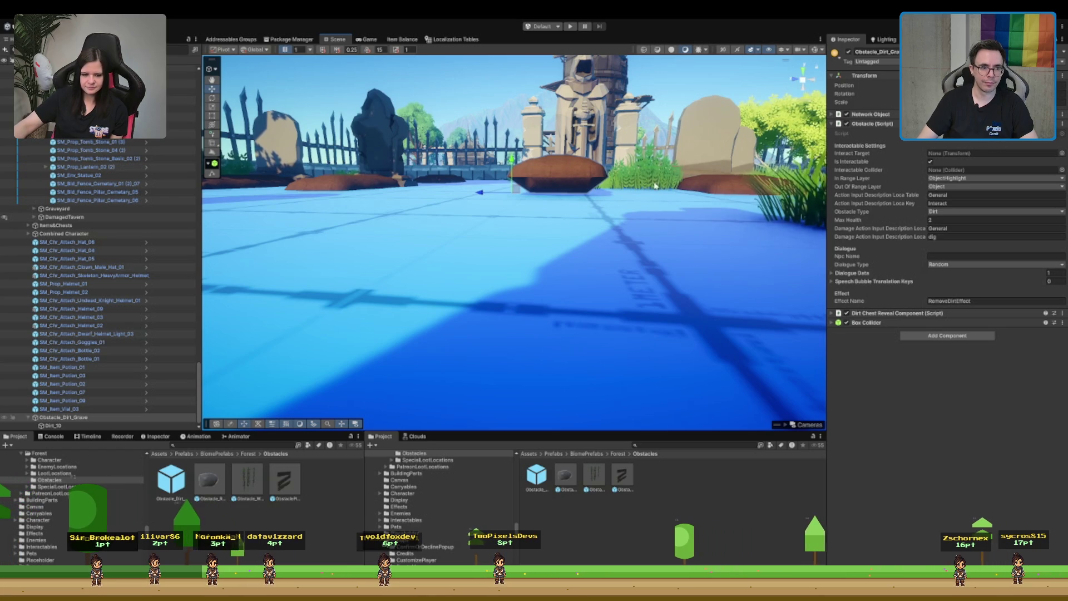
{"action": "left_click", "coordinate": [584, 177]}
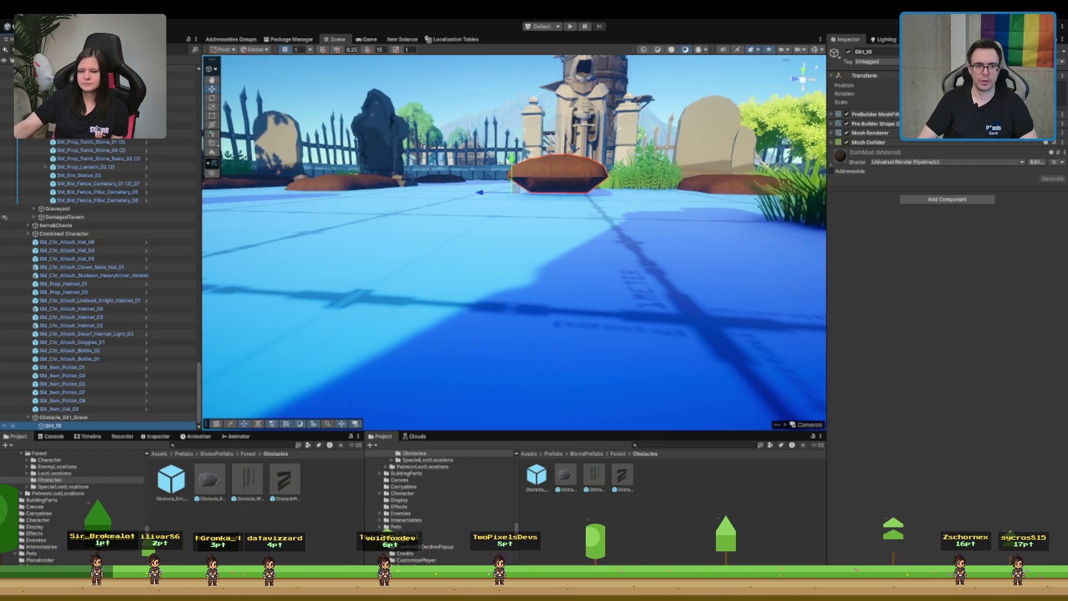
{"action": "mouse_move", "coordinate": [511, 160]}
{"action": "left_mouse_down"}
{"action": "mouse_move", "coordinate": [512, 170]}
{"action": "mouse_move", "coordinate": [525, 167]}
{"action": "left_mouse_up"}
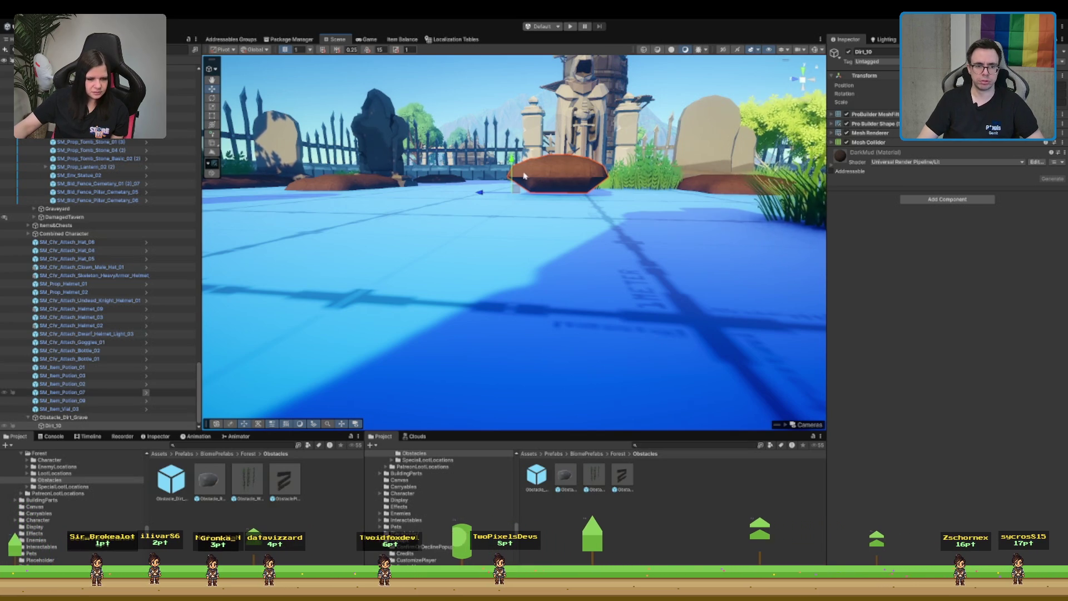
{"action": "left_click_drag", "start_coordinate": [662, 209], "coordinate": [598, 495], "text": "alt"}
- Frame and delete the flat Obstacle_Dirt_Ugly dirt patch
{"action": "left_click", "coordinate": [469, 387]}
{"action": "key", "text": "f"}
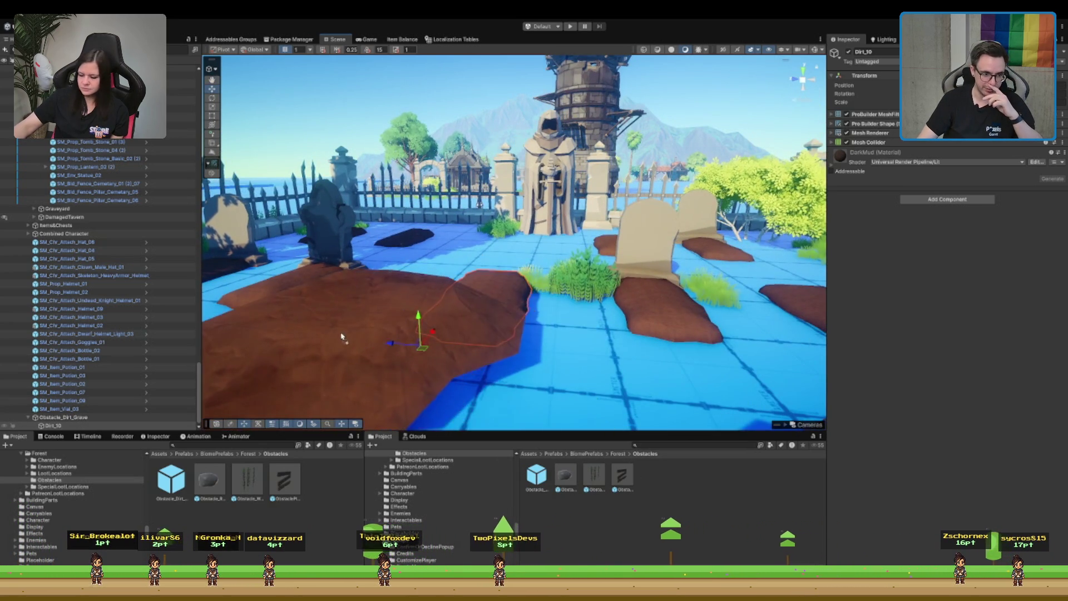
{"action": "left_click", "coordinate": [123, 424]}
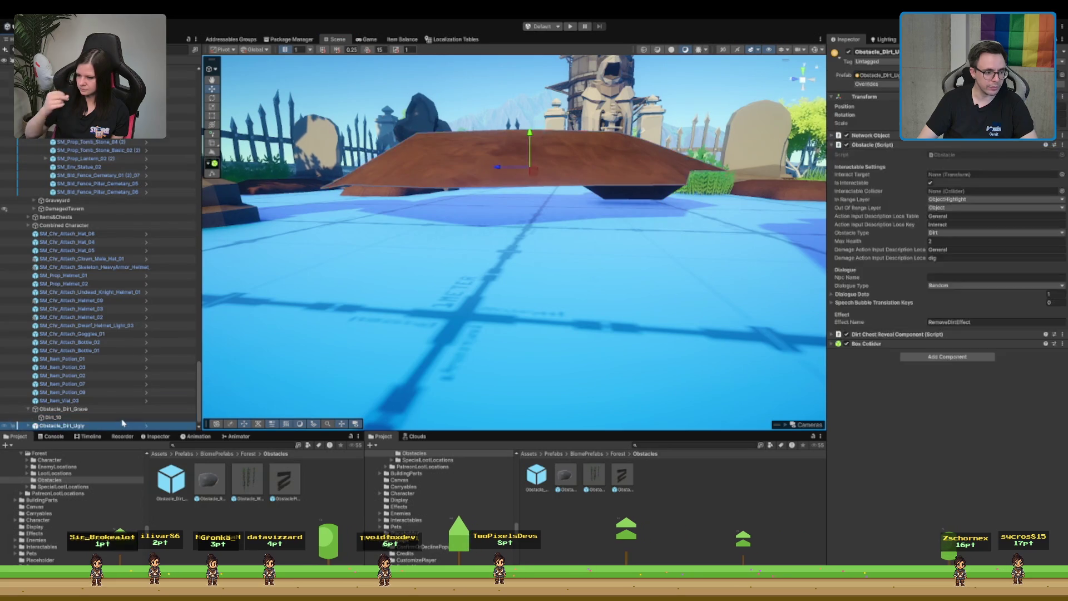
{"action": "key", "text": "Right"}
{"action": "key", "text": "Down"}
{"action": "mouse_move", "coordinate": [269, 287]}
{"action": "left_mouse_down", "text": "alt"}
{"action": "mouse_move", "coordinate": [425, 274]}
{"action": "mouse_move", "coordinate": [513, 241]}
{"action": "left_mouse_up", "text": "alt"}
{"action": "scroll", "coordinate": [517, 249], "scroll_direction": "down", "scroll_amount": 5}
{"action": "key", "text": "f"}
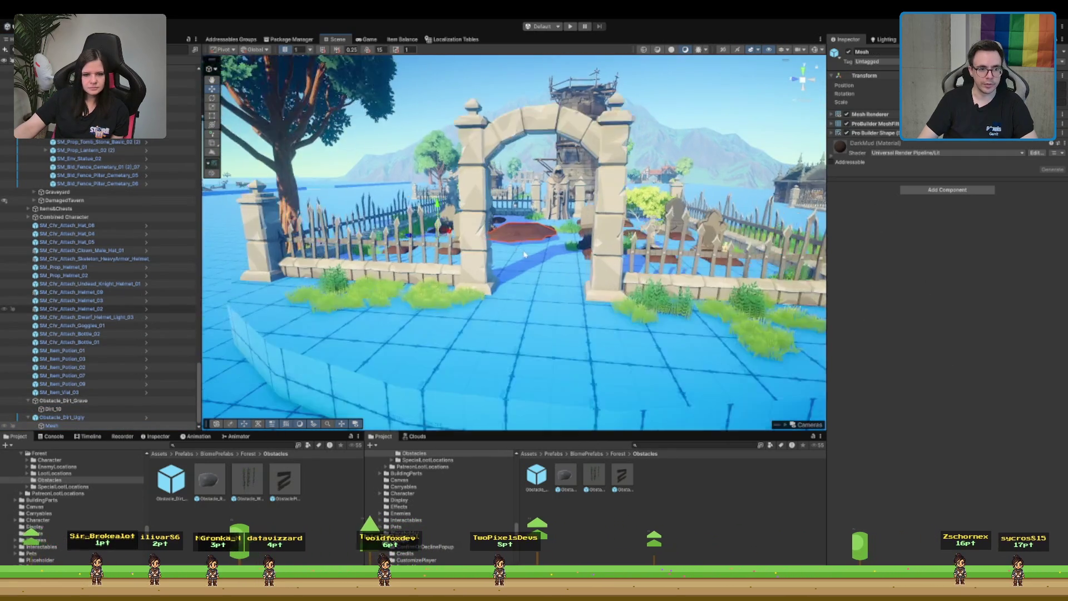
{"action": "left_click", "coordinate": [103, 418]}
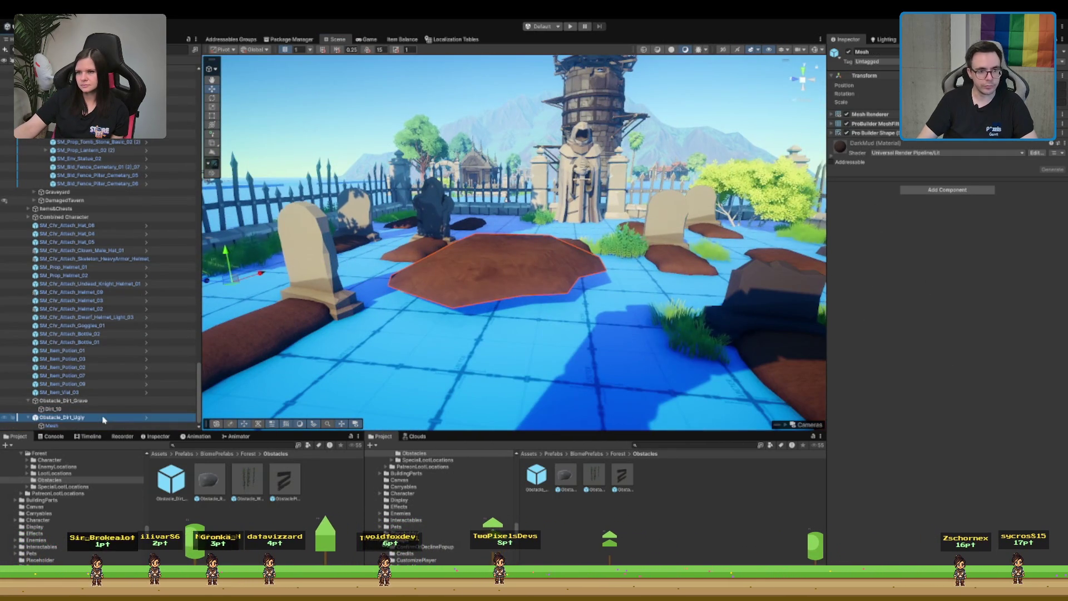
{"action": "key", "text": "Delete"}
- Check the Dirt_09 and Dirt_10 mounds and reselect Obstacle_Dirt_Grave
{"action": "left_click", "coordinate": [92, 417]}
{"action": "mouse_move", "coordinate": [286, 389]}
{"action": "left_mouse_down"}
{"action": "mouse_move", "coordinate": [572, 203]}
{"action": "mouse_move", "coordinate": [422, 158]}
{"action": "left_mouse_up"}
{"action": "left_click", "coordinate": [262, 59]}
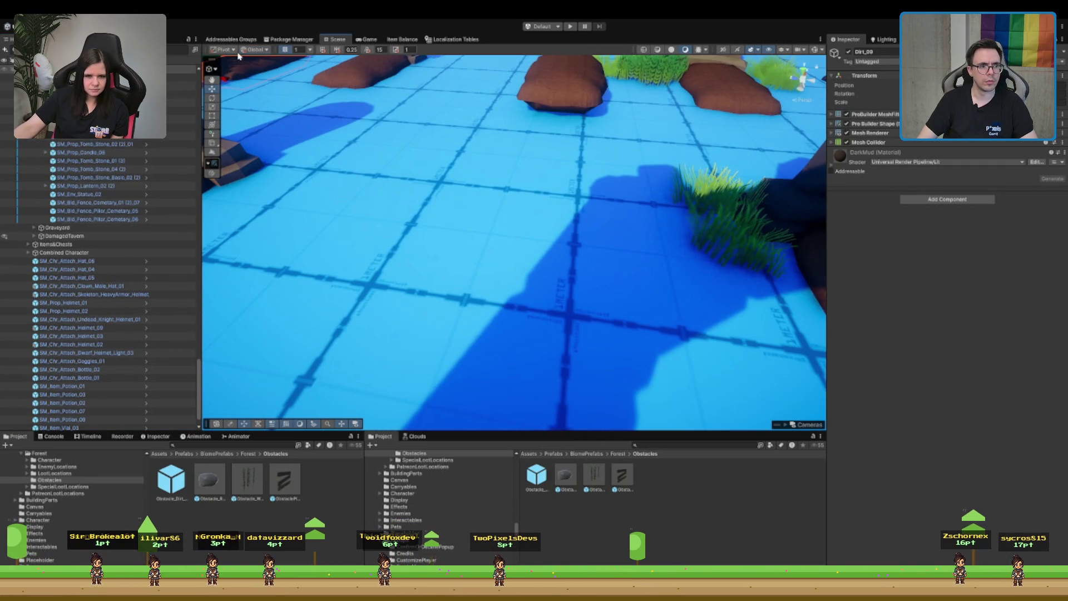
{"action": "scroll", "coordinate": [556, 167], "scroll_direction": "down", "scroll_amount": 5}
{"action": "left_click", "coordinate": [585, 159]}
{"action": "left_click", "coordinate": [585, 158]}
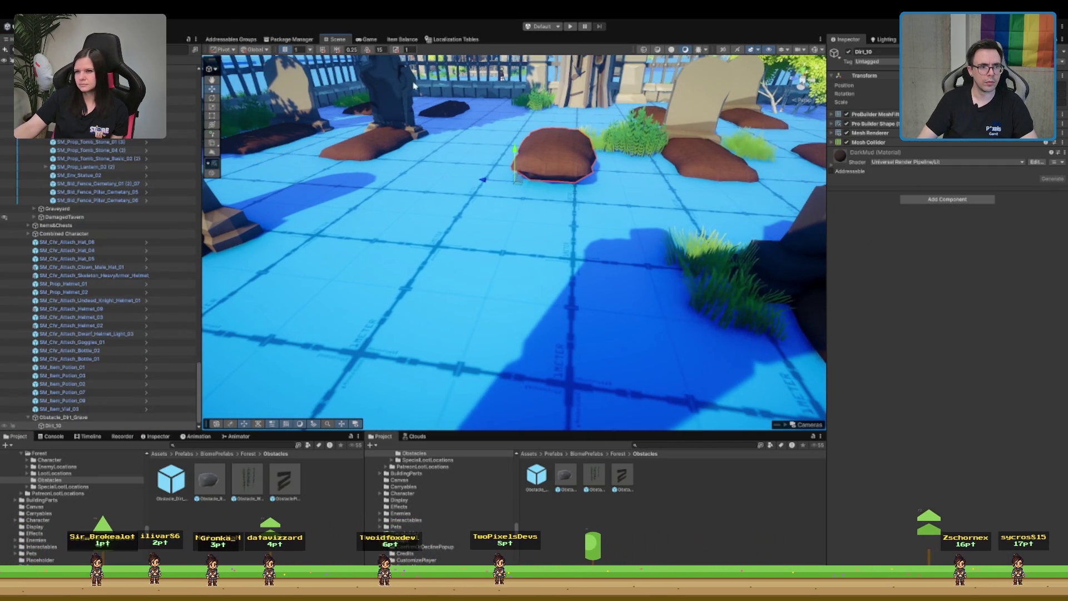
{"action": "scroll", "coordinate": [377, 82], "scroll_direction": "up", "scroll_amount": 4}
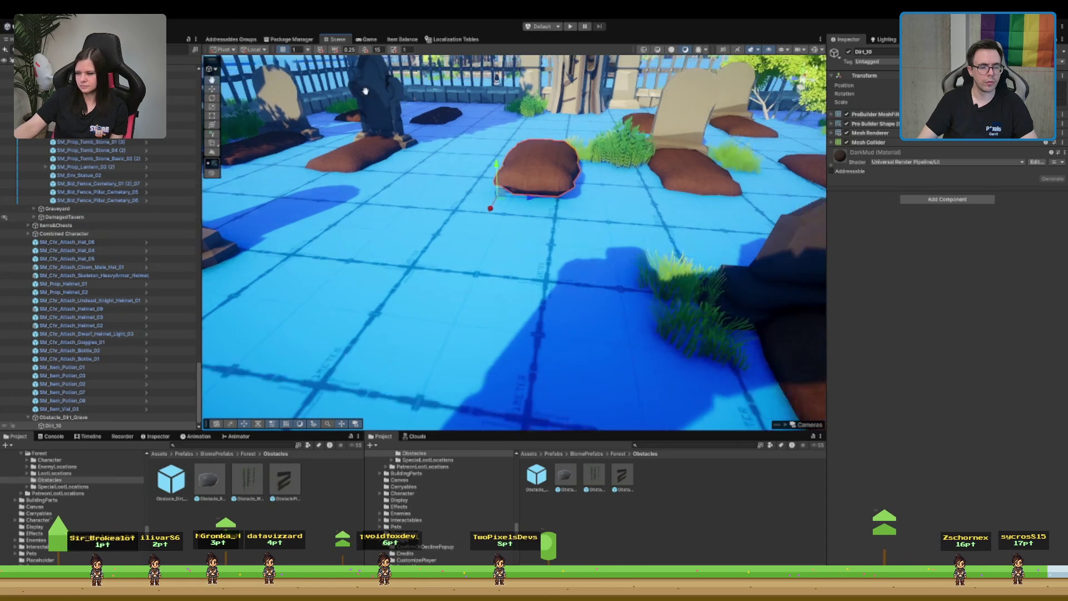
{"action": "left_click", "coordinate": [80, 417]}
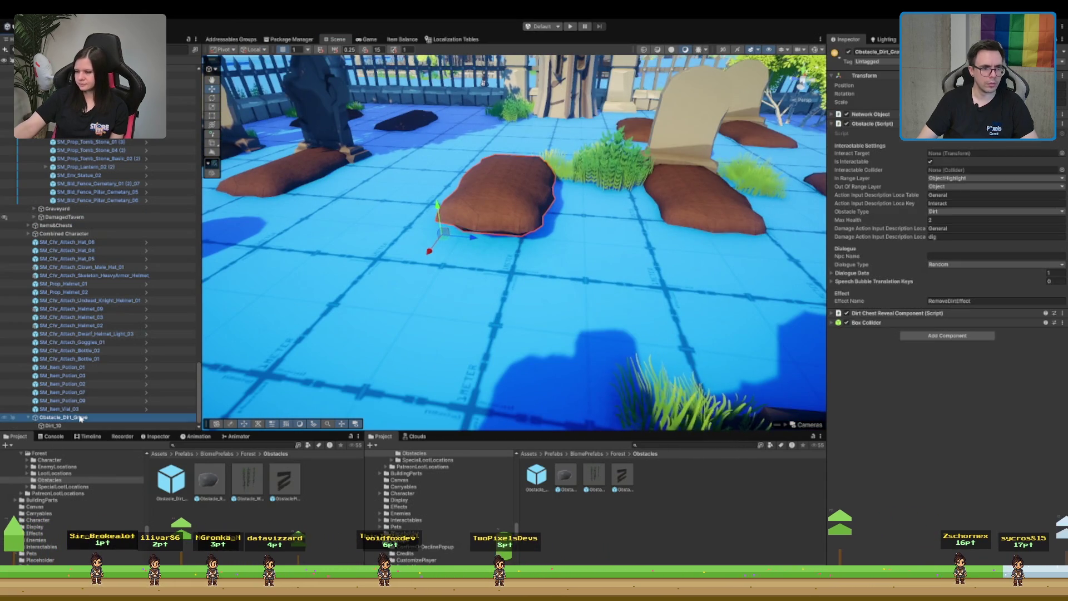
- Turn on Gizmos and slide Dirt_10 until the orange sphere marker sits at its centre
{"action": "left_click", "coordinate": [816, 50]}
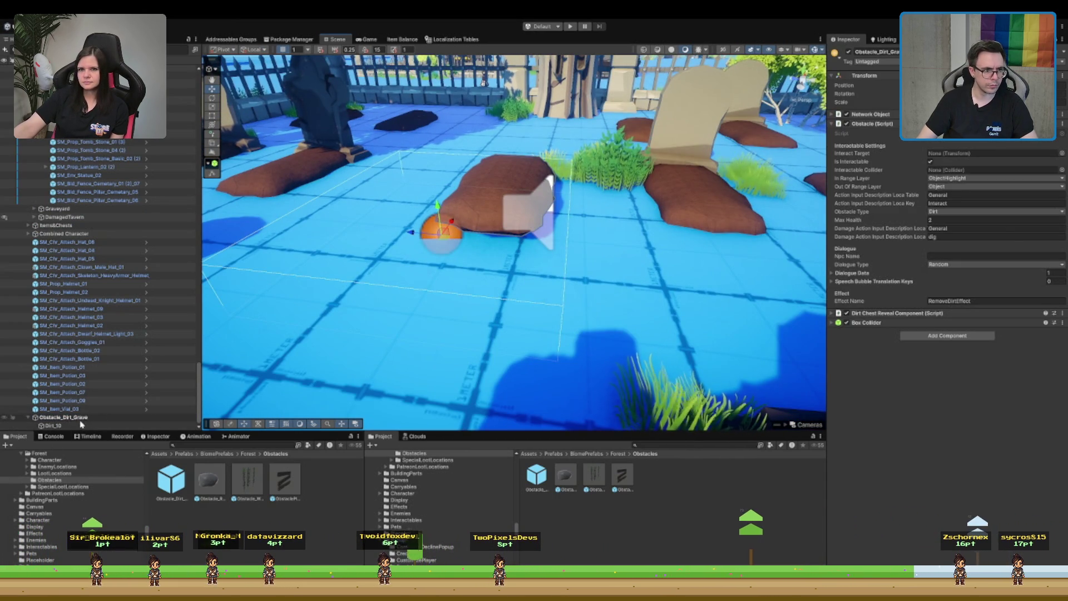
{"action": "left_click", "coordinate": [81, 426]}
{"action": "mouse_move", "coordinate": [453, 249]}
{"action": "left_mouse_down"}
{"action": "mouse_move", "coordinate": [370, 267]}
{"action": "mouse_move", "coordinate": [357, 281]}
{"action": "mouse_move", "coordinate": [351, 257]}
{"action": "mouse_move", "coordinate": [351, 271]}
{"action": "left_mouse_up"}
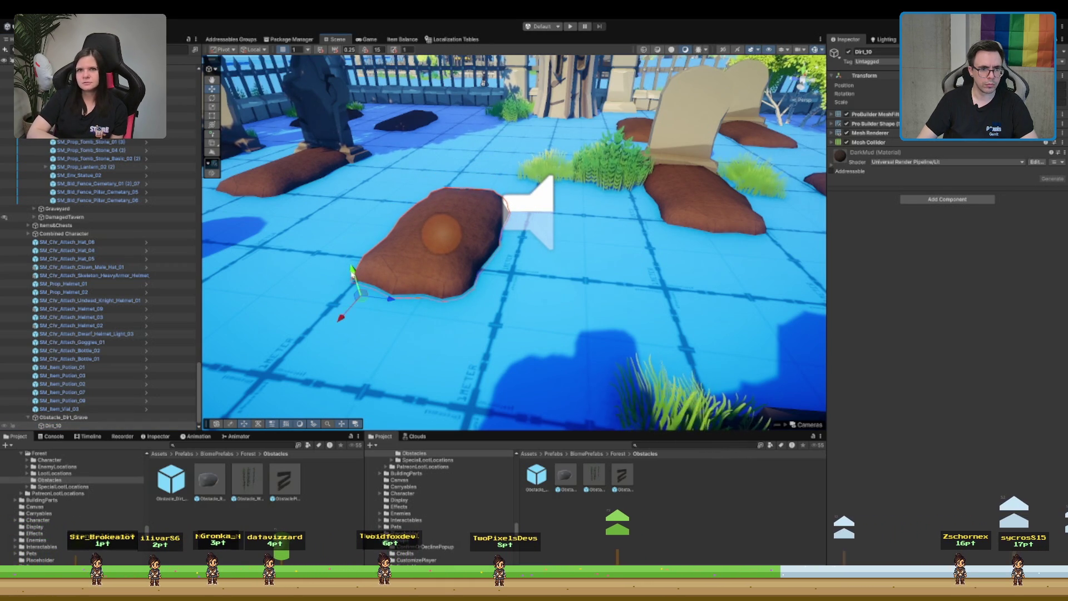
{"action": "scroll", "coordinate": [489, 276], "scroll_direction": "up", "scroll_amount": 3}
{"action": "scroll", "coordinate": [569, 261], "scroll_direction": "up", "scroll_amount": 2}
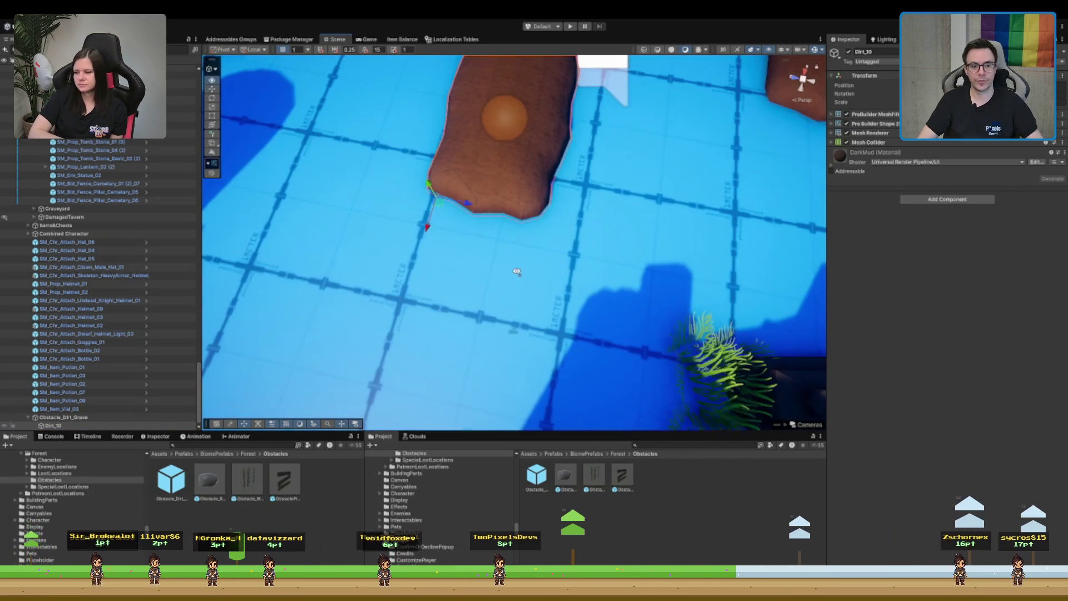
{"action": "left_click_drag", "start_coordinate": [442, 202], "coordinate": [439, 205]}
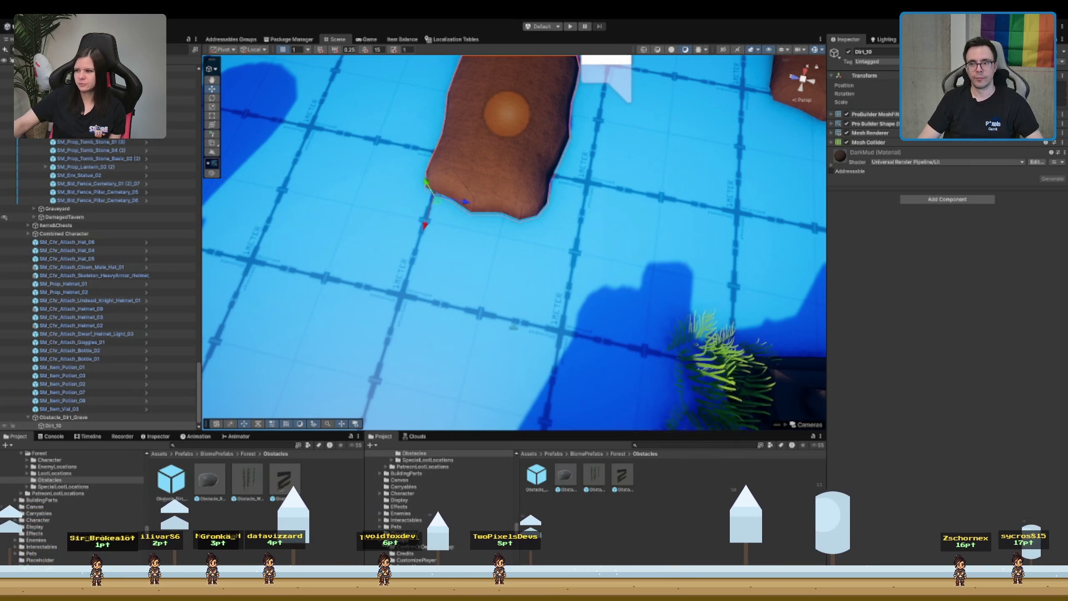
{"action": "left_click_drag", "start_coordinate": [556, 139], "coordinate": [573, 161]}
- Frame the grave, review Obstacle_Dirt_Grave's reveal settings, and rename its Dirt_10 child to Dirt
{"action": "scroll", "coordinate": [573, 161], "scroll_direction": "up", "scroll_amount": 2}
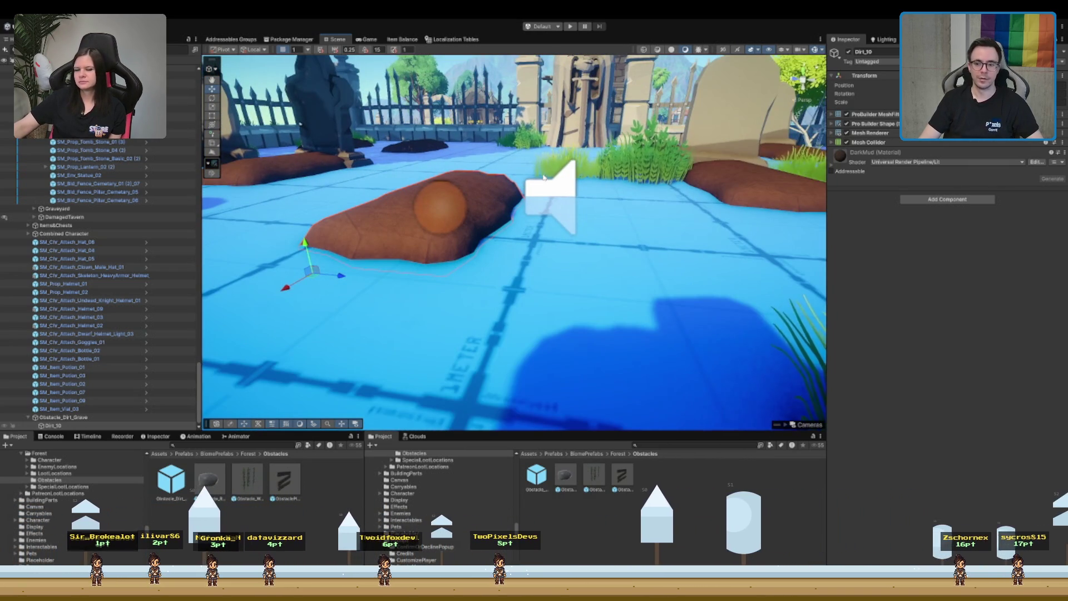
{"action": "scroll", "coordinate": [568, 221], "scroll_direction": "up", "scroll_amount": 2}
{"action": "key", "text": "f"}
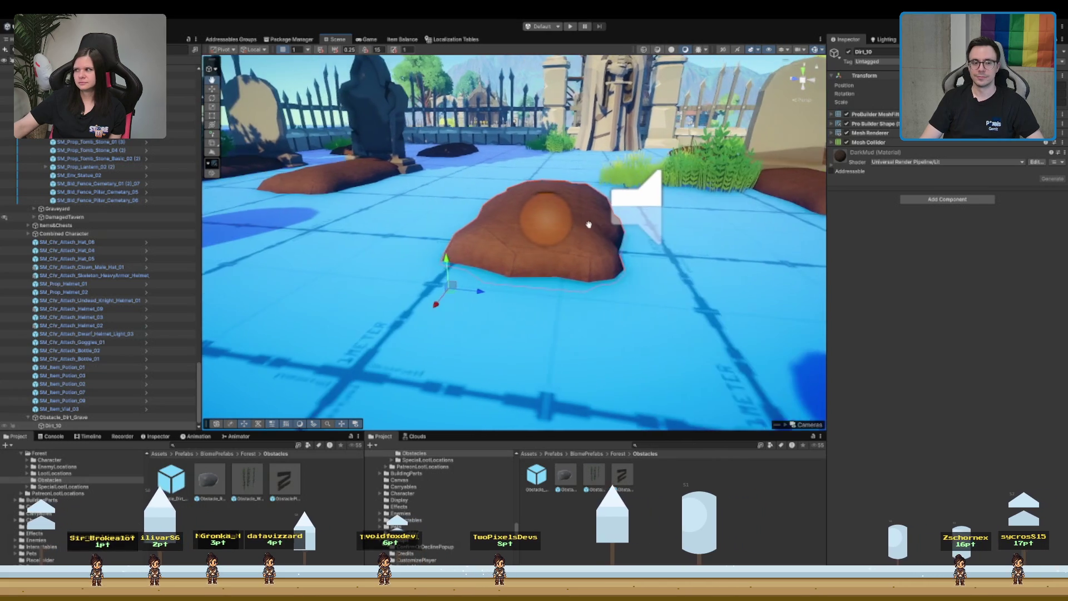
{"action": "scroll", "coordinate": [589, 229], "scroll_direction": "down", "scroll_amount": 3}
{"action": "scroll", "coordinate": [588, 230], "scroll_direction": "up", "scroll_amount": 3}
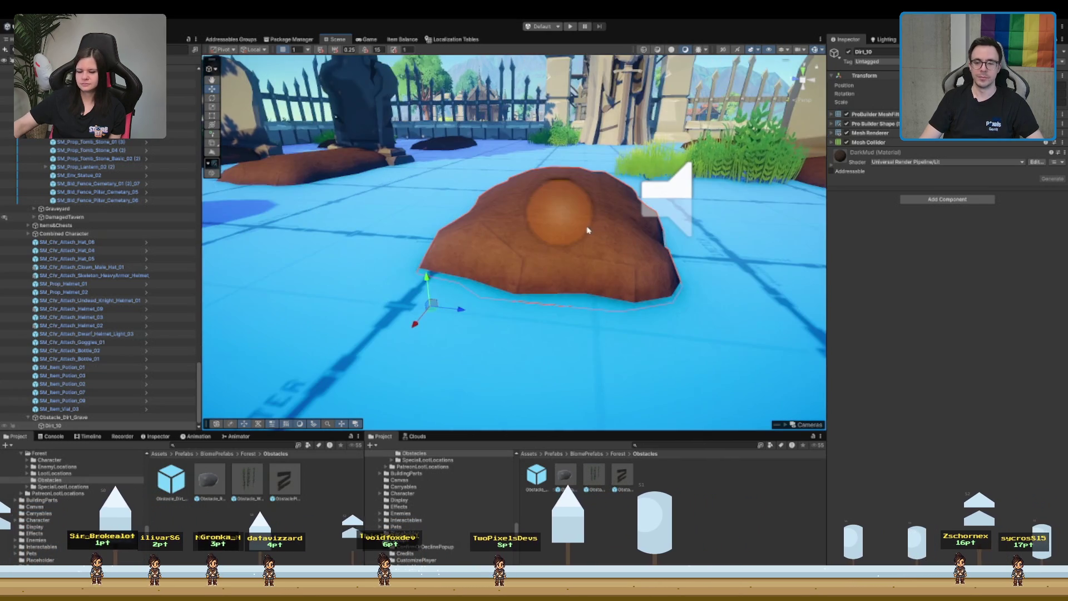
{"action": "scroll", "coordinate": [587, 230], "scroll_direction": "down", "scroll_amount": 1}
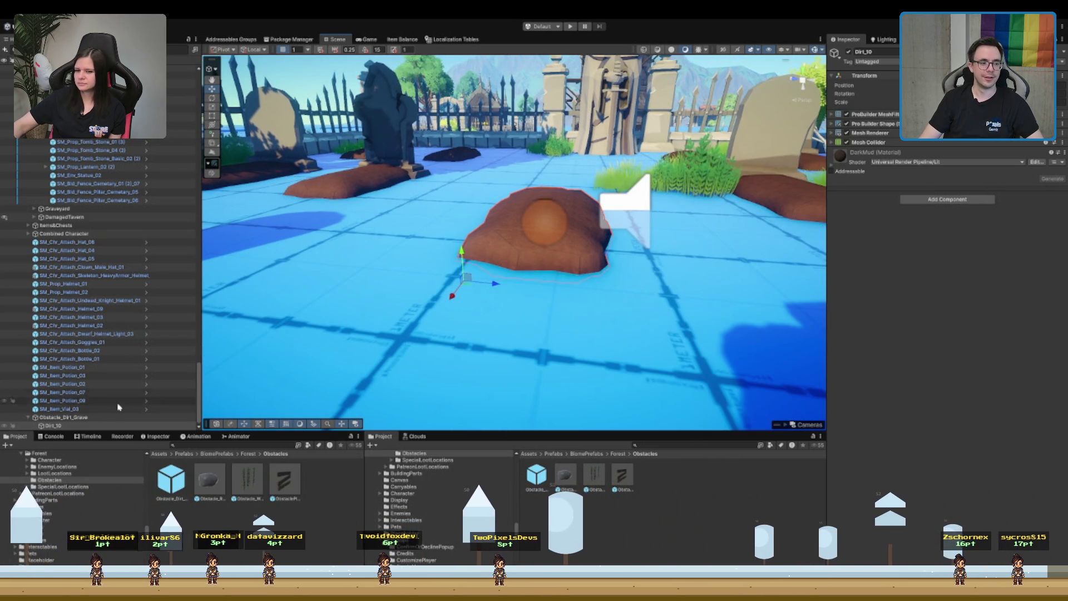
{"action": "left_click", "coordinate": [120, 417]}
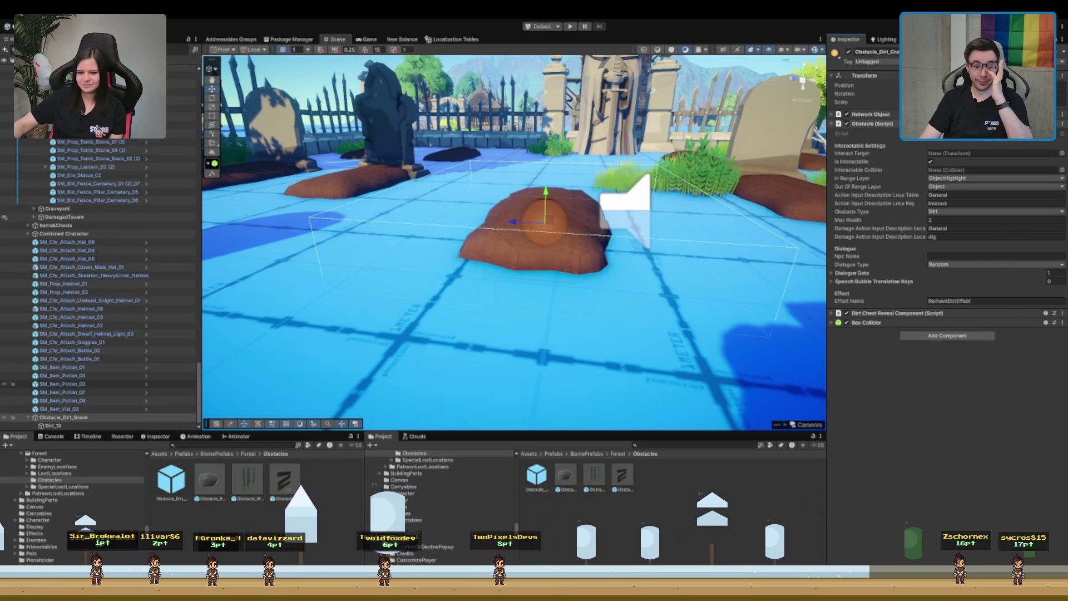
{"action": "left_click", "coordinate": [156, 417]}
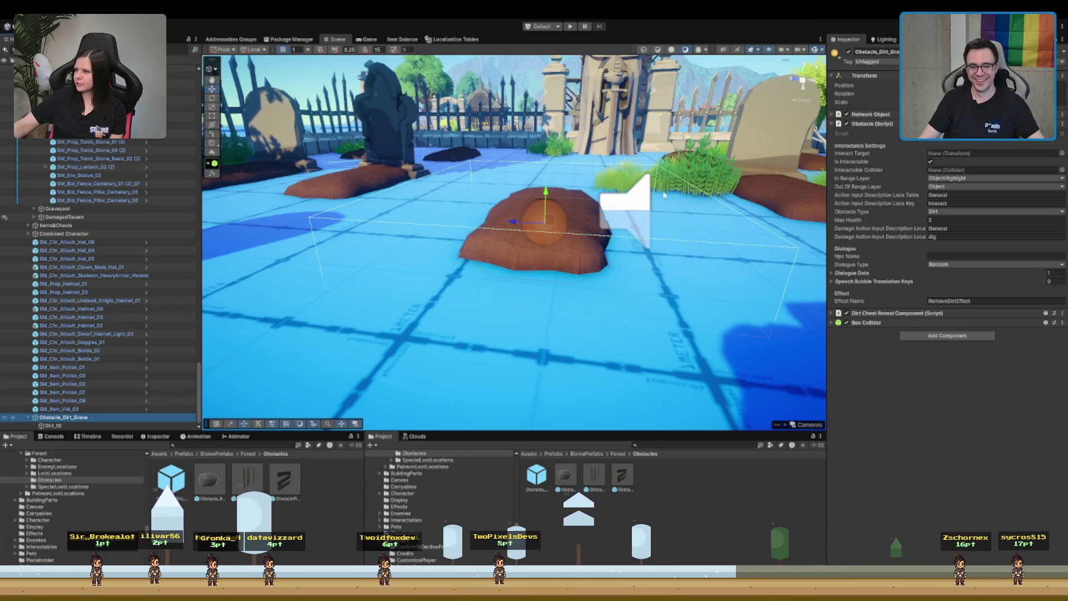
{"action": "left_click_drag", "start_coordinate": [618, 190], "coordinate": [639, 181]}
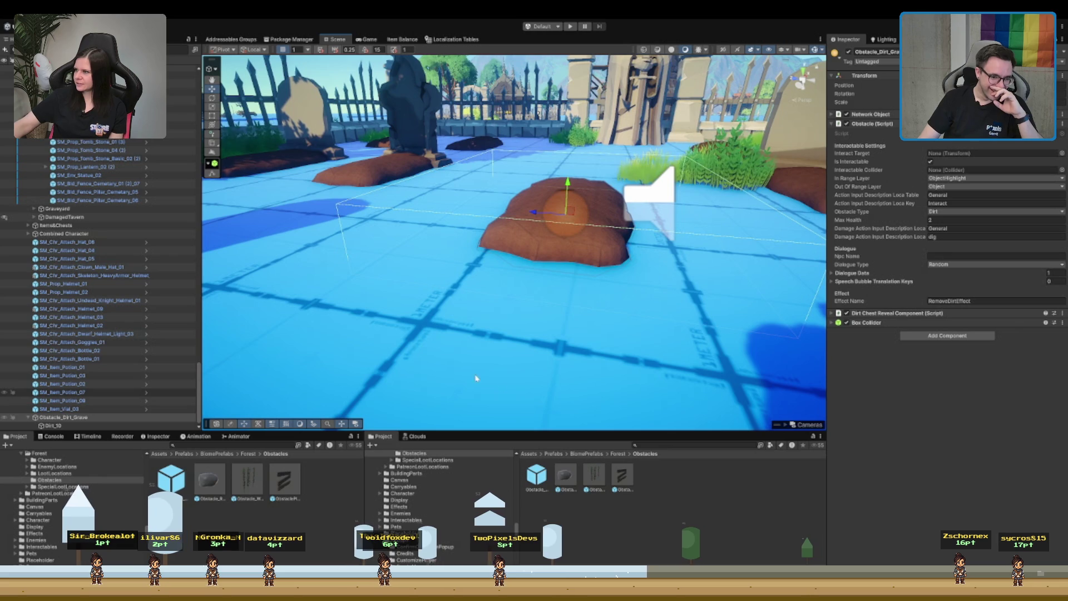
{"action": "left_click", "coordinate": [535, 479]}
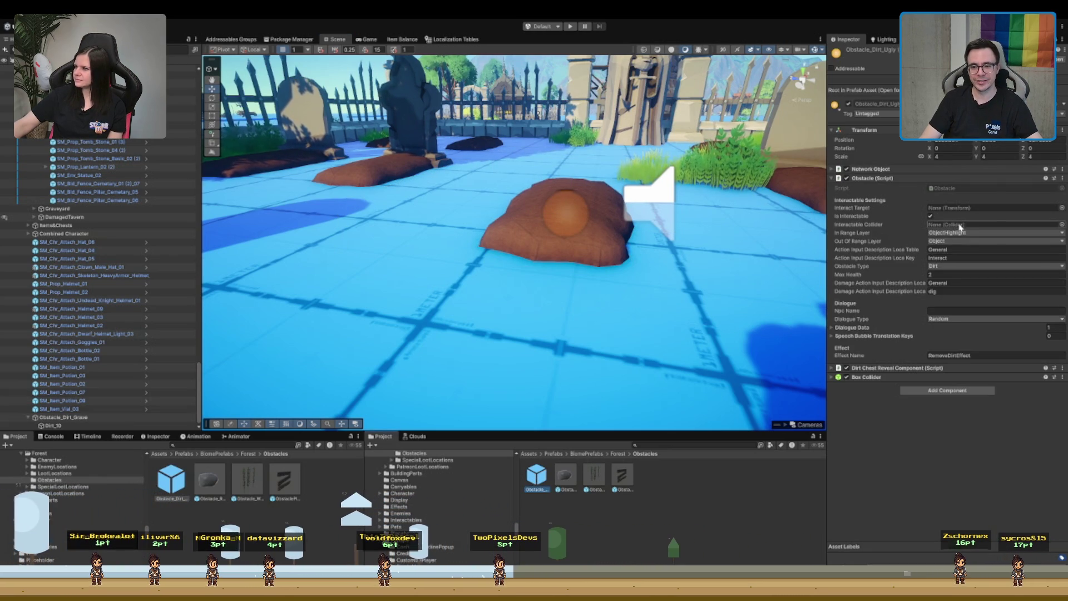
{"action": "left_click", "coordinate": [61, 417]}
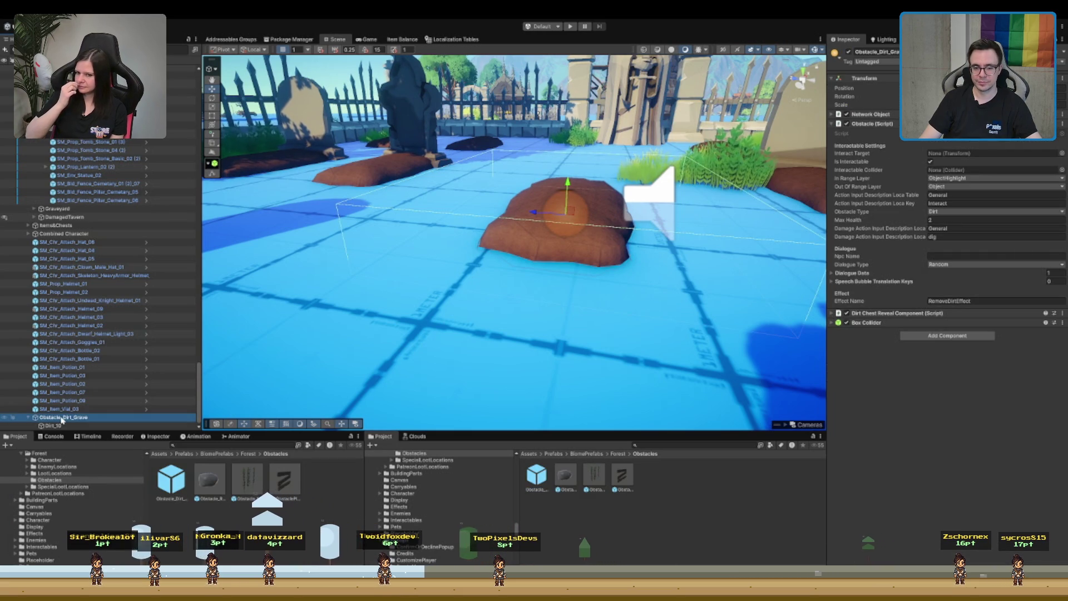
{"action": "left_click", "coordinate": [913, 314]}
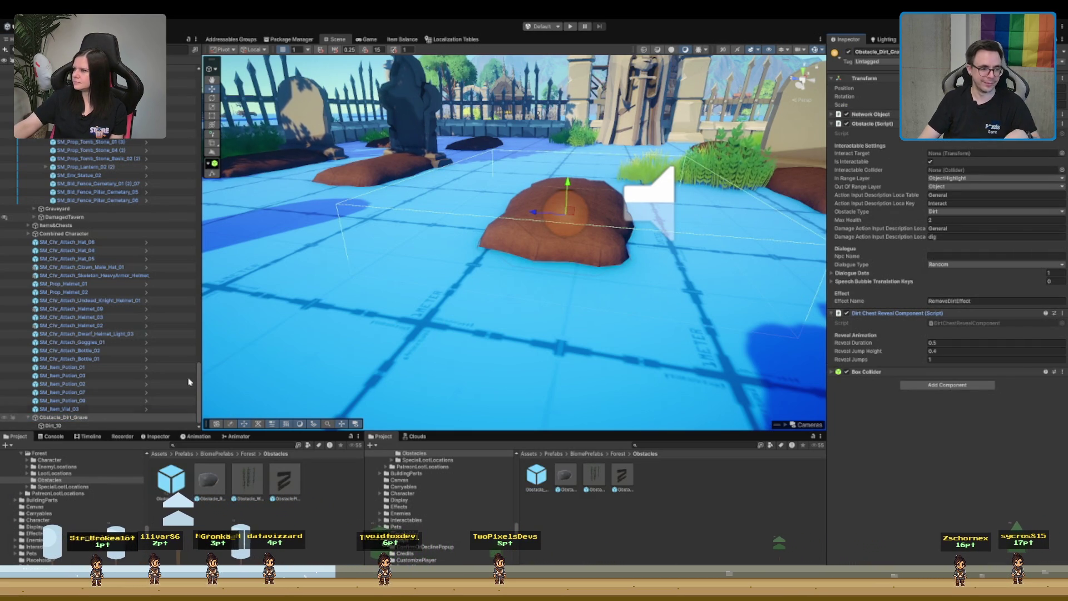
{"action": "left_click", "coordinate": [72, 426]}
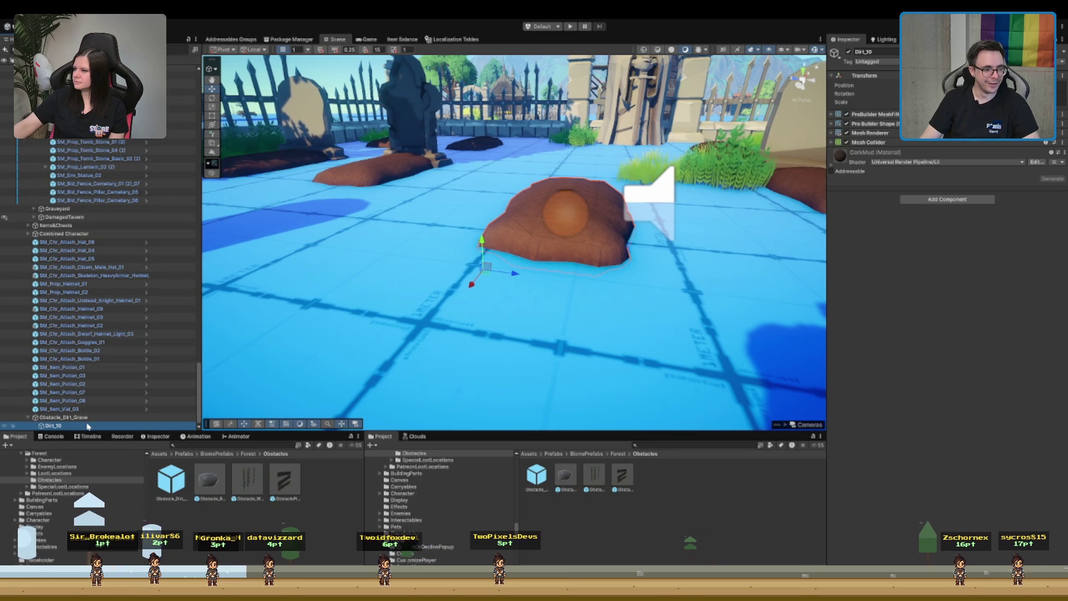
{"action": "left_click", "coordinate": [873, 52]}
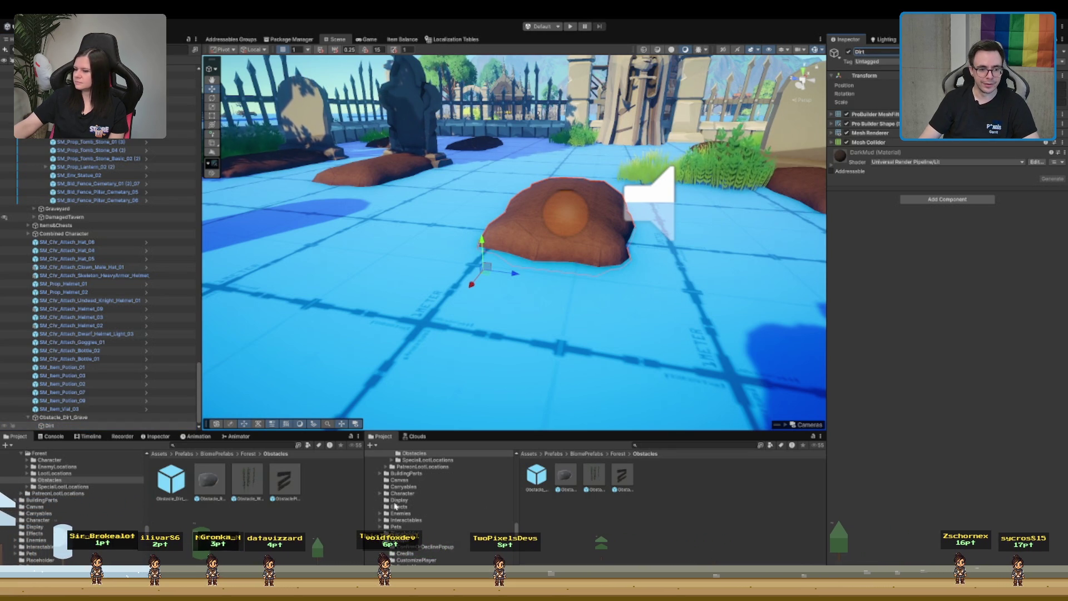
- Place a test Obstacle_Dirt_Ugly instance beside the grave, delete it, and reselect the dirt grave
{"action": "left_click", "coordinate": [547, 480]}
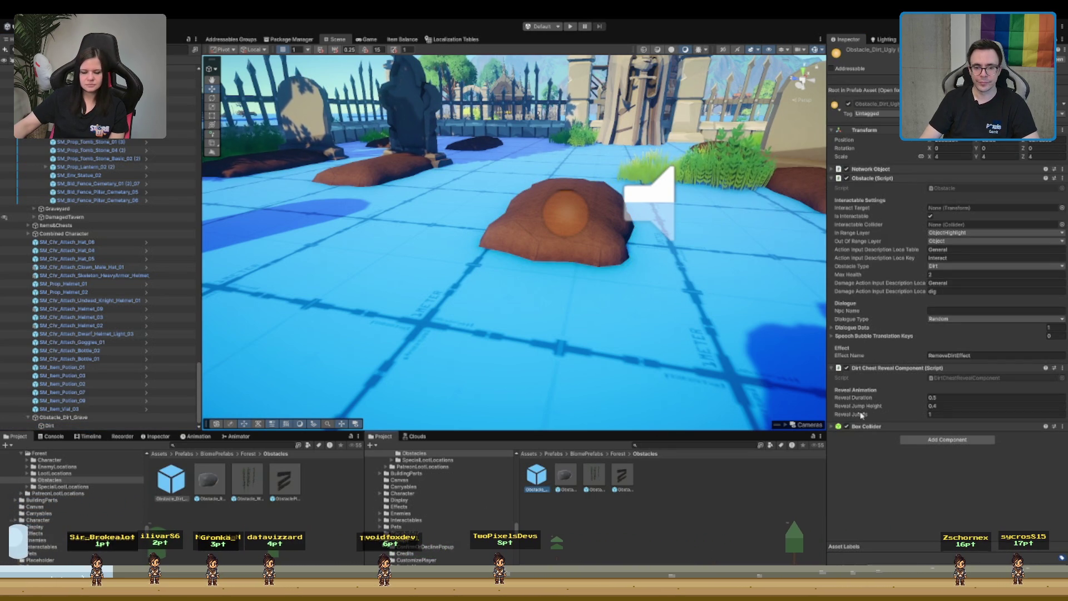
{"action": "left_click_drag", "start_coordinate": [385, 234], "coordinate": [388, 247]}
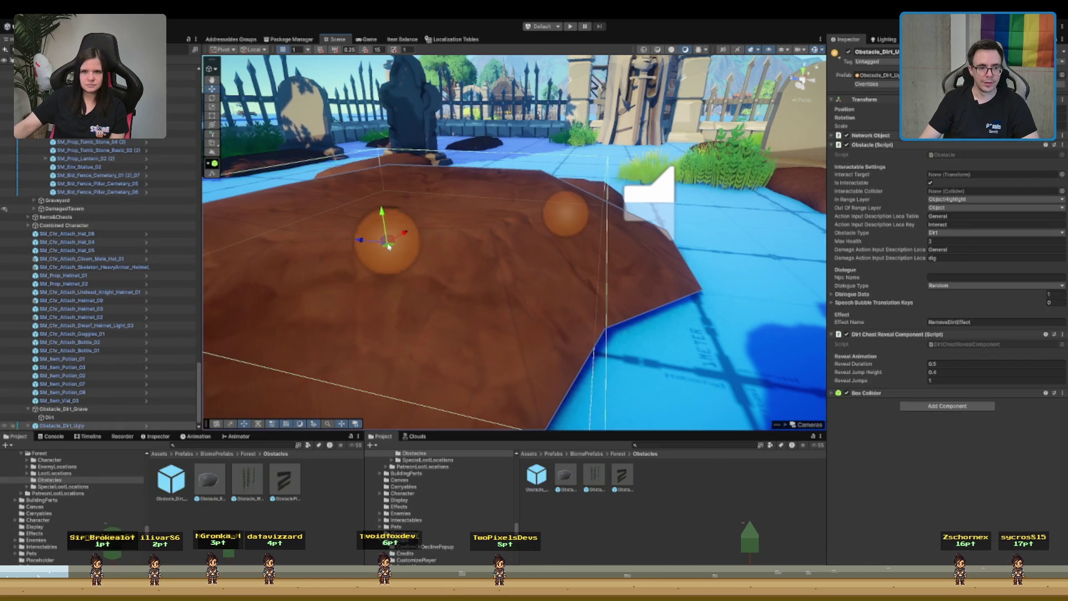
{"action": "left_click", "coordinate": [313, 279]}
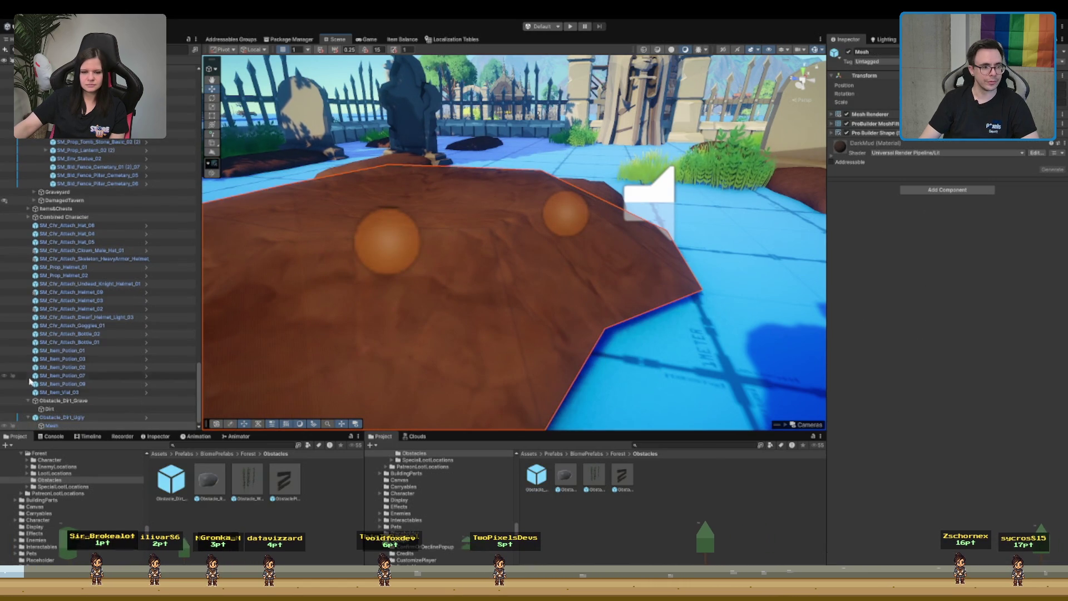
{"action": "left_click", "coordinate": [62, 417]}
{"action": "key", "text": "Delete"}
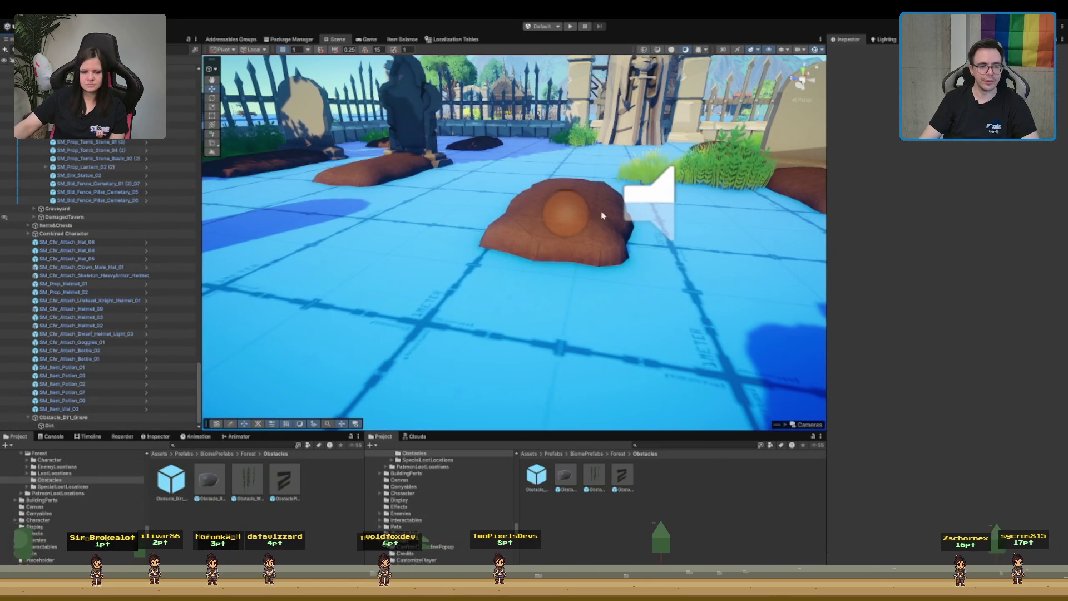
{"action": "left_click", "coordinate": [576, 227]}
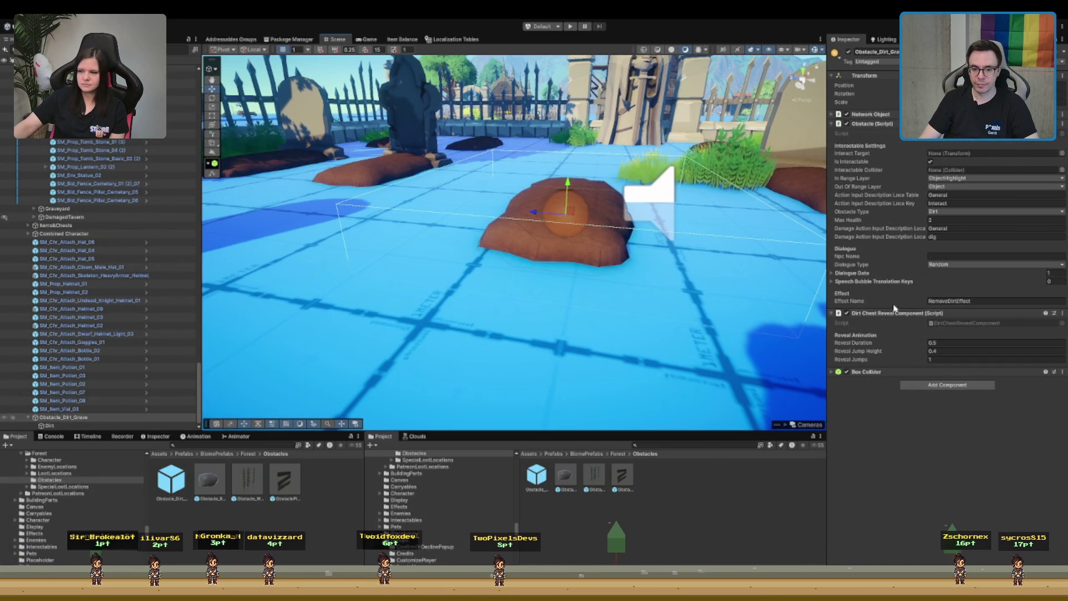
{"action": "left_click", "coordinate": [945, 371]}
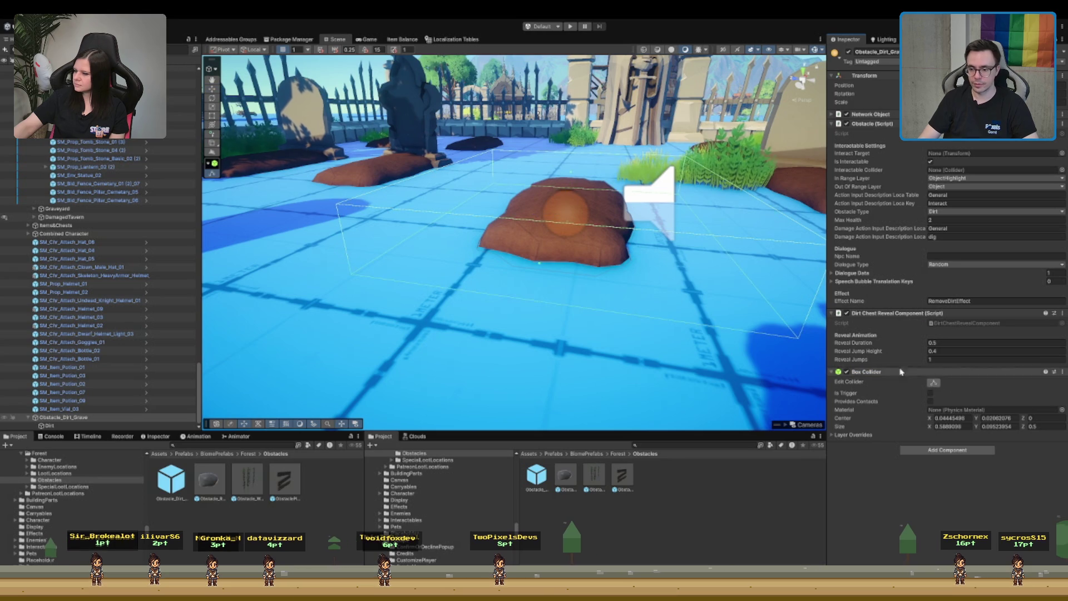
- Narrow the dirt grave's Box Collider along X so it fits the mound
{"action": "left_click_drag", "start_coordinate": [567, 194], "coordinate": [552, 195]}
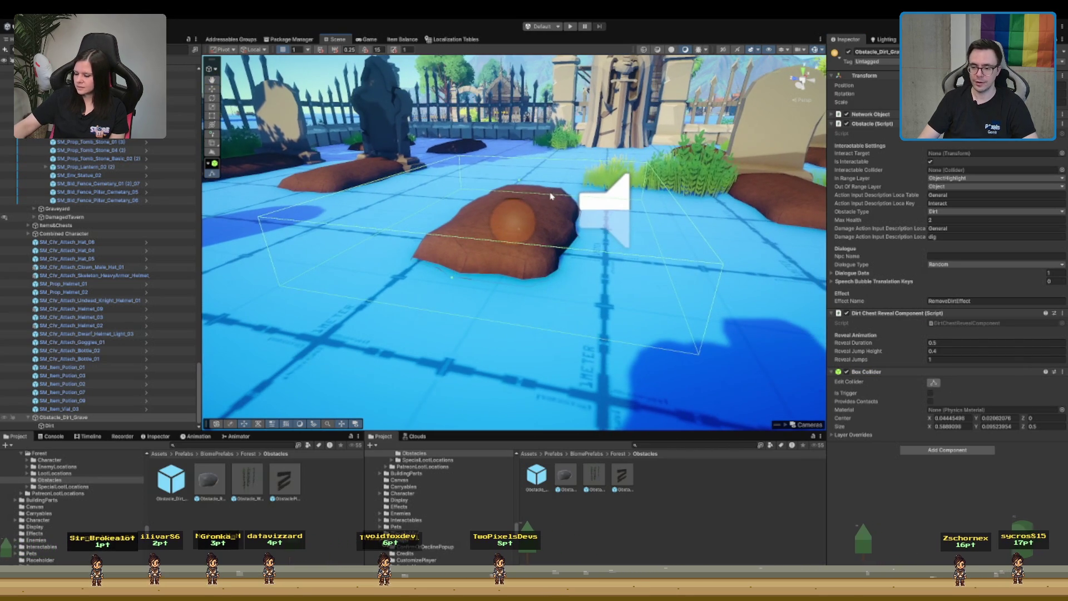
{"action": "scroll", "coordinate": [542, 198], "scroll_direction": "up", "scroll_amount": 3}
{"action": "scroll", "coordinate": [501, 220], "scroll_direction": "down", "scroll_amount": 1}
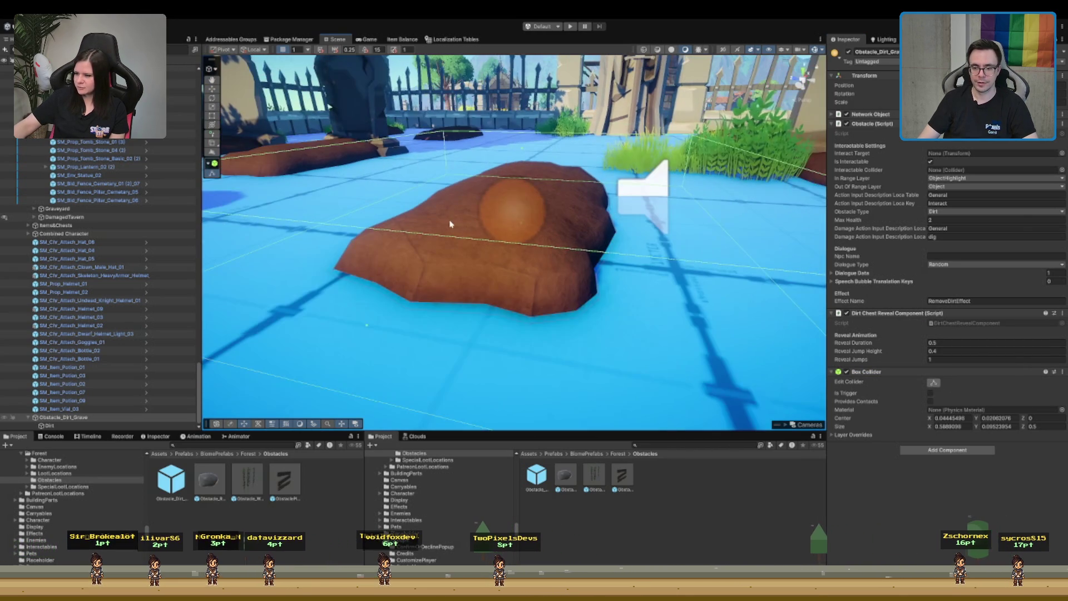
{"action": "mouse_move", "coordinate": [576, 250]}
{"action": "left_mouse_down"}
{"action": "mouse_move", "coordinate": [395, 202]}
{"action": "mouse_move", "coordinate": [499, 213]}
{"action": "left_mouse_up"}
{"action": "scroll", "coordinate": [499, 212], "scroll_direction": "up", "scroll_amount": 2}
{"action": "scroll", "coordinate": [499, 213], "scroll_direction": "down", "scroll_amount": 3}
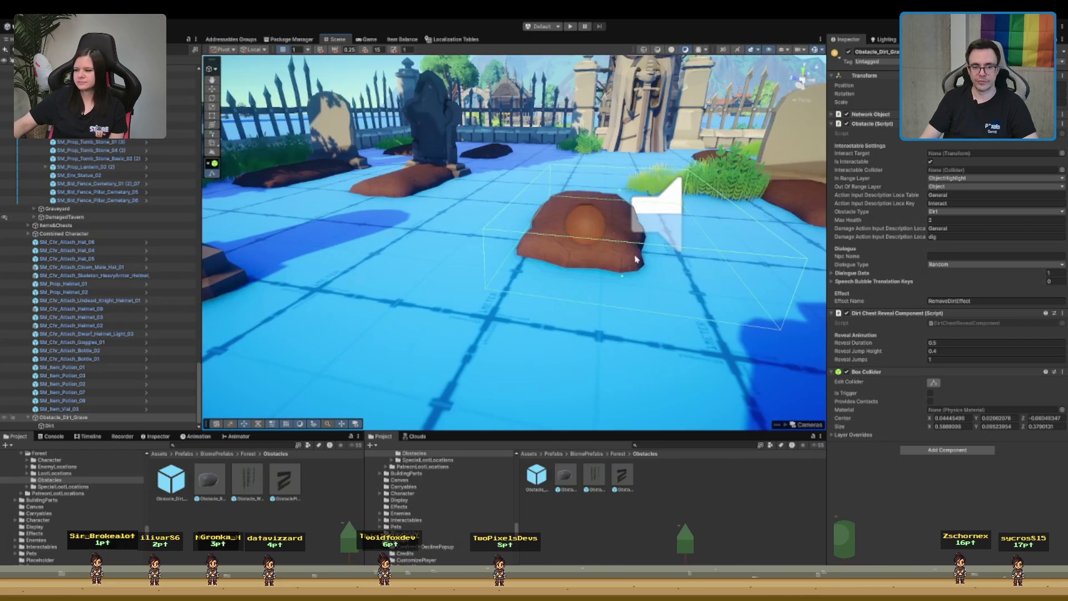
{"action": "left_click", "coordinate": [624, 266]}
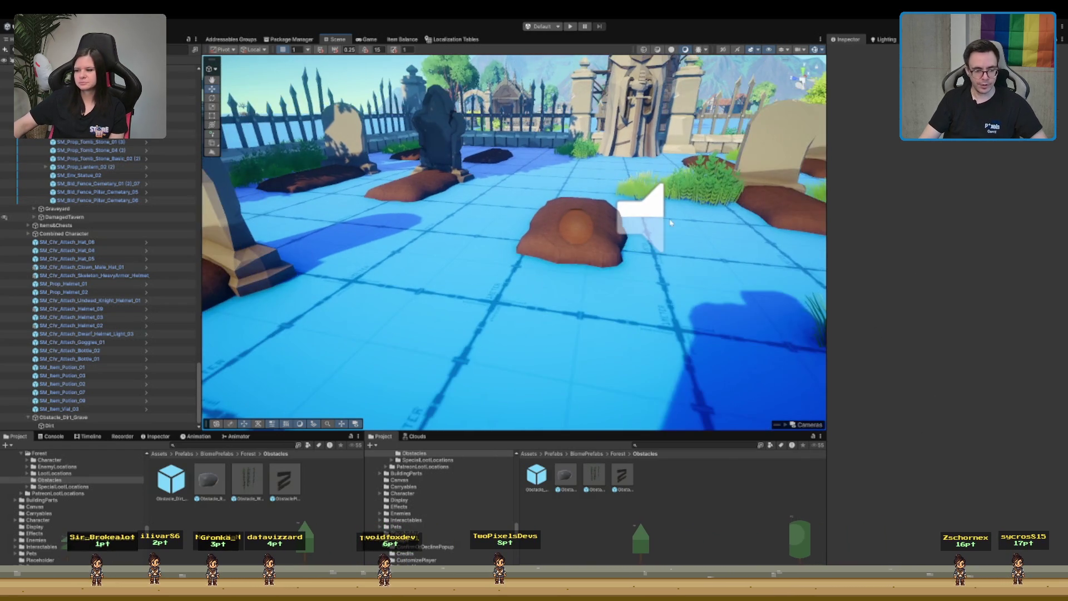
{"action": "left_click", "coordinate": [624, 266]}
{"action": "scroll", "coordinate": [642, 223], "scroll_direction": "up", "scroll_amount": 2}
{"action": "left_click_drag", "start_coordinate": [703, 303], "coordinate": [785, 290]}
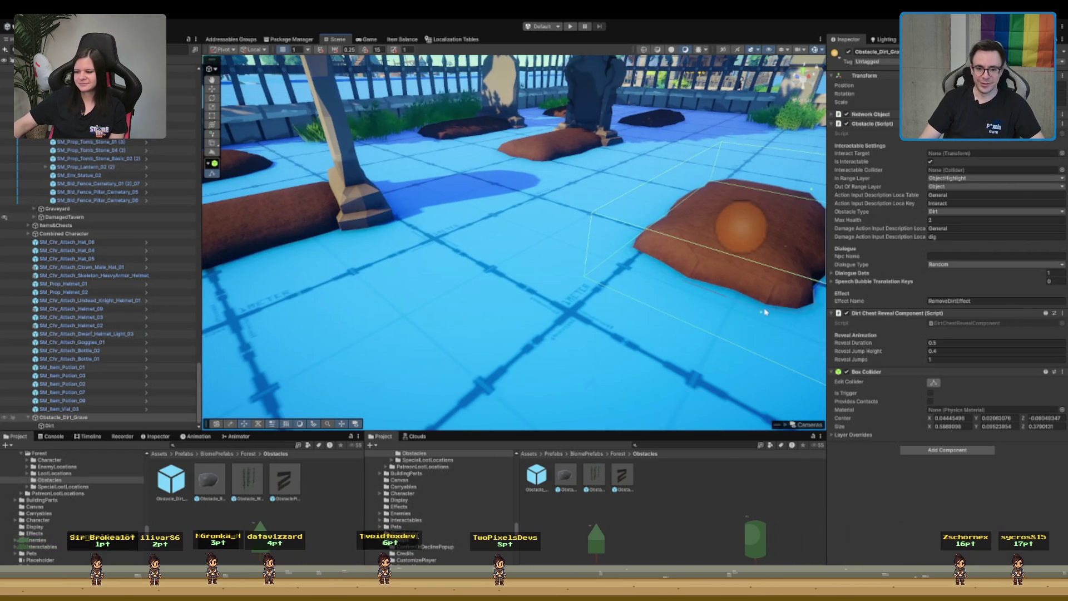
{"action": "key", "text": "f"}
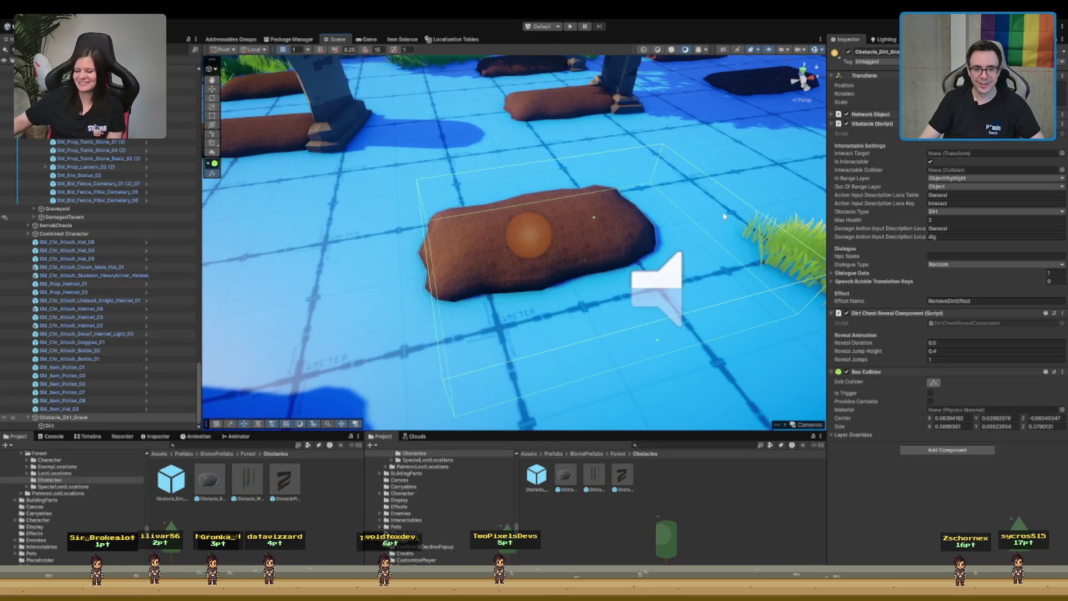
{"action": "mouse_move", "coordinate": [718, 218]}
{"action": "left_mouse_down"}
{"action": "mouse_move", "coordinate": [673, 223]}
{"action": "mouse_move", "coordinate": [647, 188]}
{"action": "left_mouse_up"}
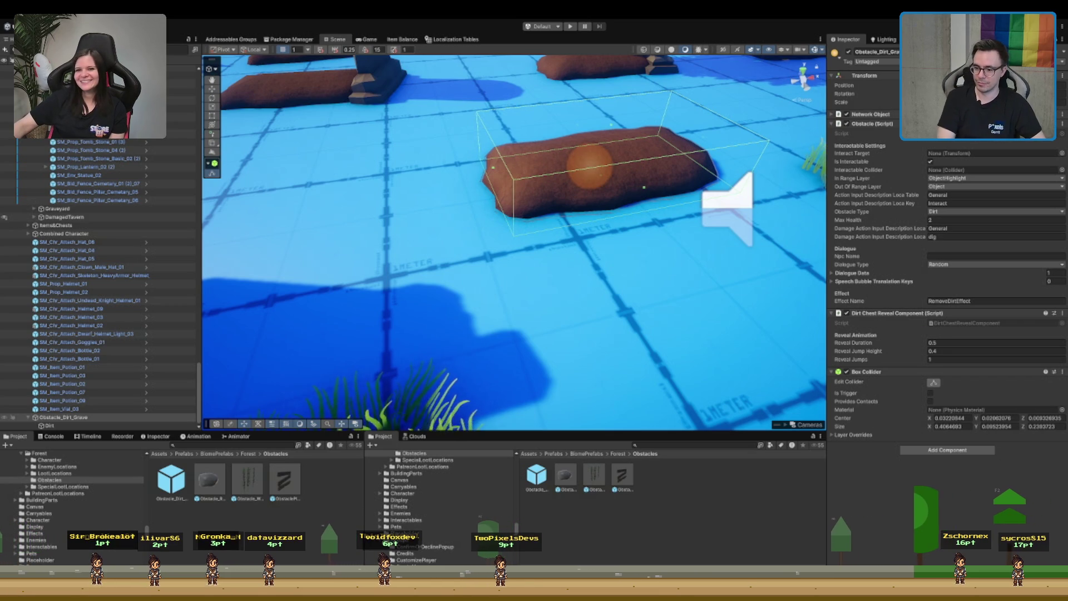
- Frame and orbit around the dirt grave to check the fitted collider from the side
{"action": "mouse_move", "coordinate": [623, 189]}
{"action": "left_mouse_down"}
{"action": "mouse_move", "coordinate": [633, 155]}
{"action": "mouse_move", "coordinate": [606, 162]}
{"action": "left_mouse_up"}
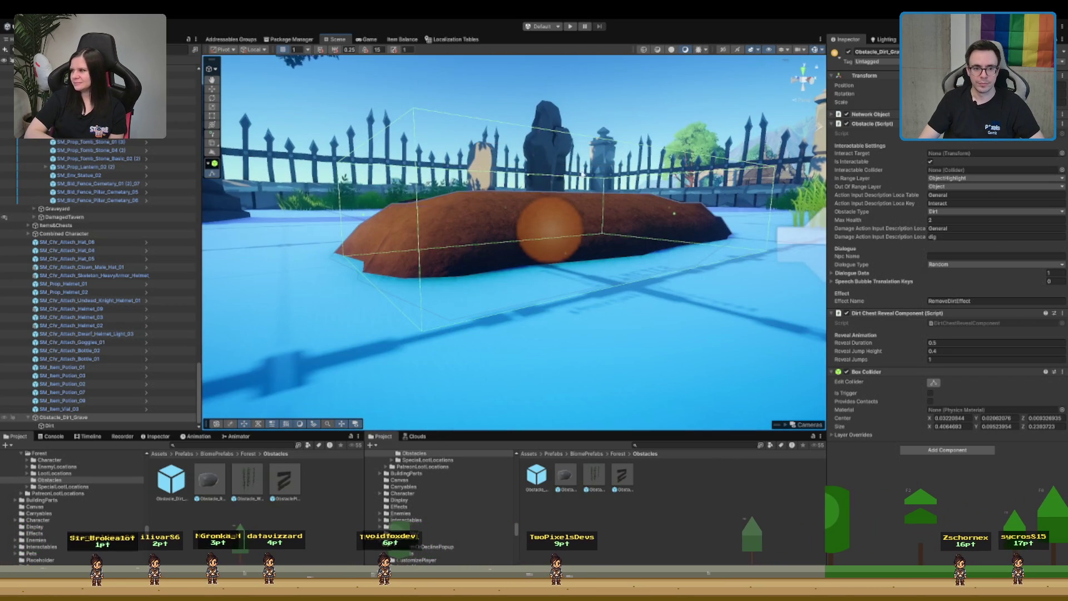
{"action": "left_click", "coordinate": [581, 206]}
{"action": "key", "text": "f"}
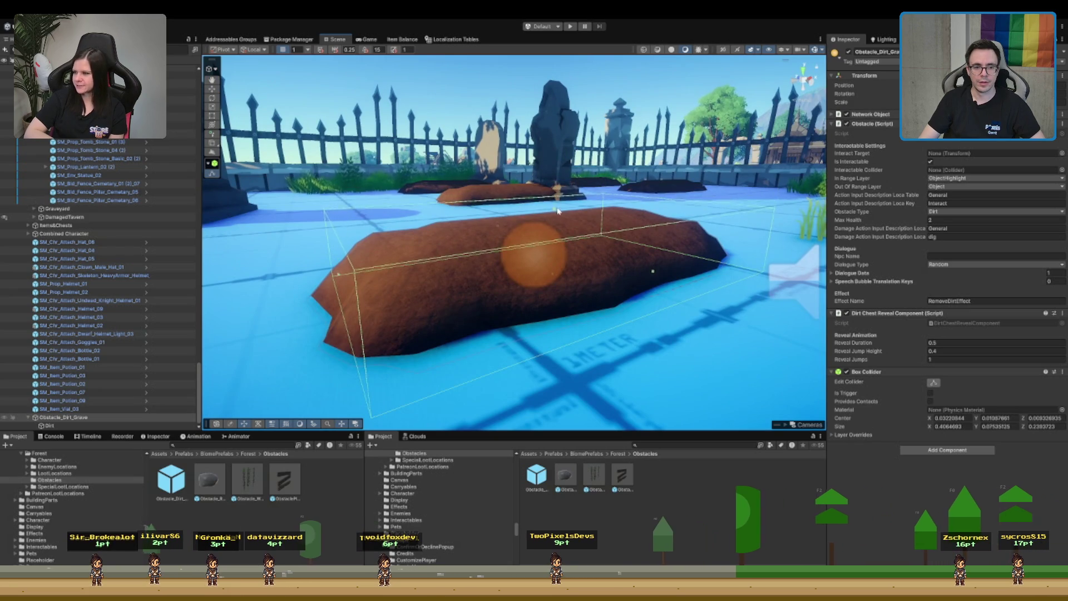
{"action": "mouse_move", "coordinate": [555, 188]}
{"action": "left_mouse_down"}
{"action": "mouse_move", "coordinate": [569, 197]}
{"action": "mouse_move", "coordinate": [612, 179]}
{"action": "mouse_move", "coordinate": [651, 281]}
{"action": "mouse_move", "coordinate": [529, 211]}
{"action": "left_mouse_up"}
{"action": "key", "text": "f"}
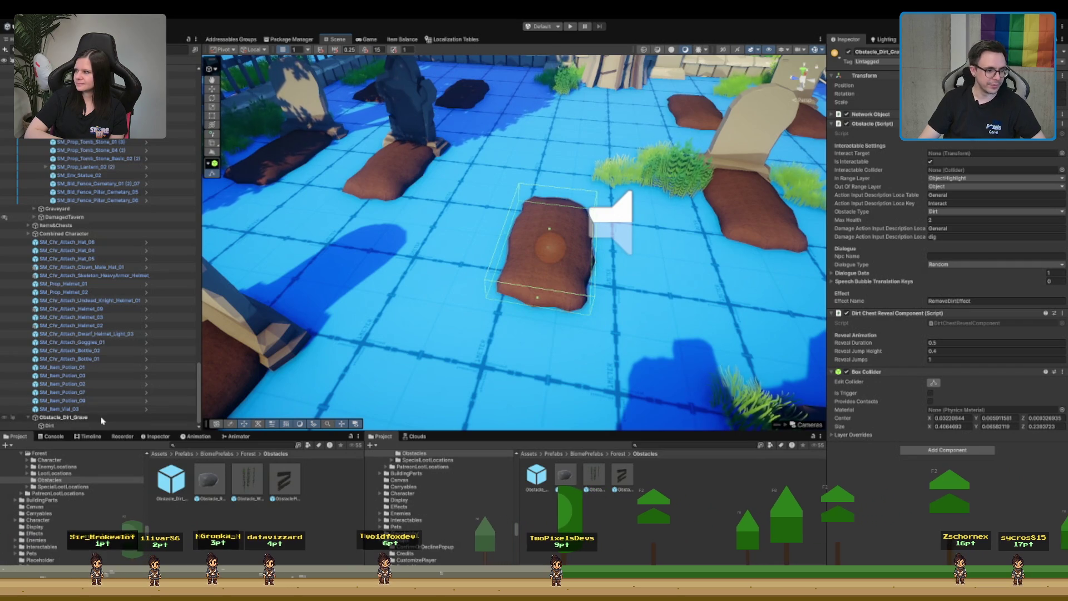
{"action": "scroll", "coordinate": [543, 207], "scroll_direction": "down", "scroll_amount": 5}
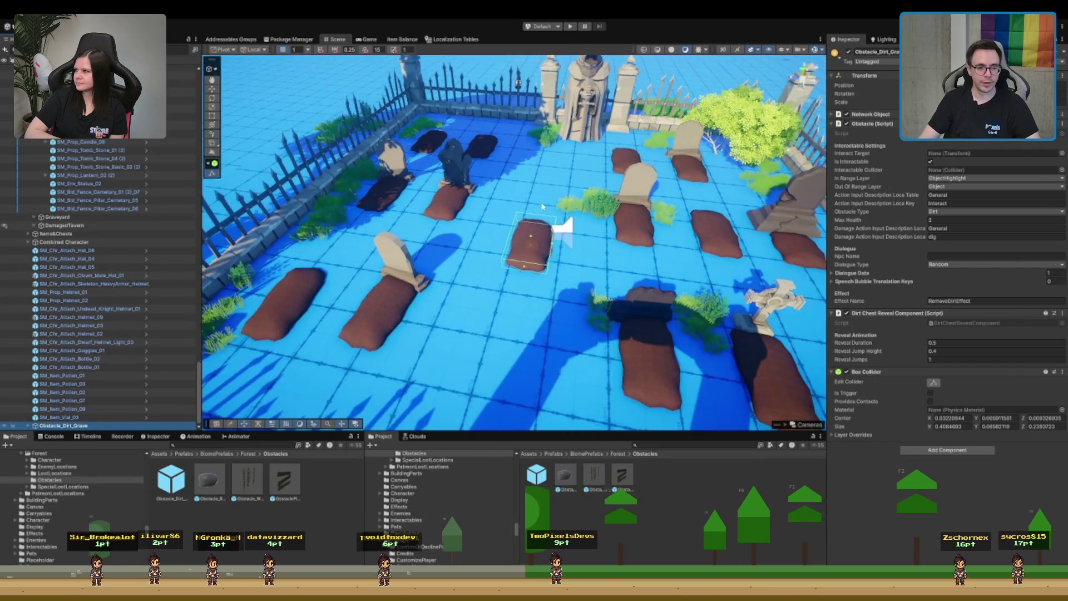
{"action": "mouse_move", "coordinate": [542, 206]}
{"action": "left_mouse_down"}
{"action": "mouse_move", "coordinate": [508, 206]}
{"action": "mouse_move", "coordinate": [181, 374]}
{"action": "left_mouse_up"}
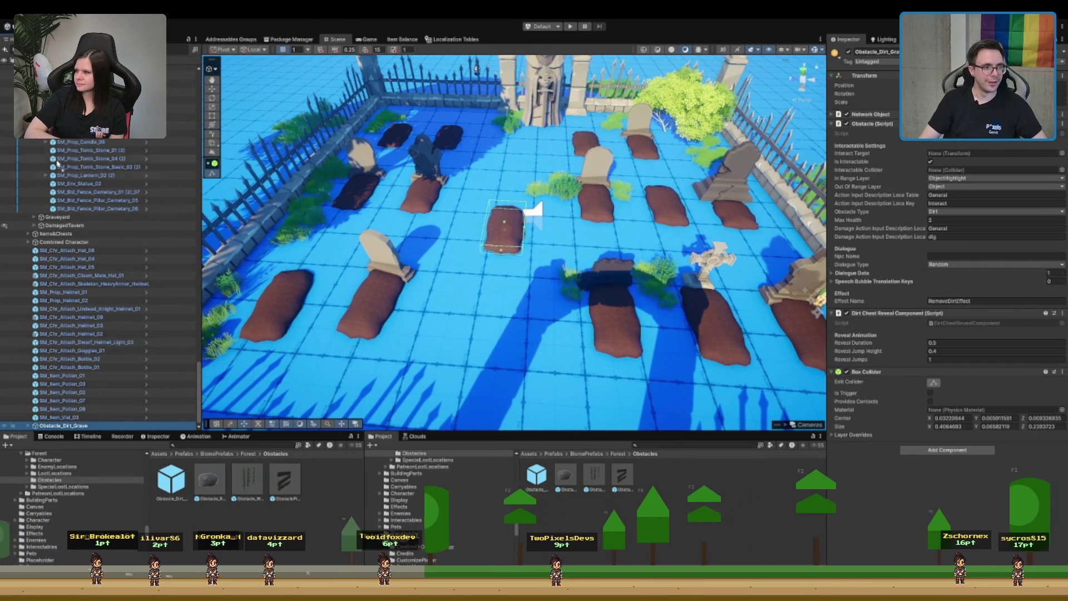
- Show the Obstacle_Dirt_Ugly prefab's Dirt Chest Reveal values: 0.5 duration, 0.4 height, 1 jump
{"action": "scroll", "coordinate": [189, 248], "scroll_direction": "up", "scroll_amount": 4}
{"action": "scroll", "coordinate": [100, 300], "scroll_direction": "up", "scroll_amount": 2}
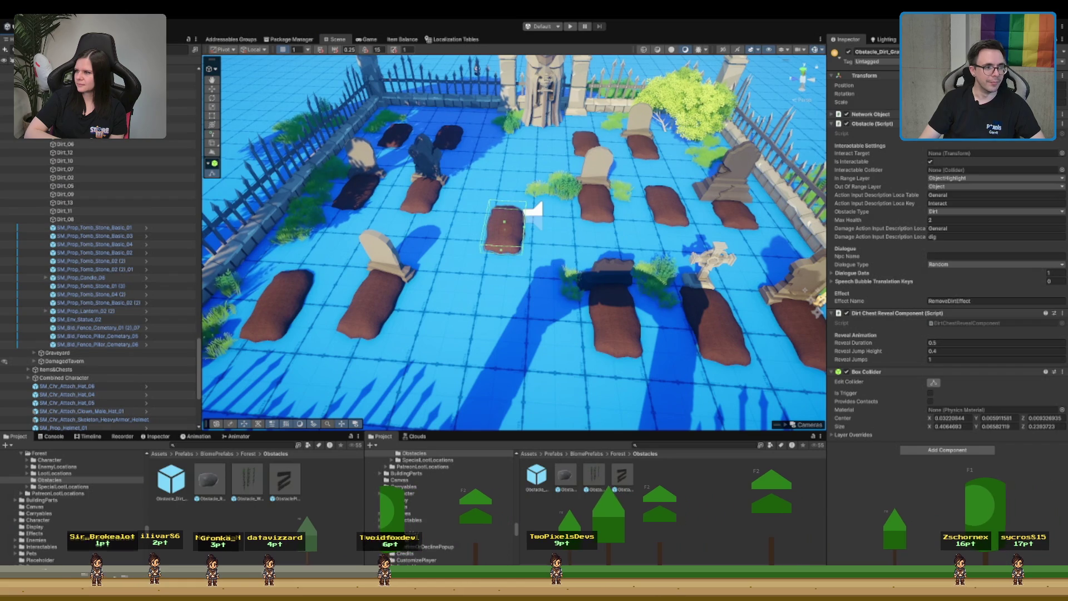
{"action": "scroll", "coordinate": [160, 140], "scroll_direction": "up", "scroll_amount": 1}
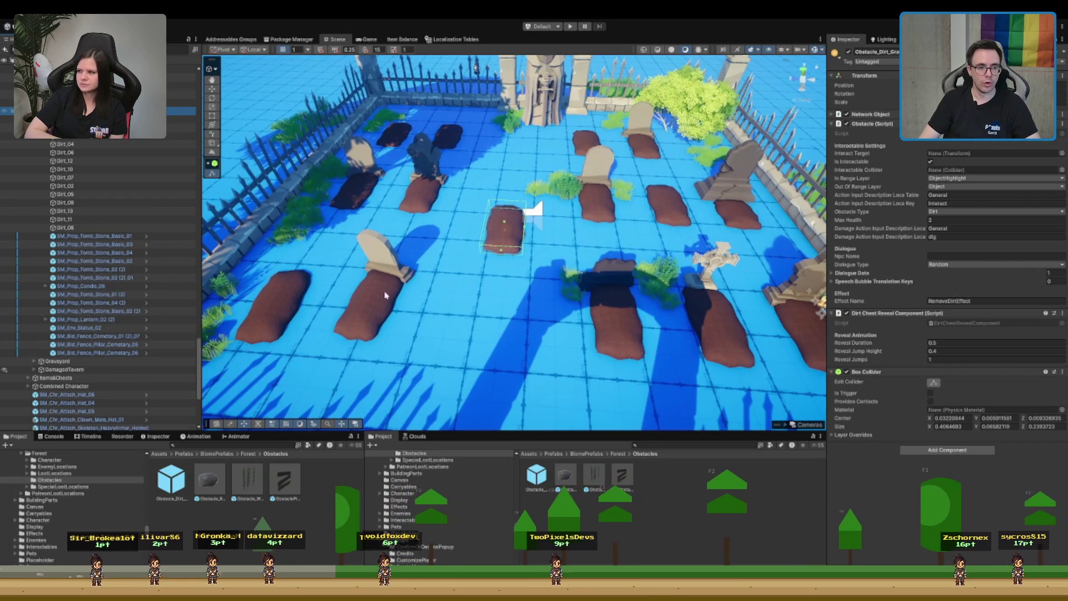
{"action": "left_click", "coordinate": [386, 297]}
{"action": "left_click", "coordinate": [504, 231]}
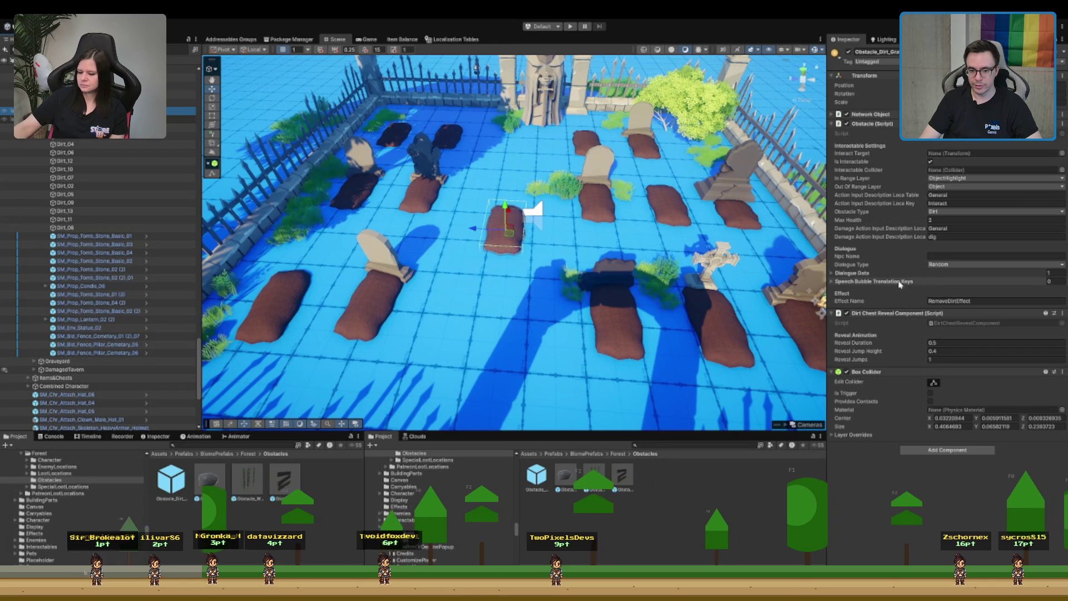
{"action": "left_click", "coordinate": [882, 313]}
{"action": "left_click", "coordinate": [897, 124]}
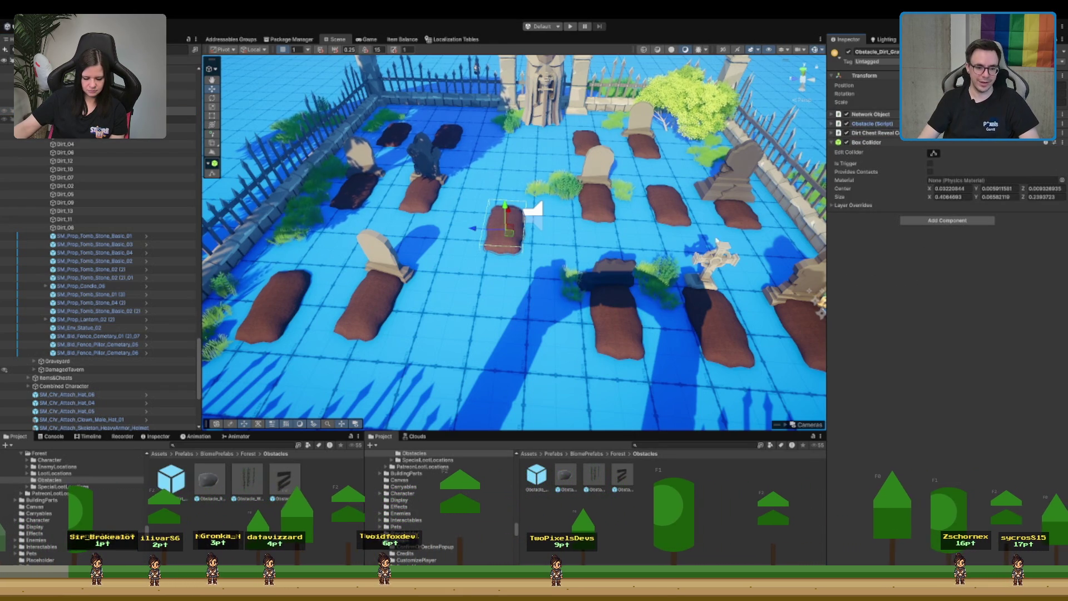
{"action": "left_click", "coordinate": [547, 485]}
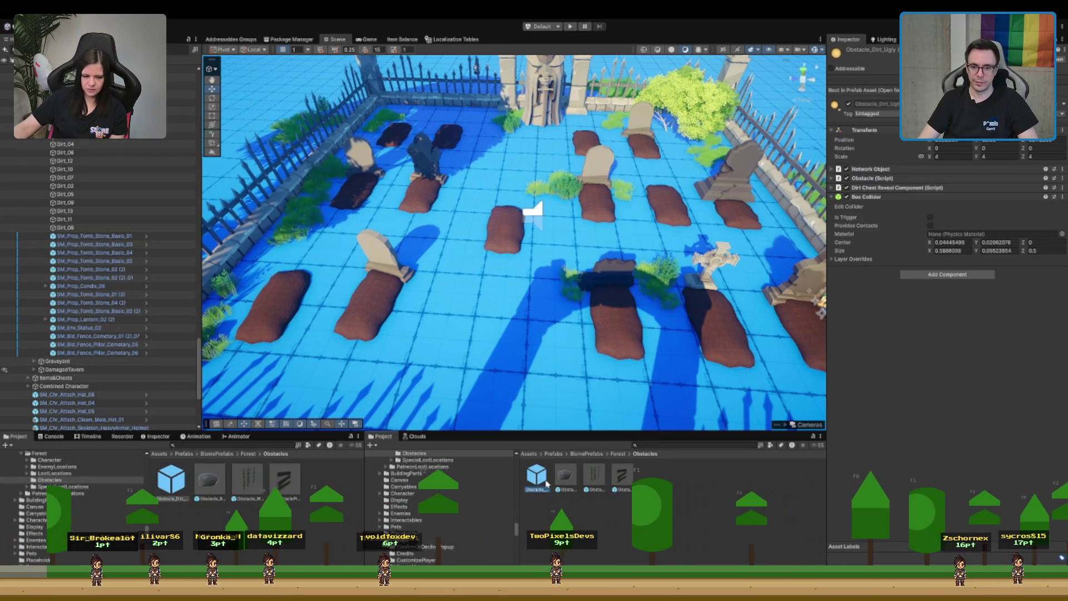
{"action": "left_click", "coordinate": [886, 178]}
{"action": "left_click", "coordinate": [887, 178]}
{"action": "left_click", "coordinate": [885, 188]}
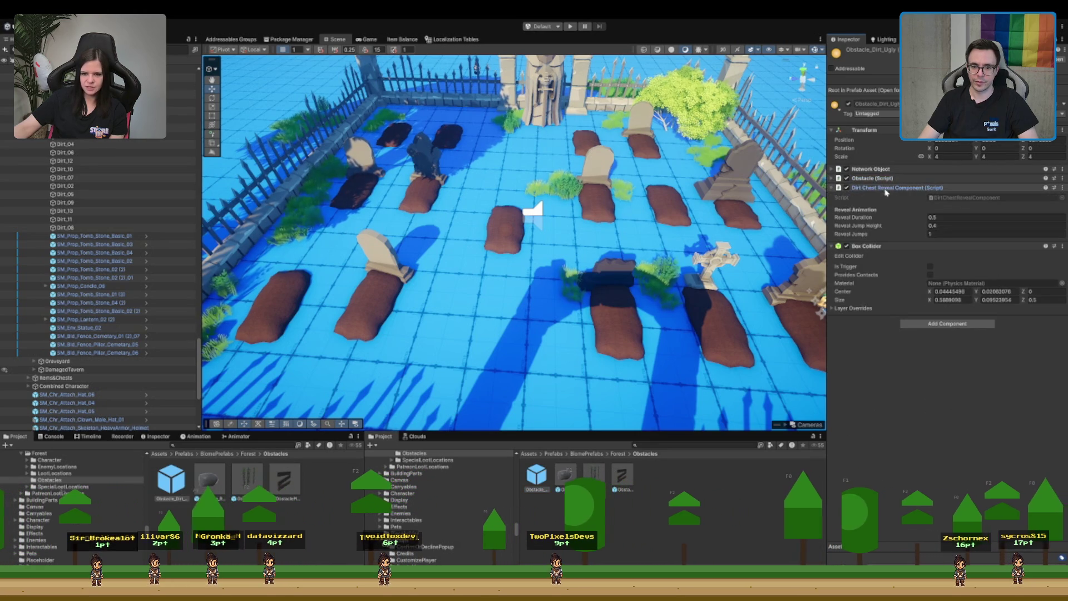
- Collapse the prefab's Inspector components and browse the Decorations prefabs, starting with Skeleton_BearTrap
{"action": "left_click", "coordinate": [892, 188]}
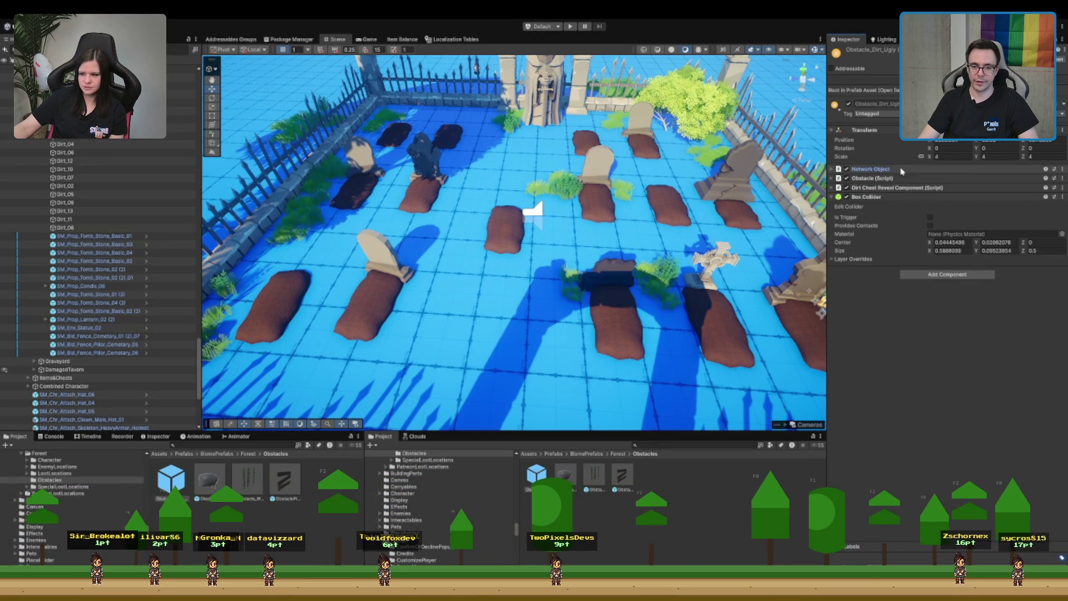
{"action": "left_click", "coordinate": [886, 197]}
{"action": "left_click", "coordinate": [884, 198]}
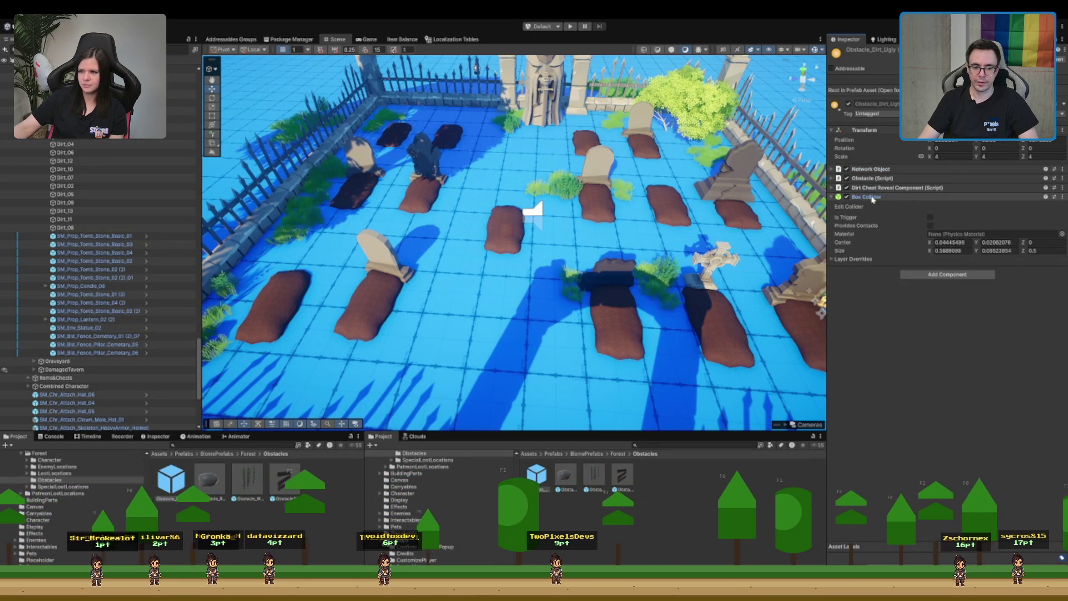
{"action": "left_click", "coordinate": [630, 470]}
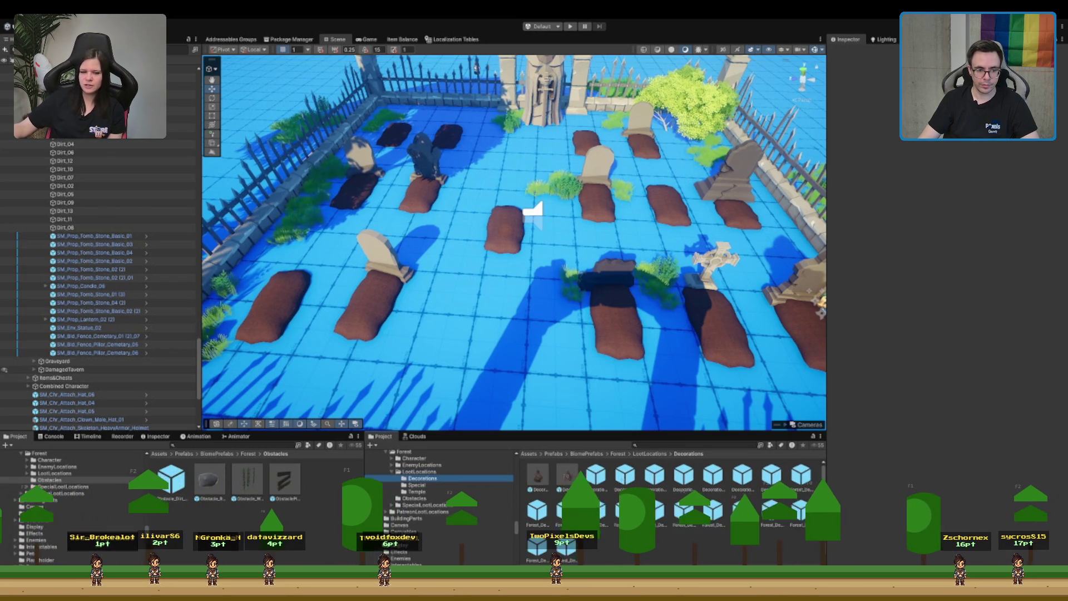
{"action": "left_click", "coordinate": [553, 551]}
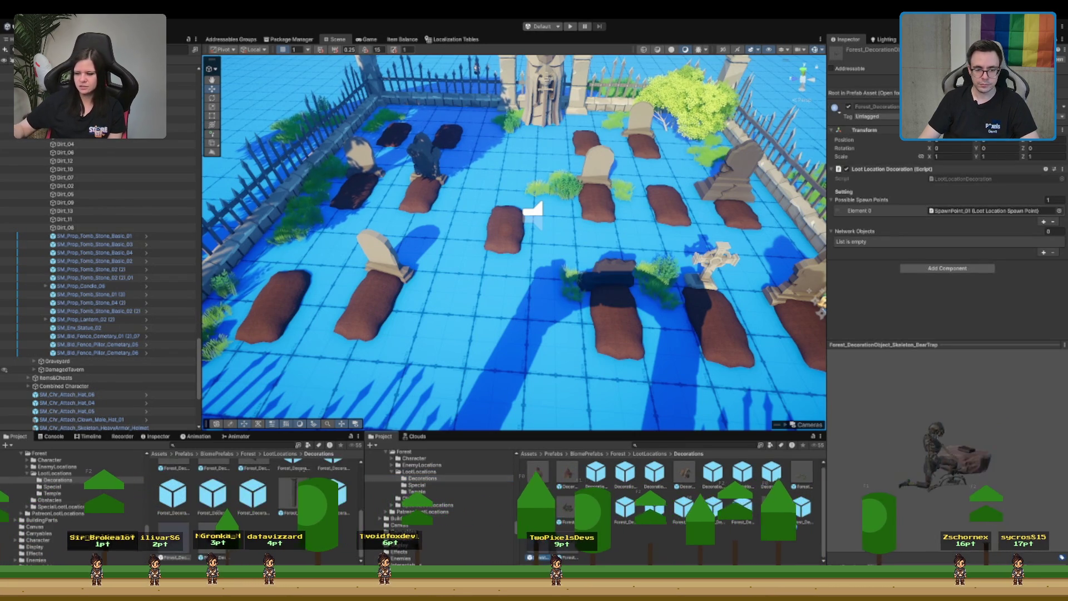
- Inspect the dirt decoration's five spawn points, drop a test instance in the graveyard, then delete it
{"action": "left_click", "coordinate": [795, 518]}
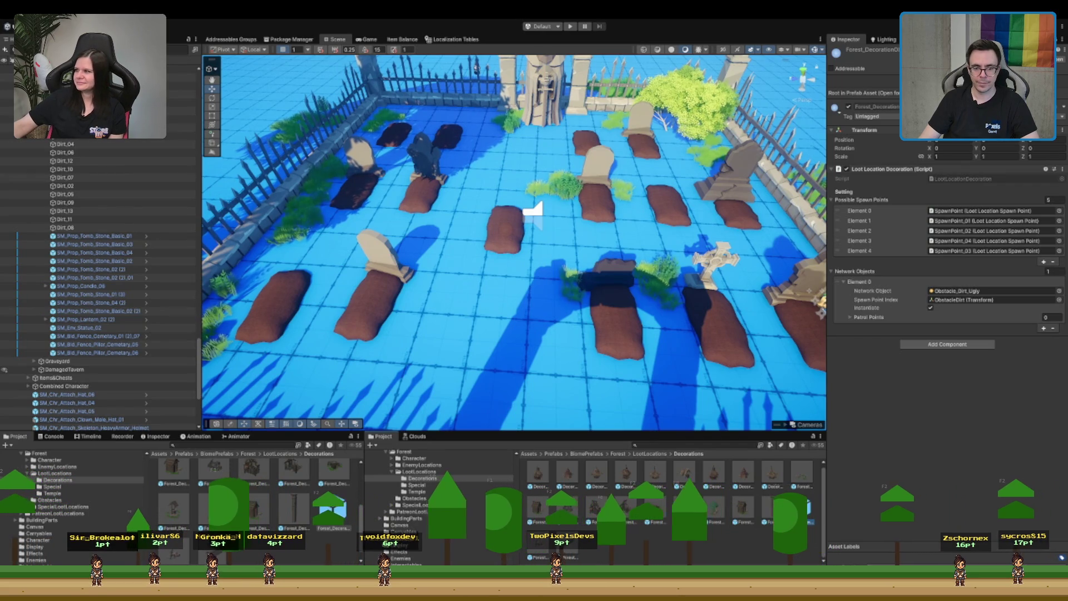
{"action": "left_click_drag", "start_coordinate": [523, 292], "coordinate": [528, 295]}
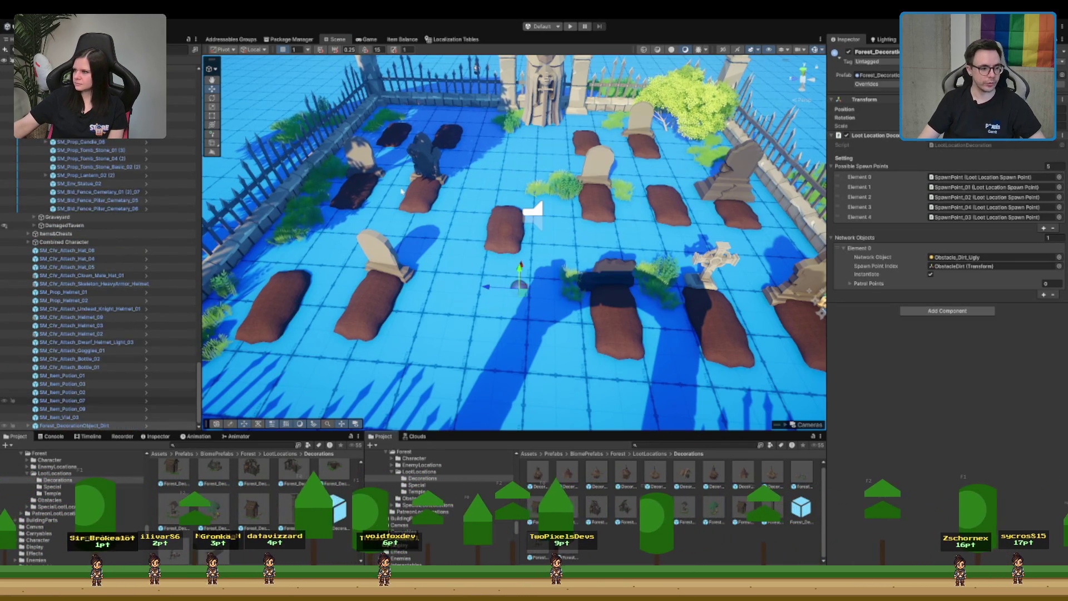
{"action": "left_click", "coordinate": [89, 425]}
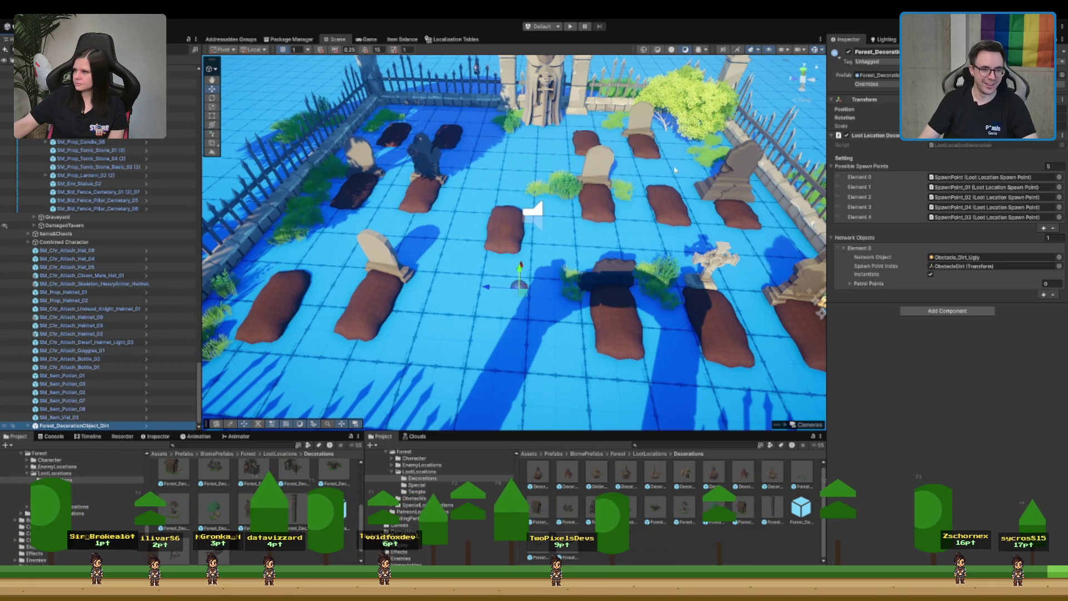
{"action": "key", "text": "Delete"}
{"action": "left_click", "coordinate": [593, 93]}
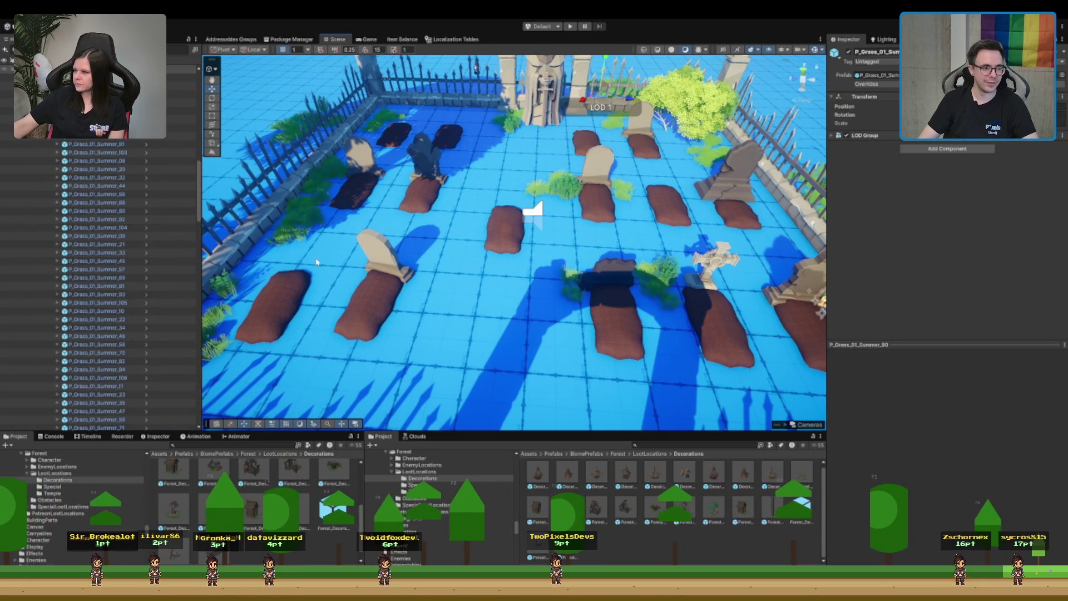
- Collapse ForestProps and select Location_Loot_Graveyard's LootLocation object holding LootLocation_Decoration_SimpleChest
{"action": "scroll", "coordinate": [102, 278], "scroll_direction": "up", "scroll_amount": 10}
{"action": "left_click", "coordinate": [102, 279]}
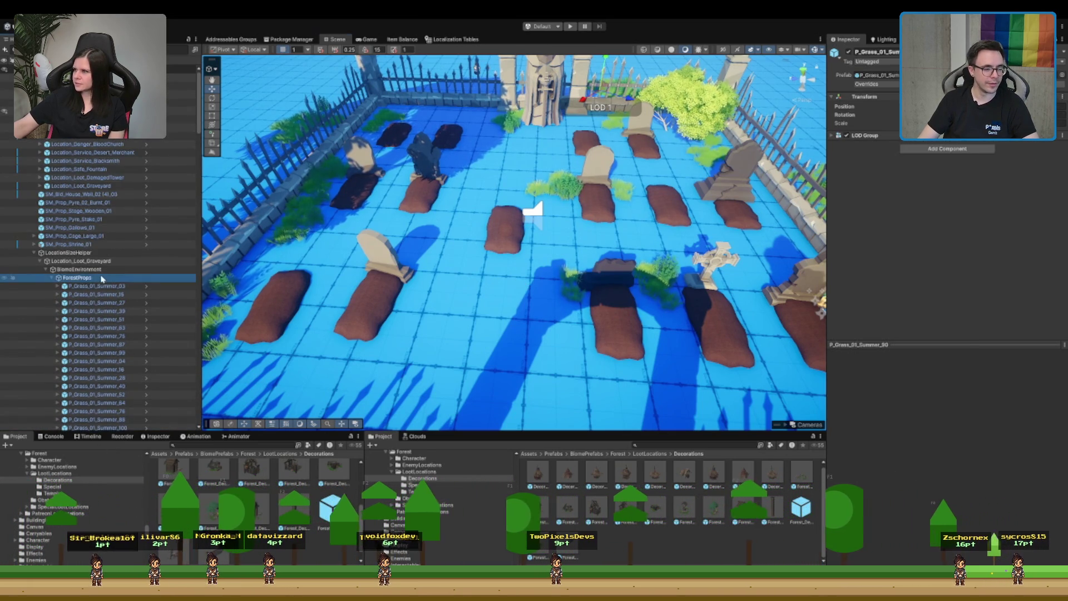
{"action": "key", "text": "Left"}
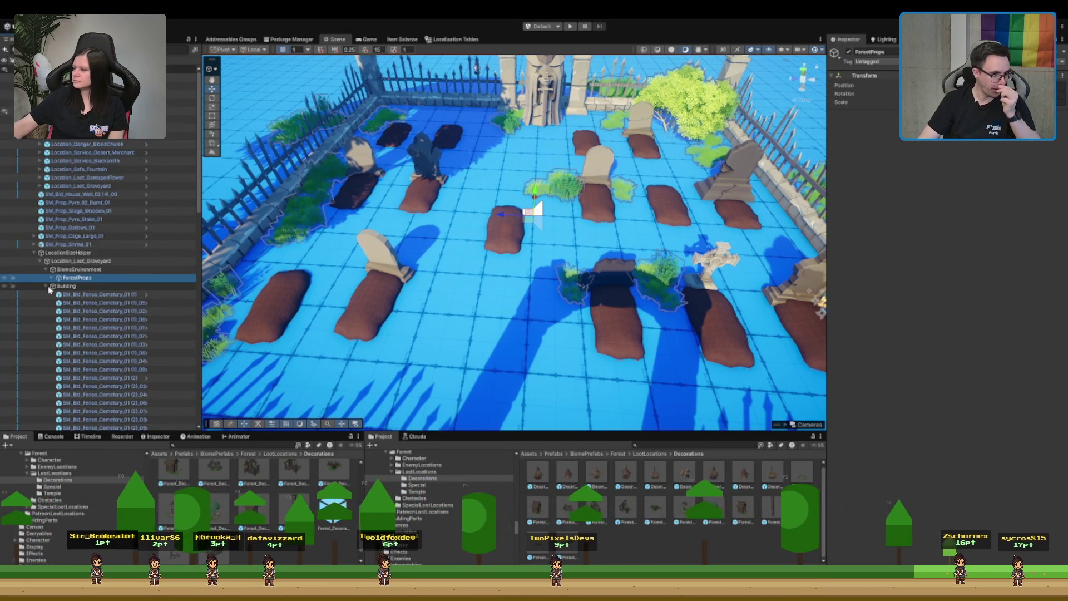
{"action": "left_click", "coordinate": [111, 261]}
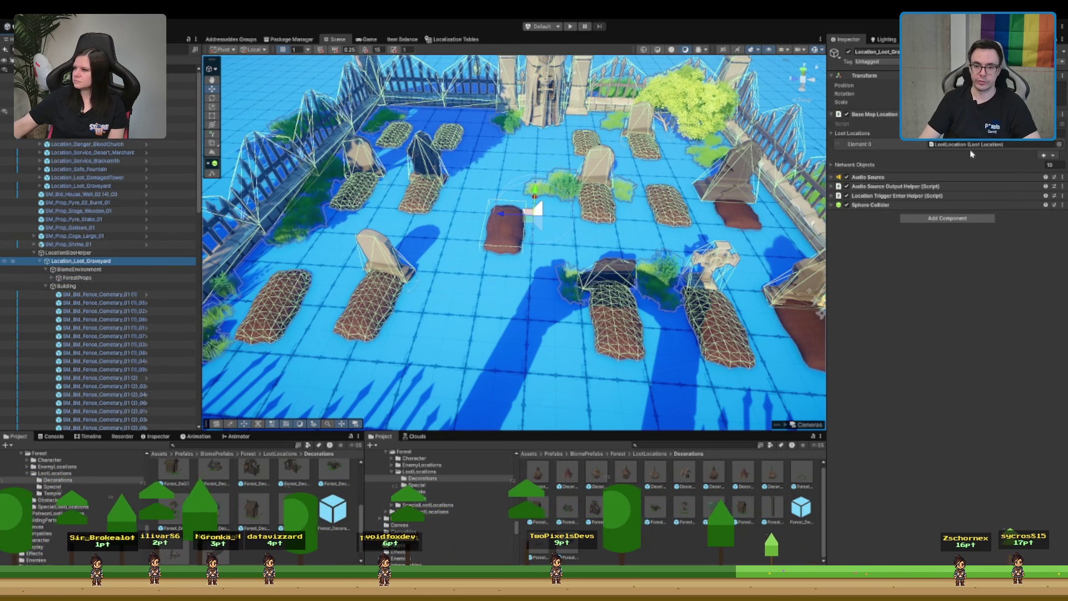
{"action": "left_click", "coordinate": [890, 144]}
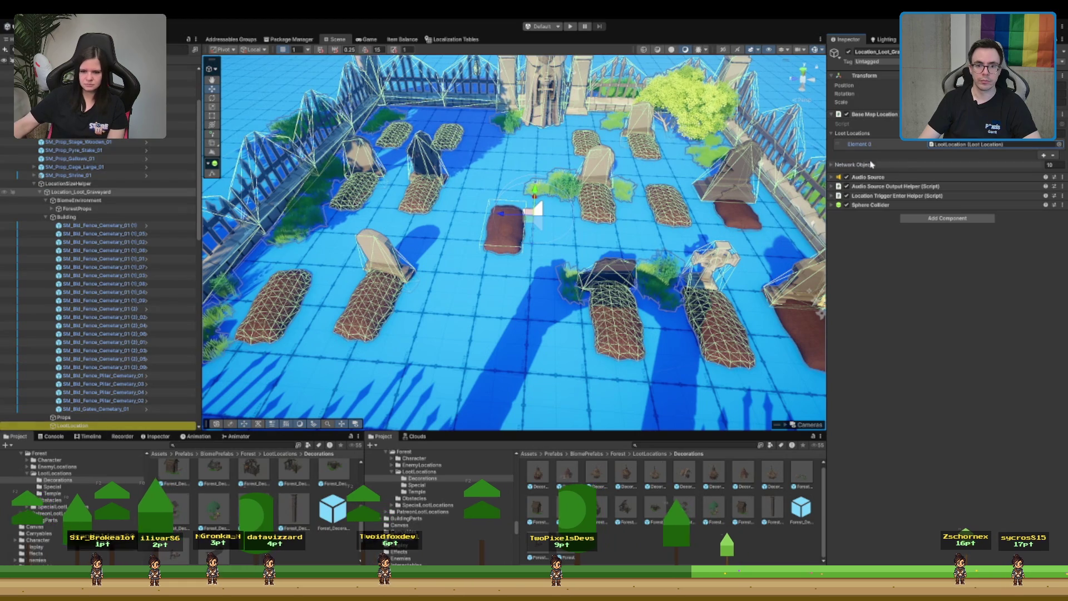
{"action": "left_click", "coordinate": [851, 165]}
{"action": "scroll", "coordinate": [139, 348], "scroll_direction": "down", "scroll_amount": 3}
{"action": "left_click", "coordinate": [78, 358]}
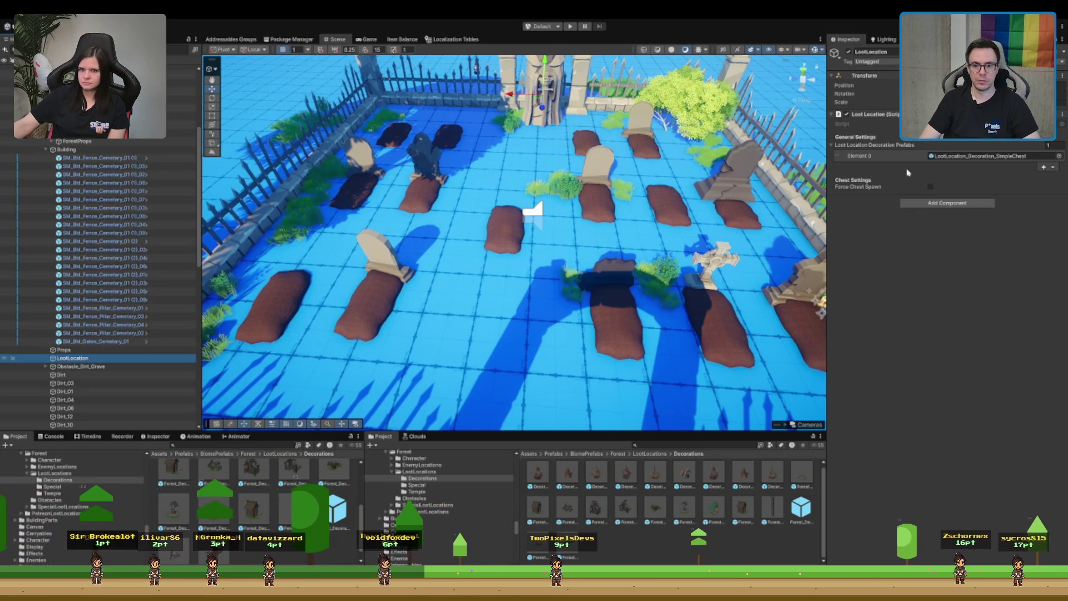
- Place Forest_DecorationObject_Dirt on the open middle tiles and inspect its Patrol Points list
{"action": "left_click_drag", "start_coordinate": [815, 505], "coordinate": [505, 286]}
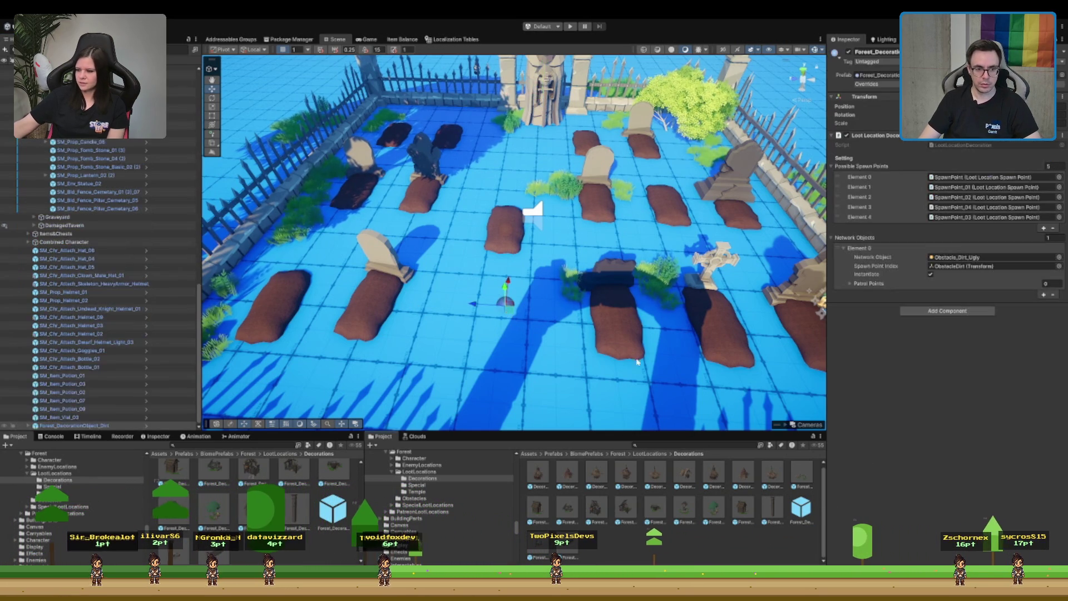
{"action": "left_click", "coordinate": [953, 283]}
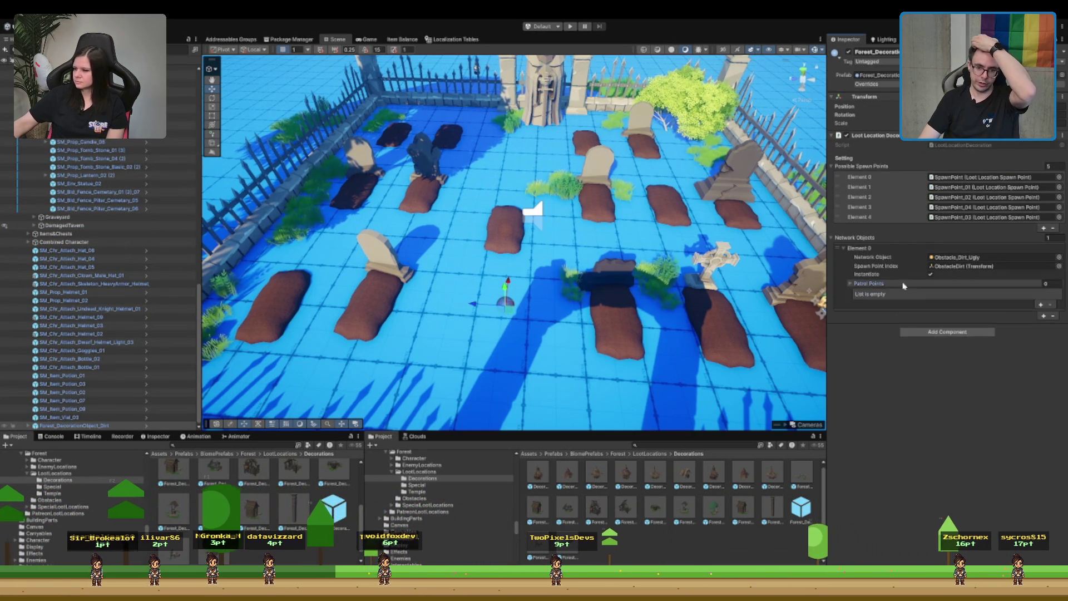
{"action": "left_click", "coordinate": [970, 258]}
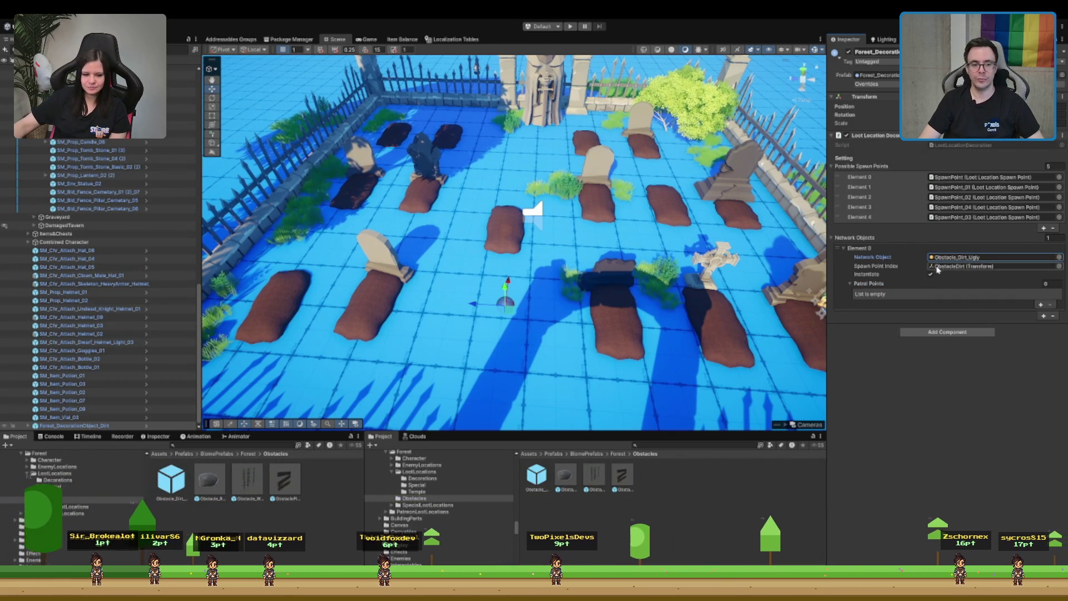
{"action": "left_click", "coordinate": [971, 258]}
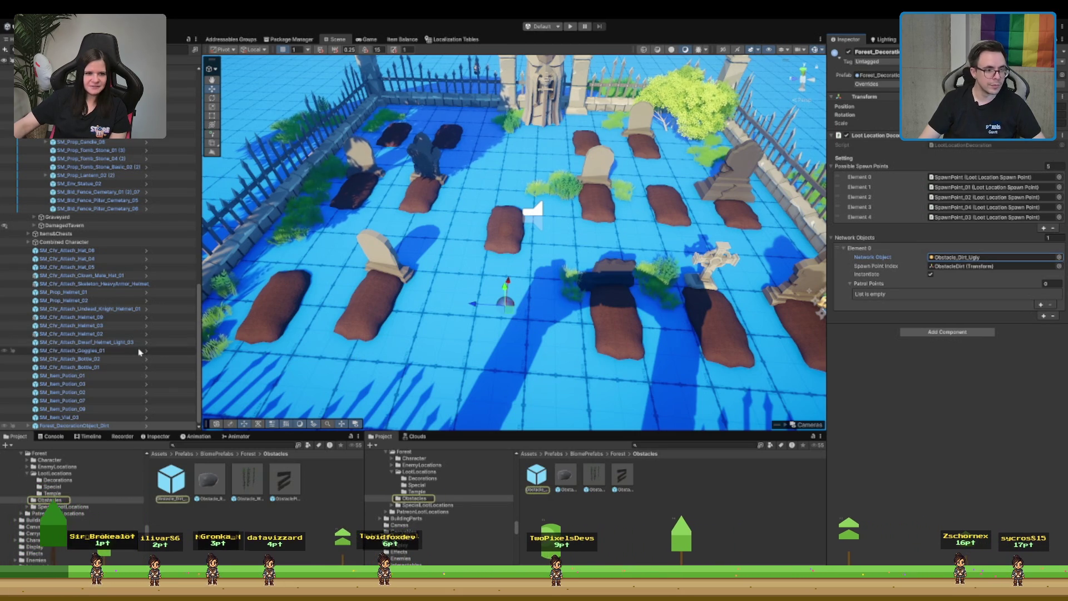
- Collapse the BiomeEnvironment group in the Hierarchy
{"action": "scroll", "coordinate": [139, 352], "scroll_direction": "up", "scroll_amount": 15}
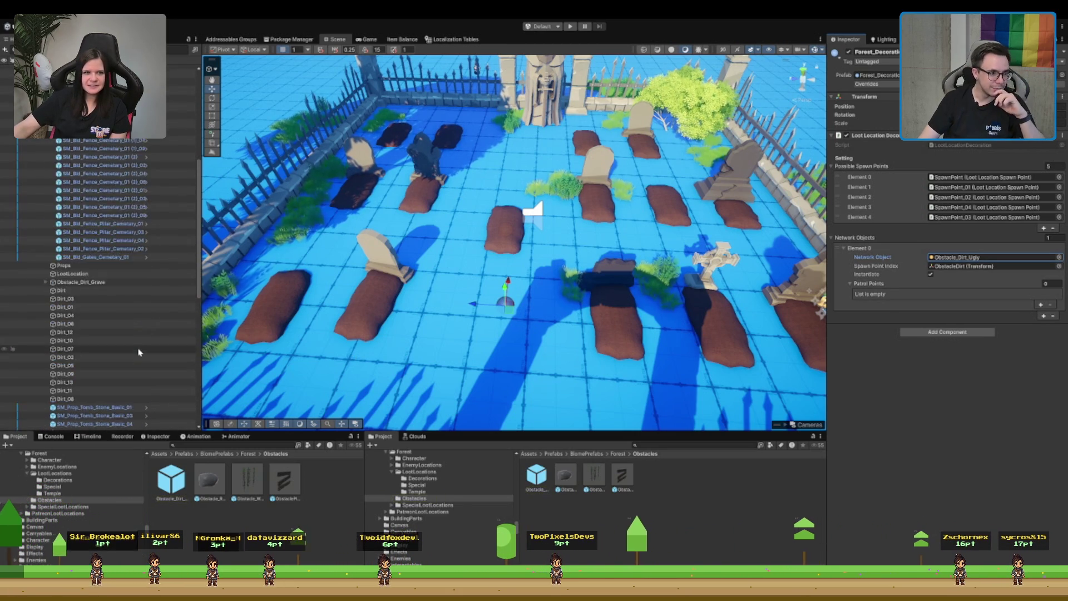
{"action": "left_click", "coordinate": [123, 270]}
{"action": "key", "text": "Left"}
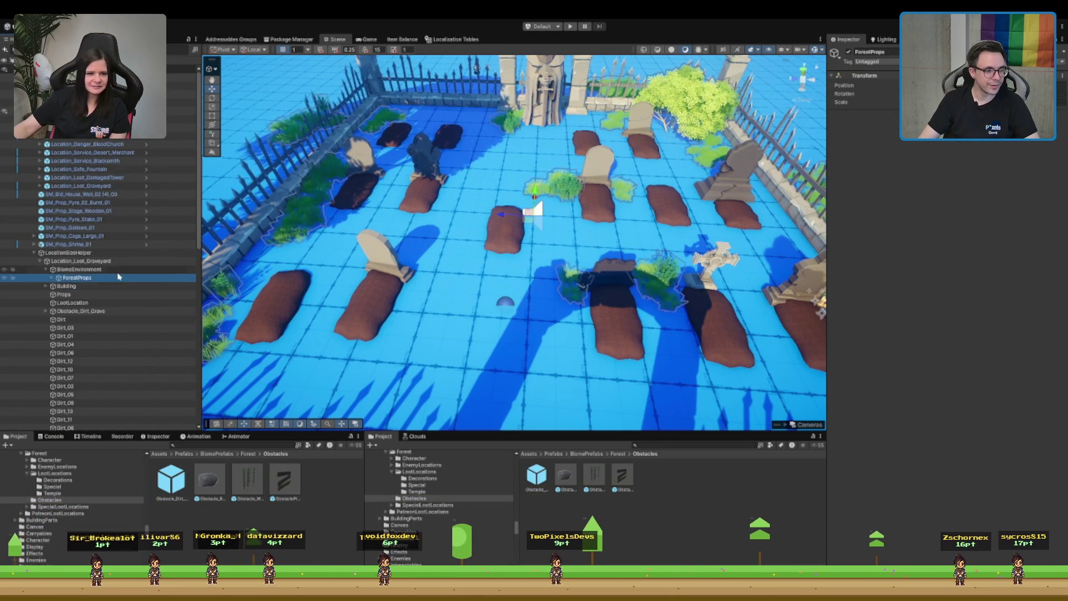
- Save Obstacle_Dirt_Grave as a prefab in Obstacles and compare it with Obstacle_Dirt_Ugly
{"action": "left_click", "coordinate": [92, 303]}
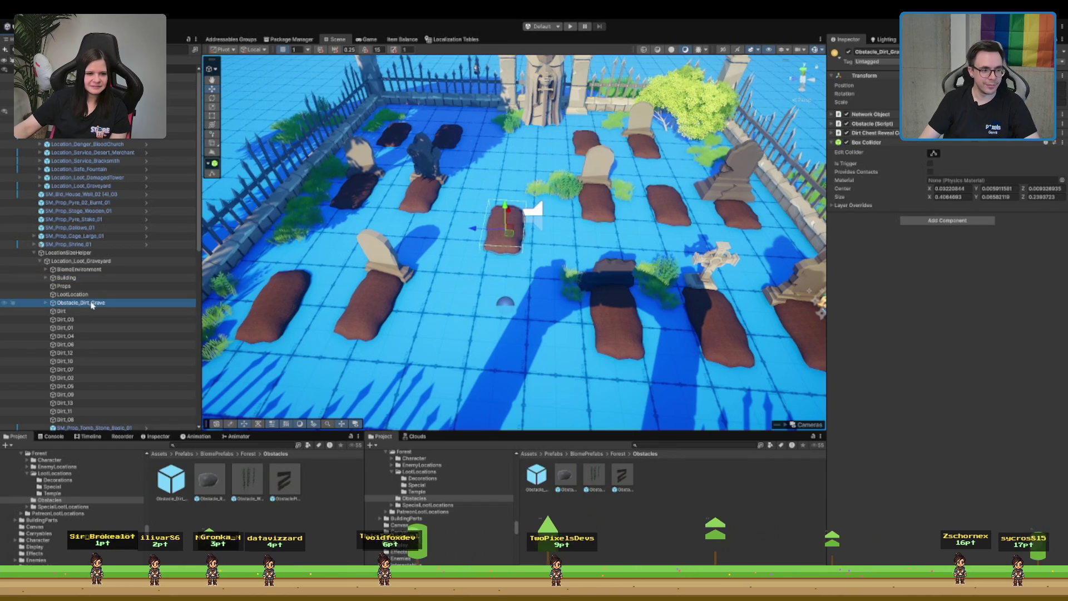
{"action": "left_click_drag", "start_coordinate": [92, 305], "coordinate": [775, 439]}
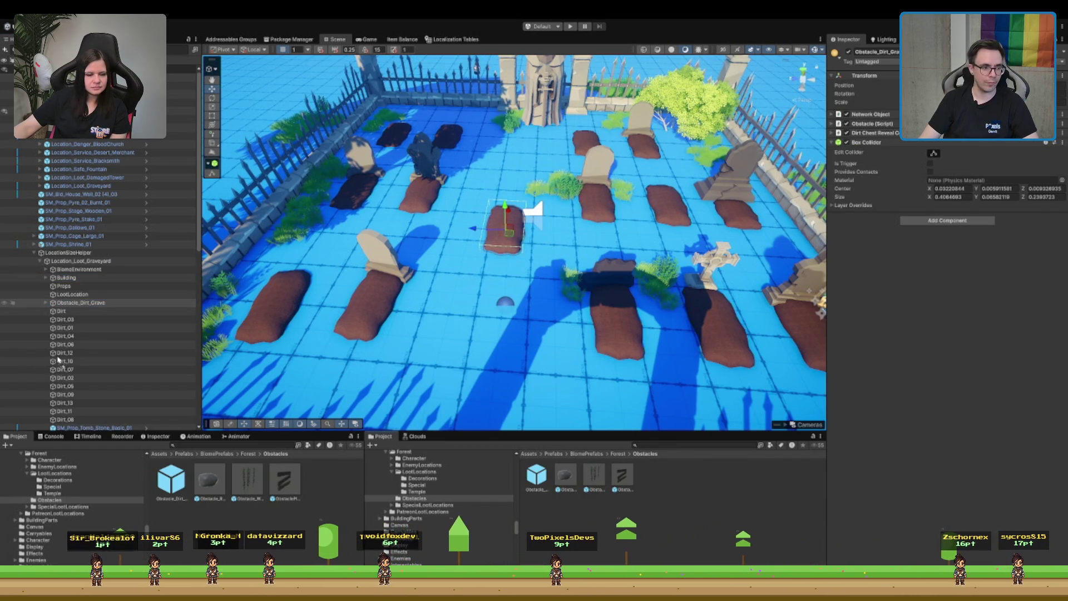
{"action": "left_click", "coordinate": [85, 302]}
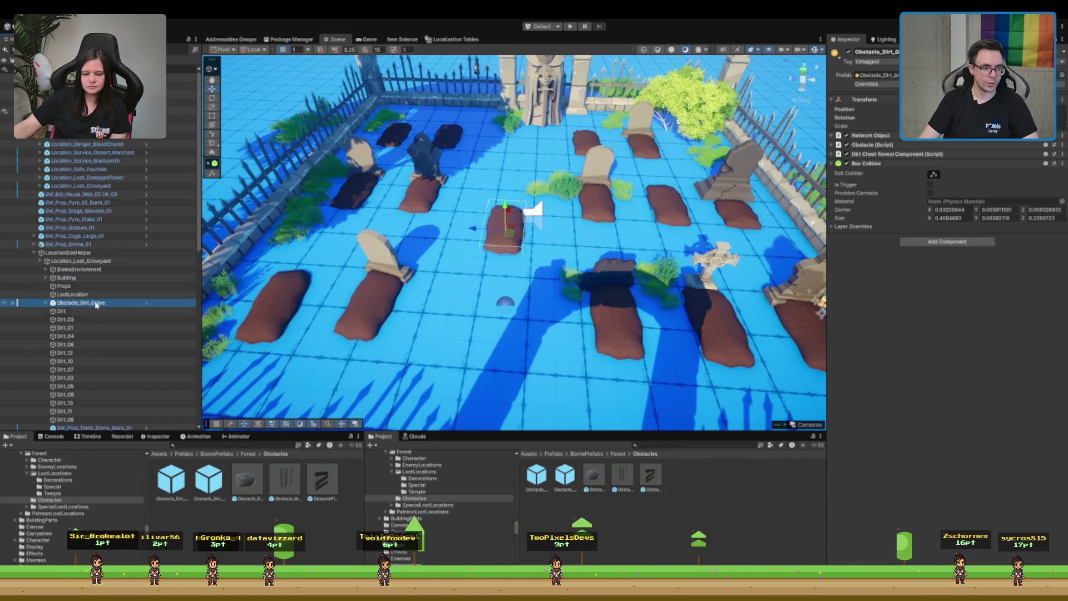
{"action": "left_click", "coordinate": [567, 475]}
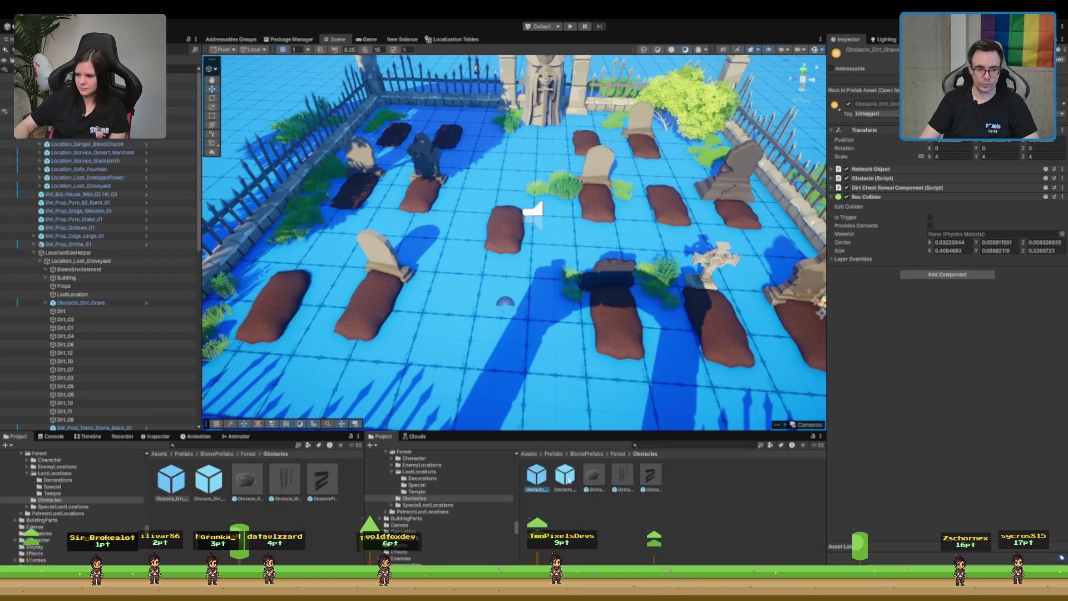
{"action": "key", "text": "Left"}
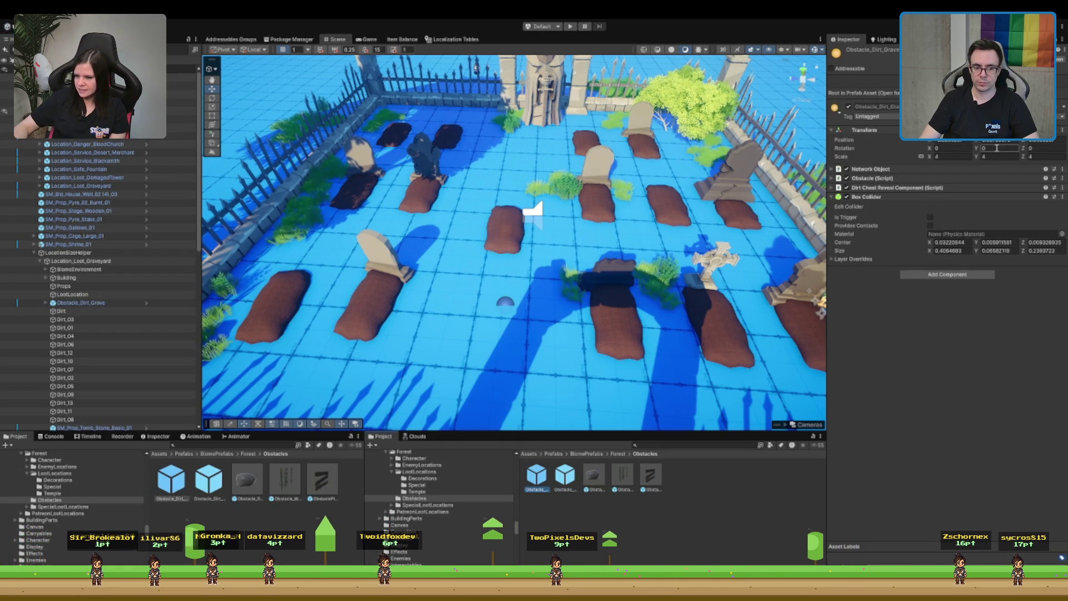
{"action": "key", "text": "shift+Right"}
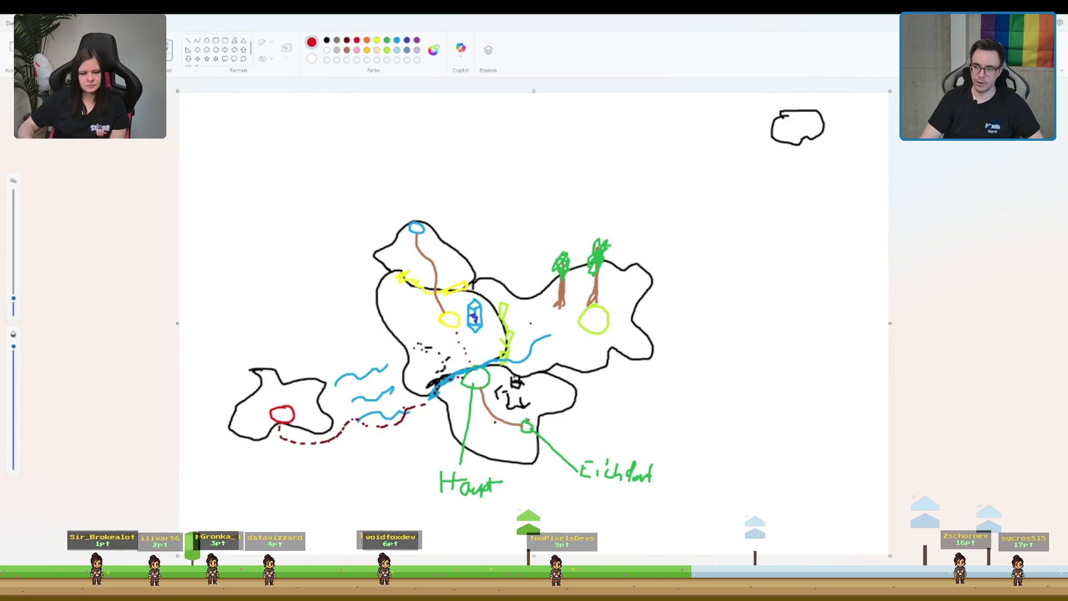
- Draw trial red route lines from the red circle toward and across the river, undoing each one
{"action": "mouse_move", "coordinate": [501, 418]}
{"action": "left_mouse_down"}
{"action": "mouse_move", "coordinate": [485, 352]}
{"action": "mouse_move", "coordinate": [418, 234]}
{"action": "left_mouse_up"}
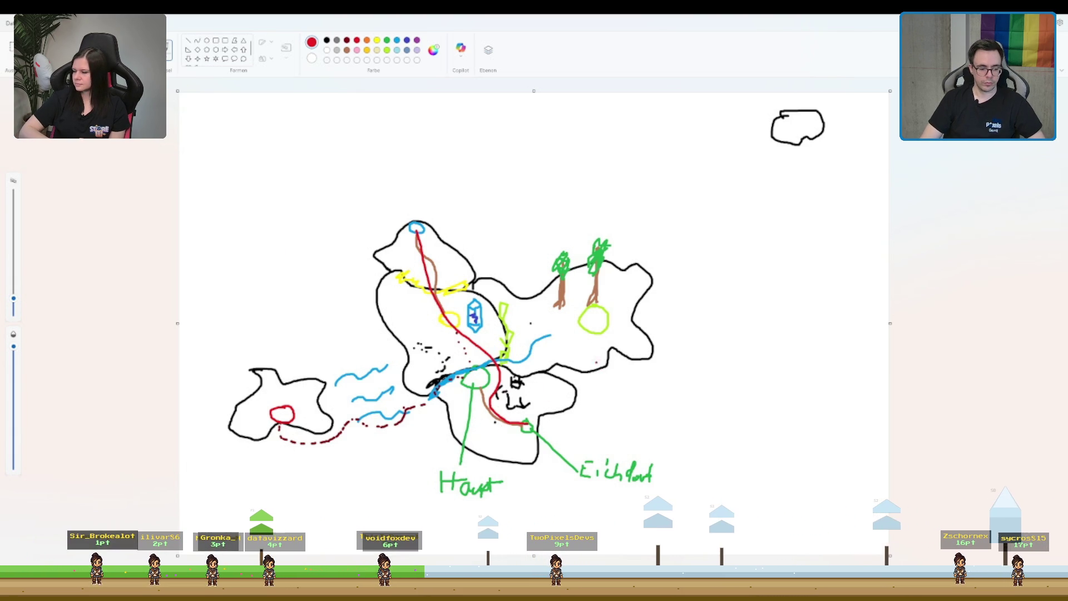
{"action": "key", "text": "ctrl+z"}
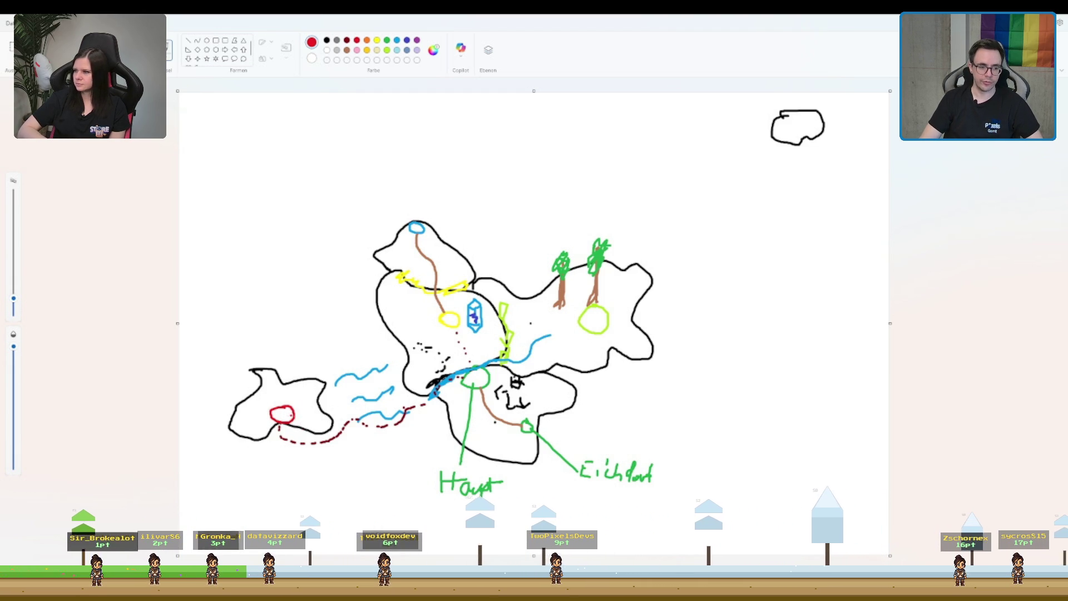
{"action": "left_click_drag", "start_coordinate": [278, 424], "coordinate": [408, 414]}
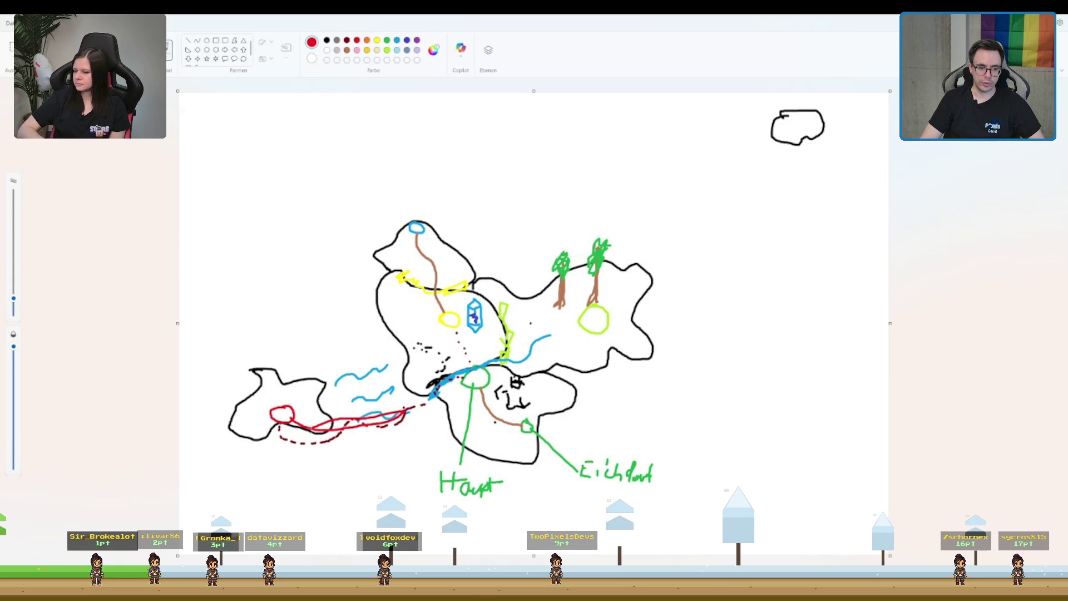
{"action": "key", "text": "ctrl+z"}
{"action": "key", "text": "ctrl+y"}
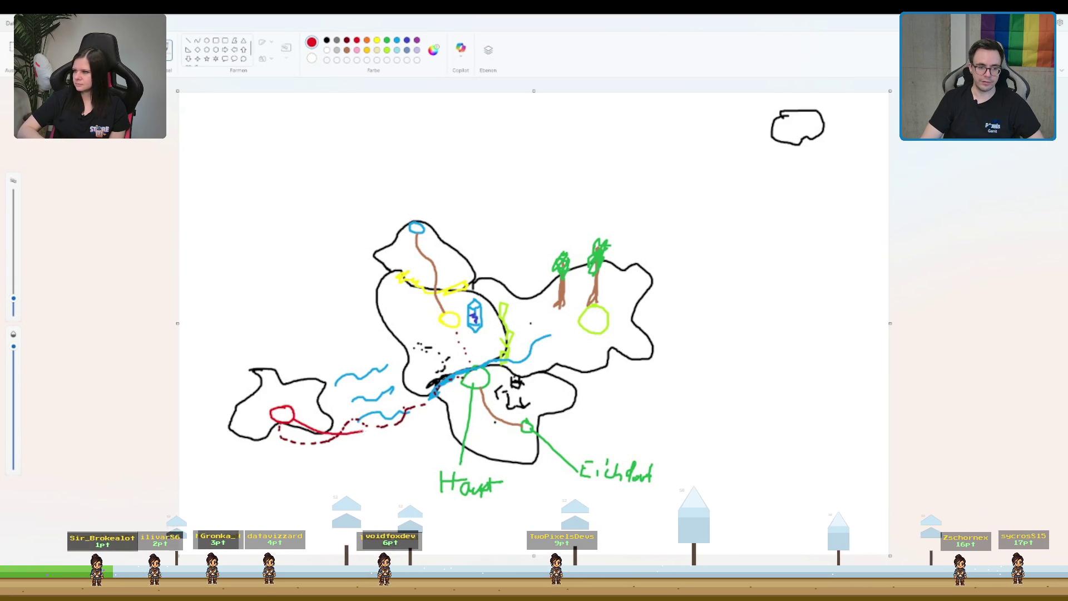
{"action": "key", "text": "ctrl+y"}
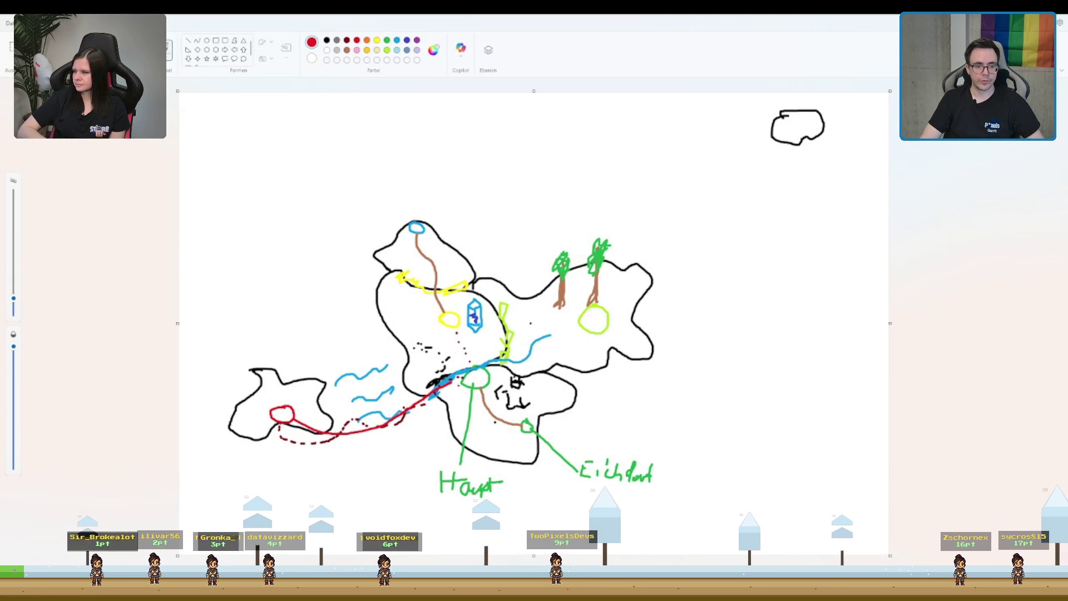
{"action": "key", "text": "ctrl+y"}
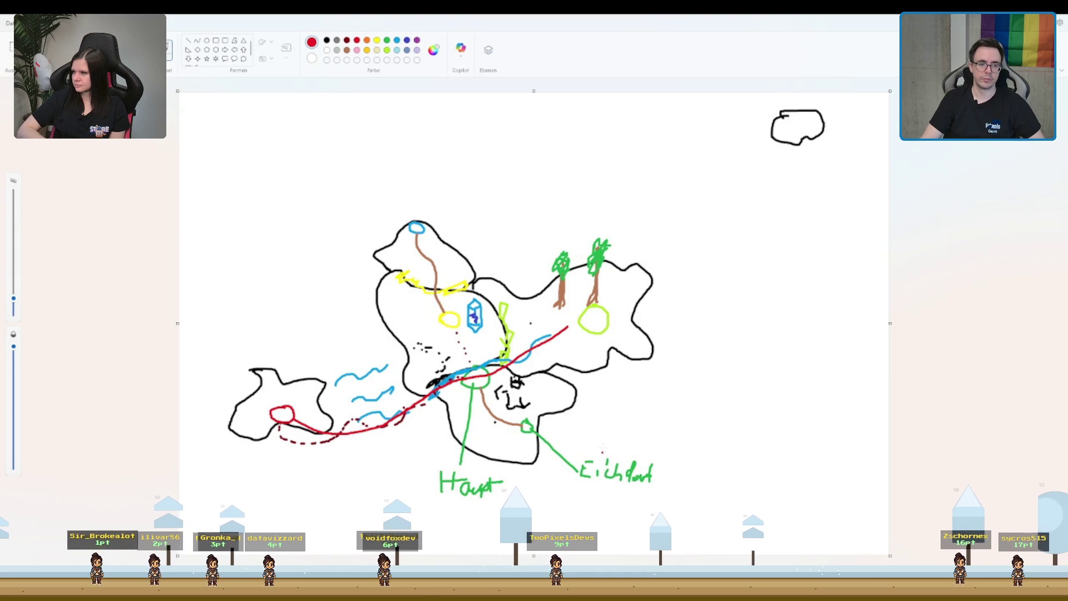
{"action": "key", "text": "ctrl+z"}
{"action": "key", "text": "ctrl+z"}
{"action": "key", "text": "ctrl+z"}
{"action": "left_click_drag", "start_coordinate": [581, 306], "coordinate": [478, 378]}
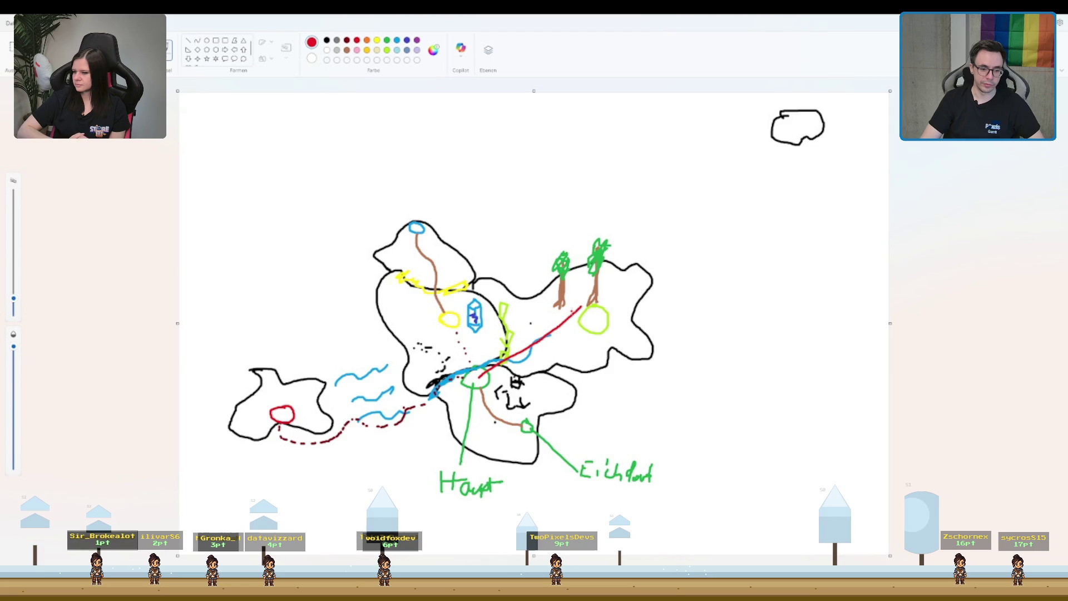
{"action": "key", "text": "ctrl+z"}
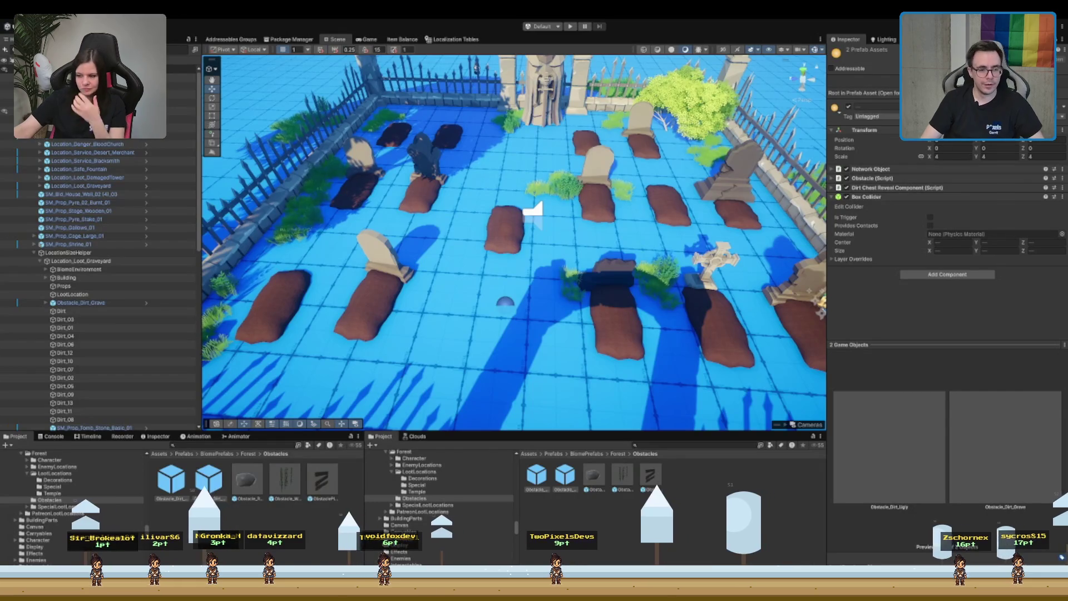
- Nest Obstacle_Dirt_Grave under LootLocation and rename LootLocation to LootLocation_Grave_01
{"action": "left_click", "coordinate": [153, 304]}
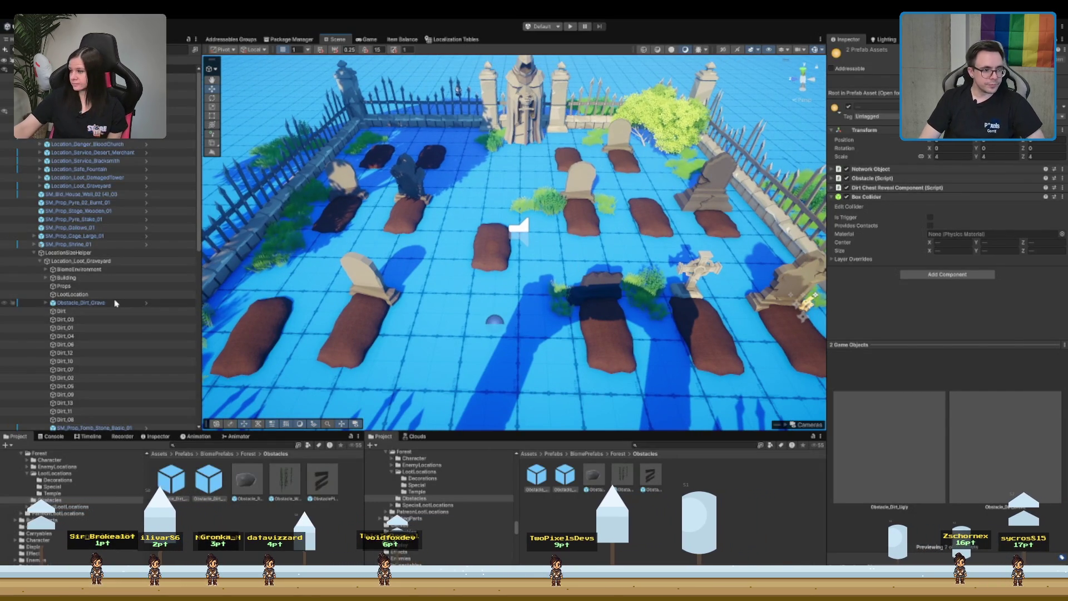
{"action": "left_click", "coordinate": [102, 294]}
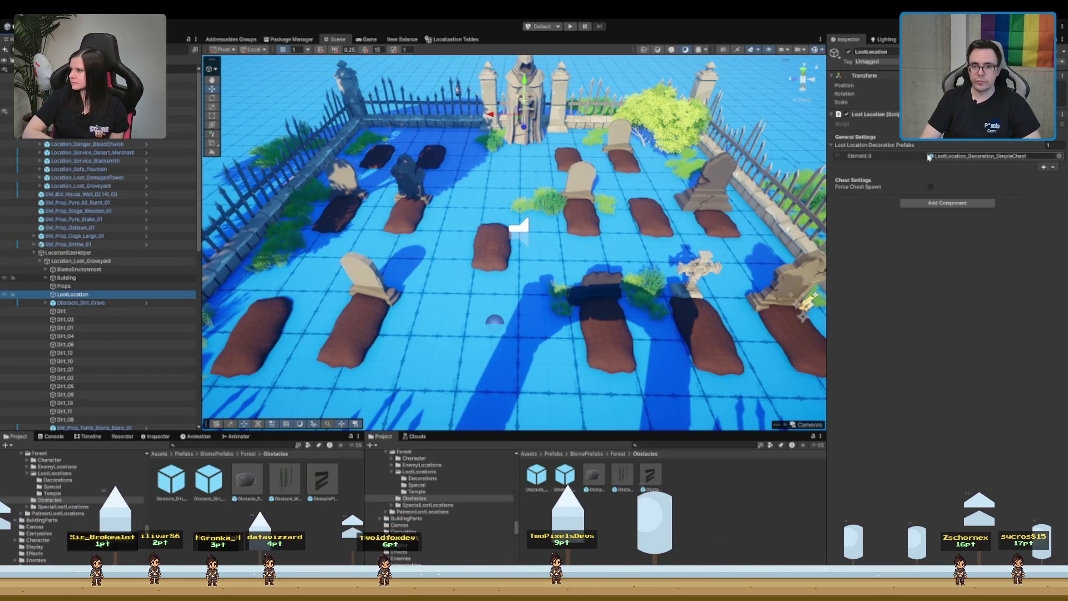
{"action": "left_click_drag", "start_coordinate": [81, 302], "coordinate": [98, 295]}
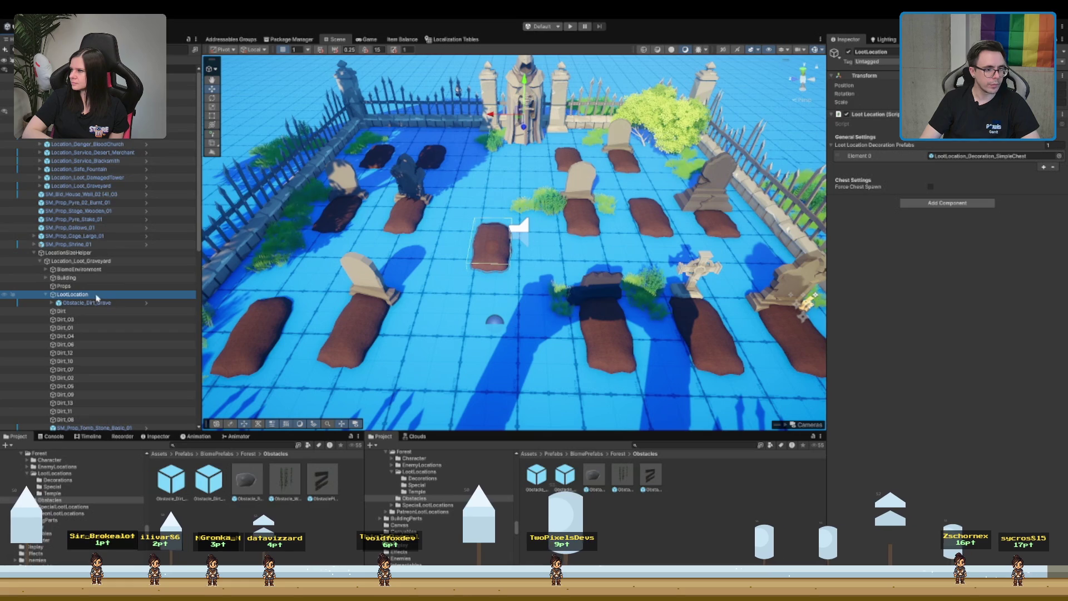
{"action": "left_click", "coordinate": [876, 51]}
{"action": "type", "text": "_Grav"}
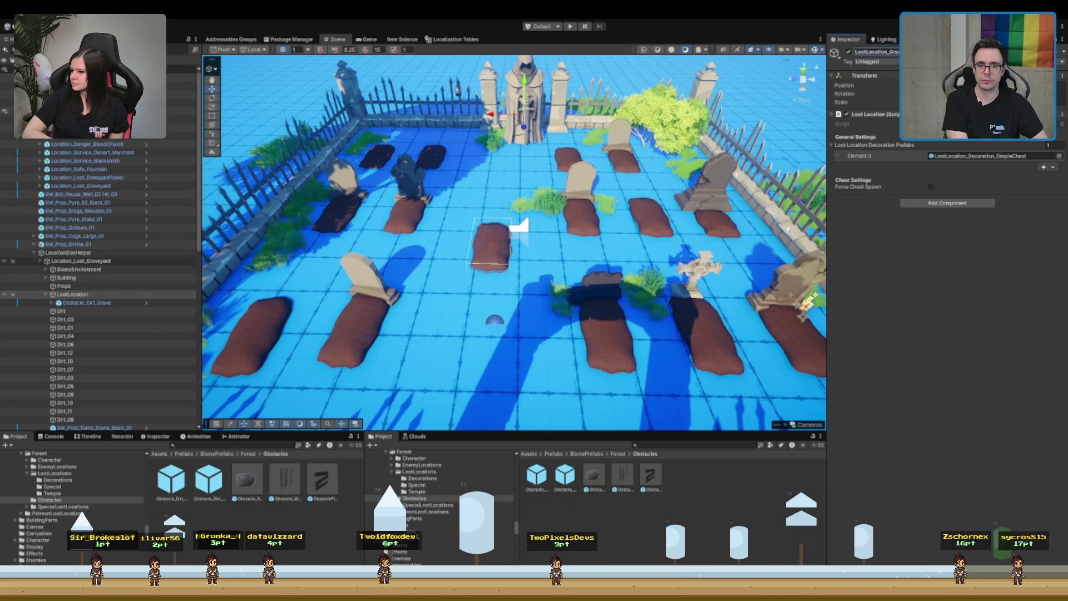
{"action": "key", "text": "Return"}
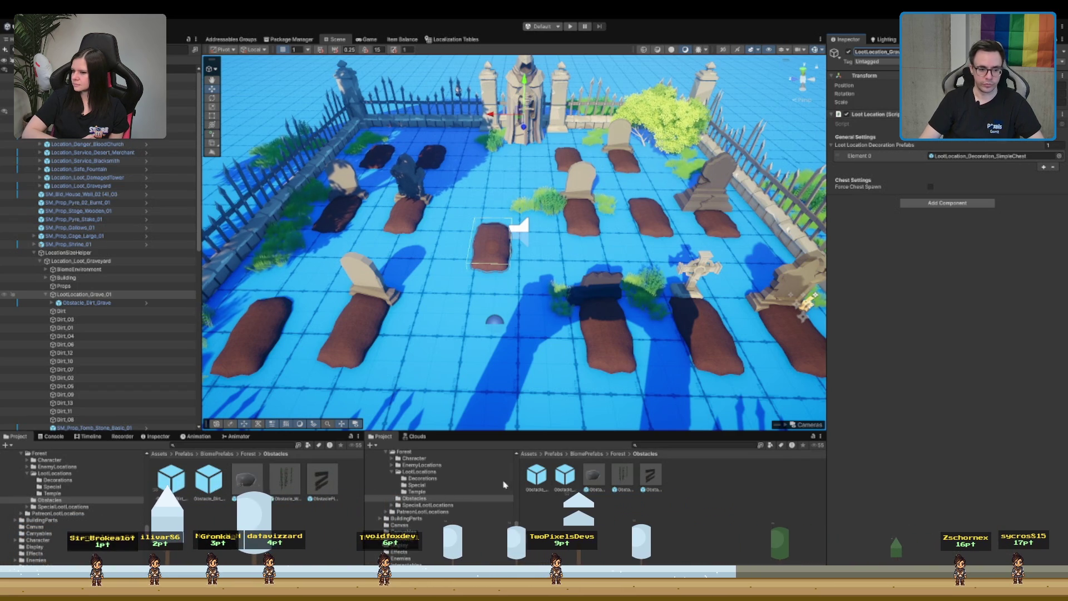
- Place a forest decoration prefab from LootLocations > Decorations into the graveyard
{"action": "left_click", "coordinate": [420, 472]}
{"action": "double_click", "coordinate": [567, 474]}
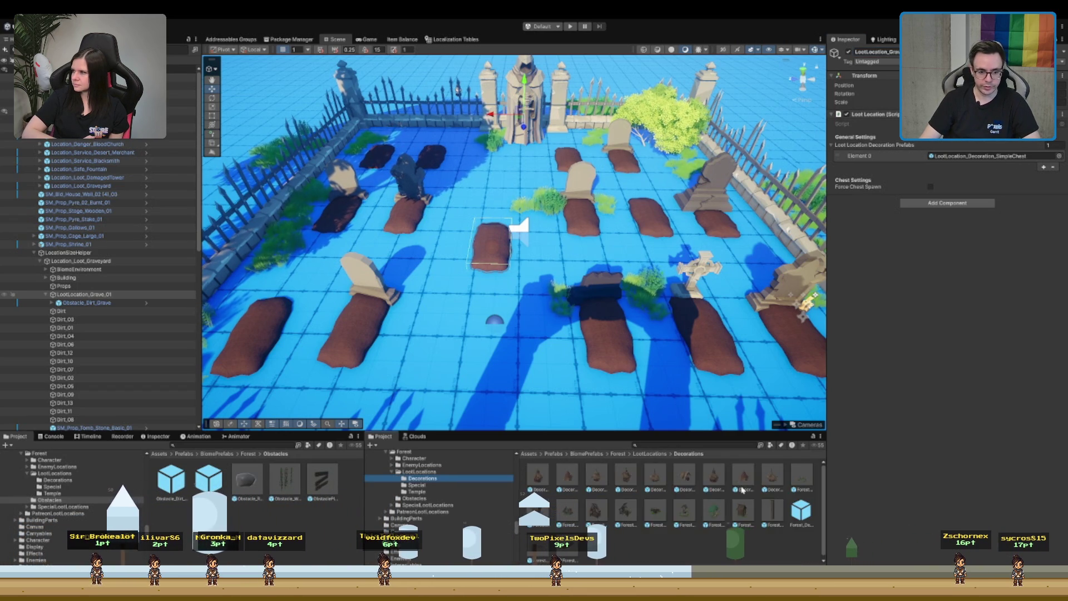
{"action": "key", "text": "Up"}
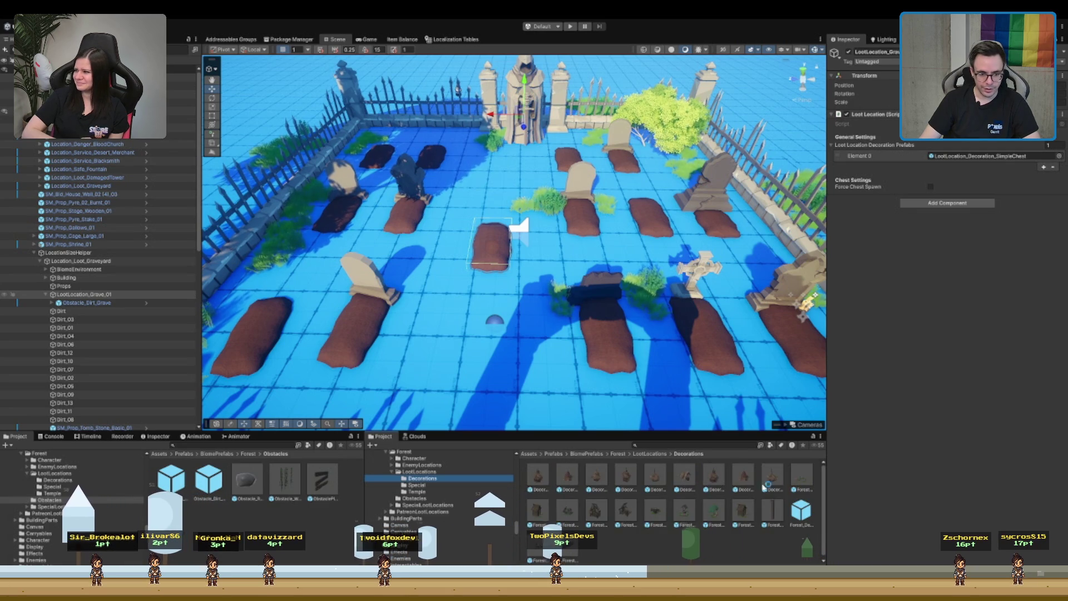
{"action": "left_click_drag", "start_coordinate": [794, 521], "coordinate": [467, 381]}
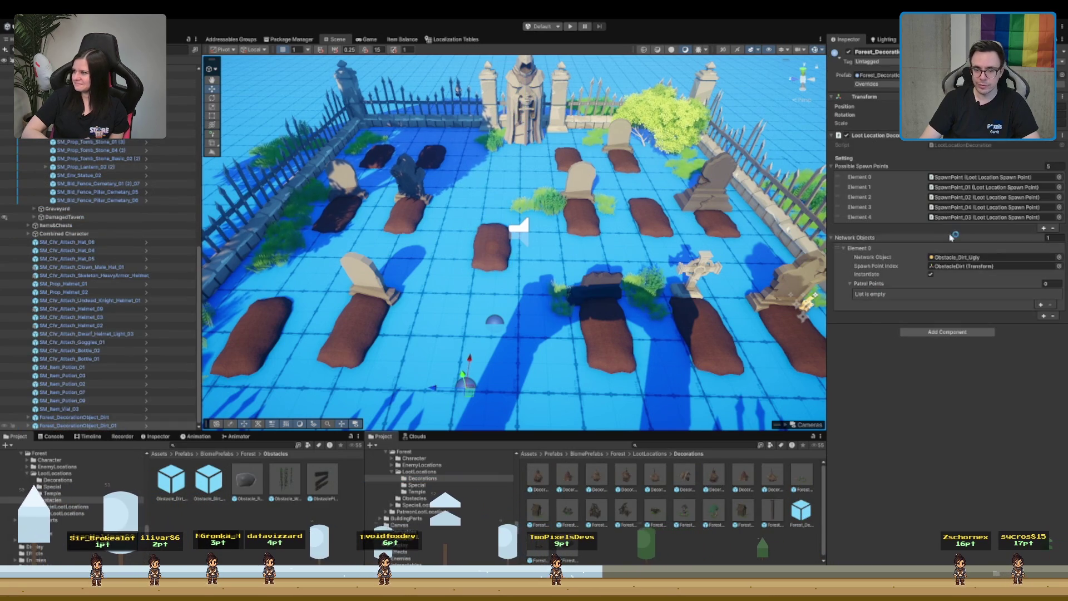
{"action": "mouse_move", "coordinate": [545, 264]}
{"action": "left_mouse_down", "text": "alt"}
{"action": "mouse_move", "coordinate": [608, 243]}
{"action": "mouse_move", "coordinate": [272, 244]}
{"action": "left_mouse_up", "text": "alt"}
{"action": "left_click", "coordinate": [272, 243]}
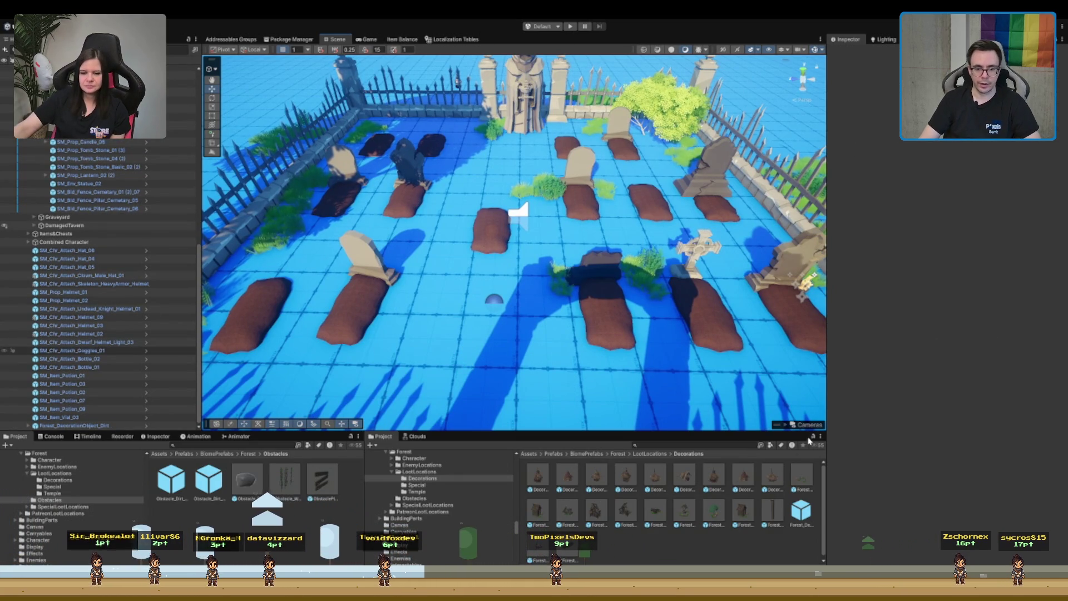
{"action": "scroll", "coordinate": [90, 238], "scroll_direction": "up", "scroll_amount": 10}
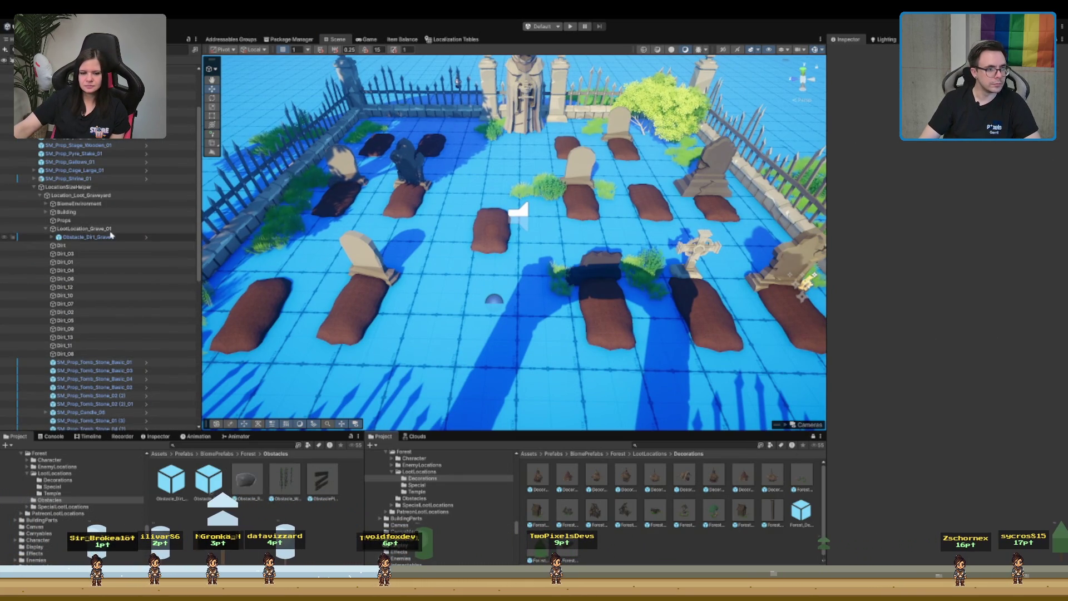
- Create an empty child of LootLocation_Grave_01 named LootLocationDecoration_Grave_01
{"action": "left_click", "coordinate": [101, 230]}
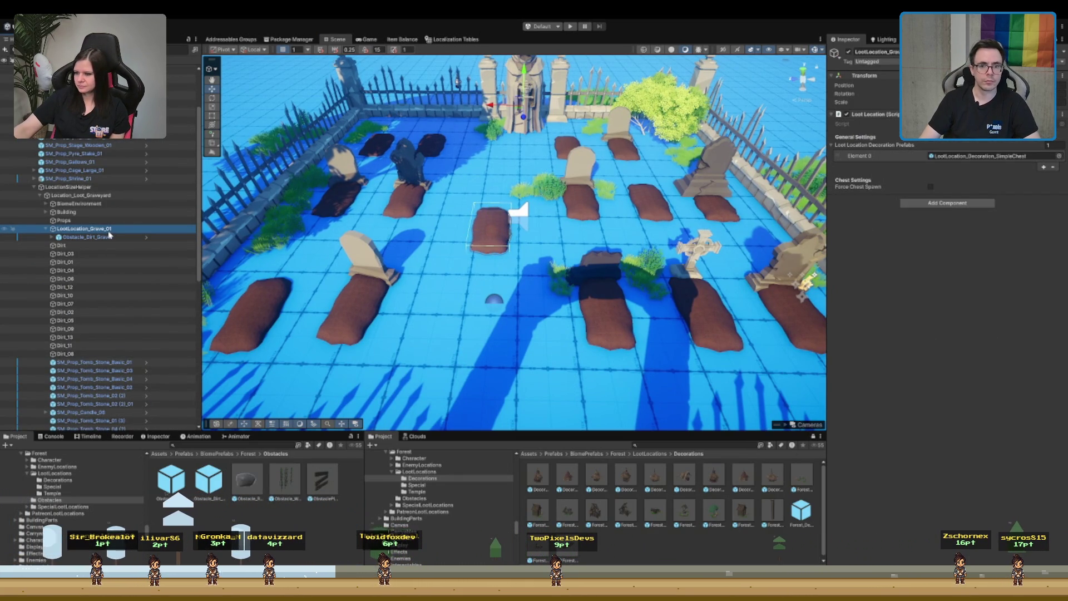
{"action": "key", "text": "alt+shift+n"}
{"action": "type", "text": "LootLocationDecoration_Grave"}
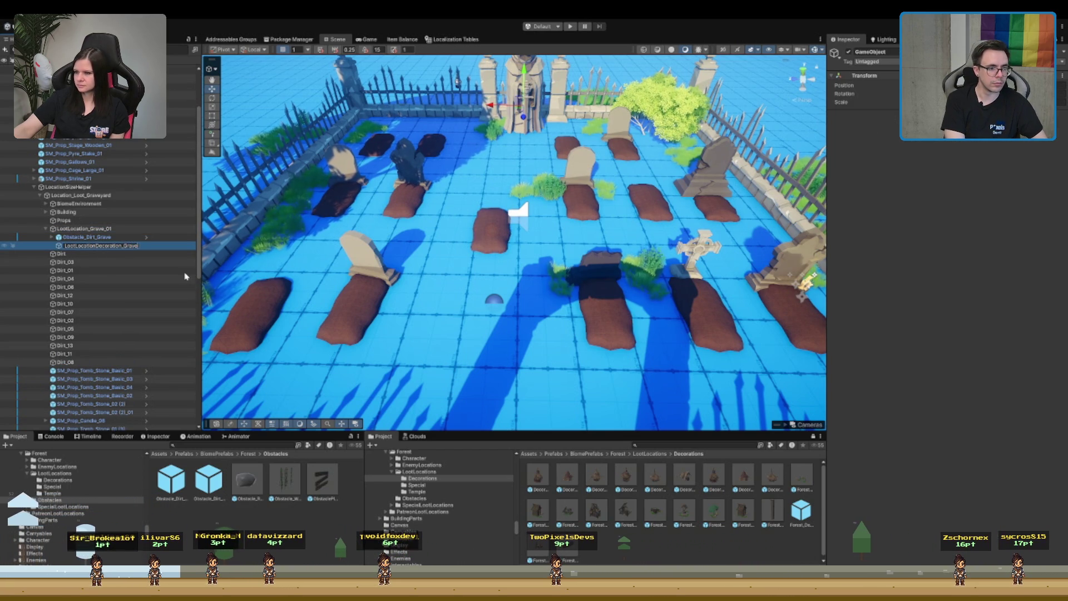
{"action": "key", "text": "Return"}
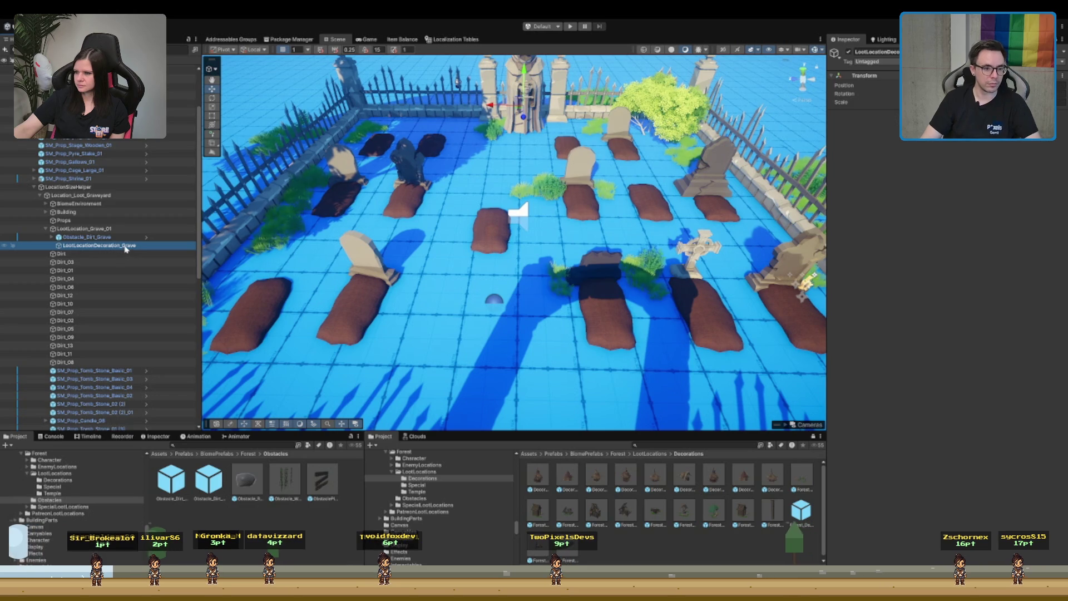
{"action": "left_click", "coordinate": [127, 247]}
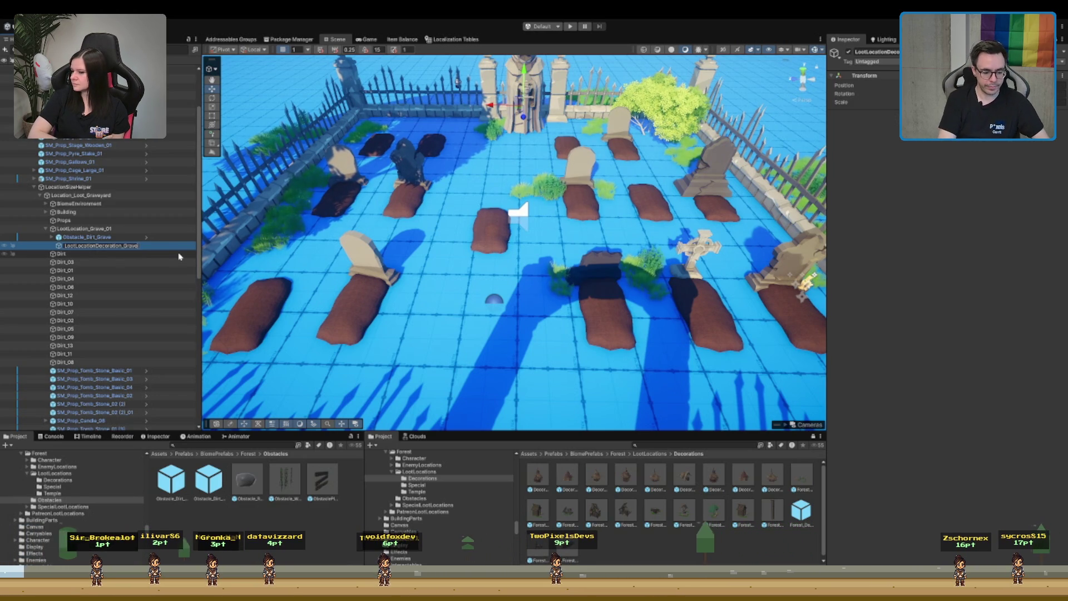
{"action": "type", "text": "_01"}
{"action": "key", "text": "Return"}
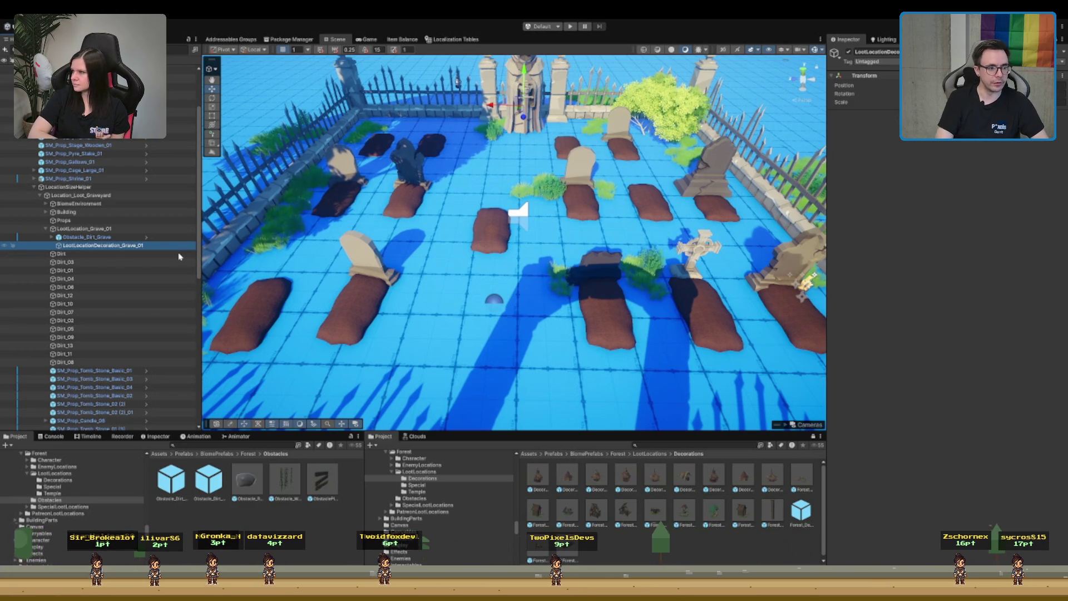
{"action": "left_click", "coordinate": [87, 238]}
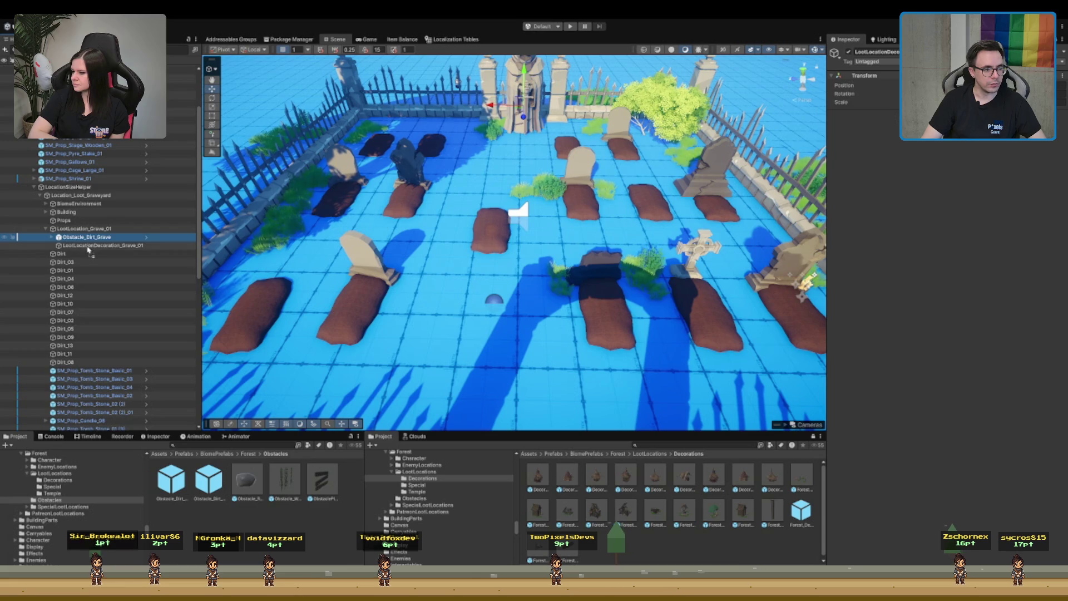
- Parent Obstacle_Dirt_Grave under LootLocationDecoration_Grave_01 and assign it as its network object
{"action": "left_click_drag", "start_coordinate": [88, 250], "coordinate": [104, 245]}
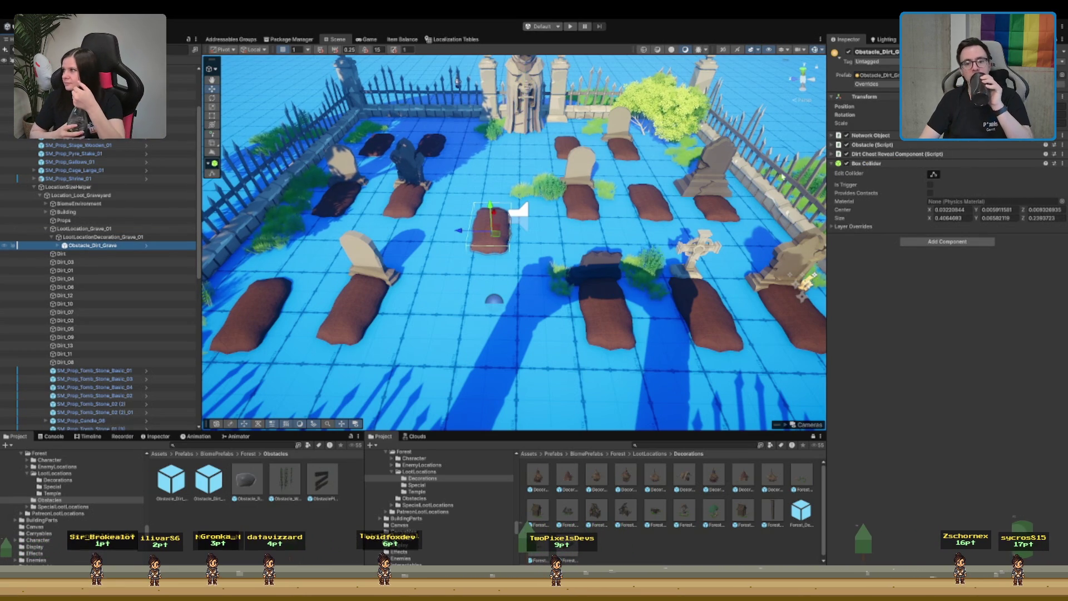
{"action": "left_click", "coordinate": [147, 237]}
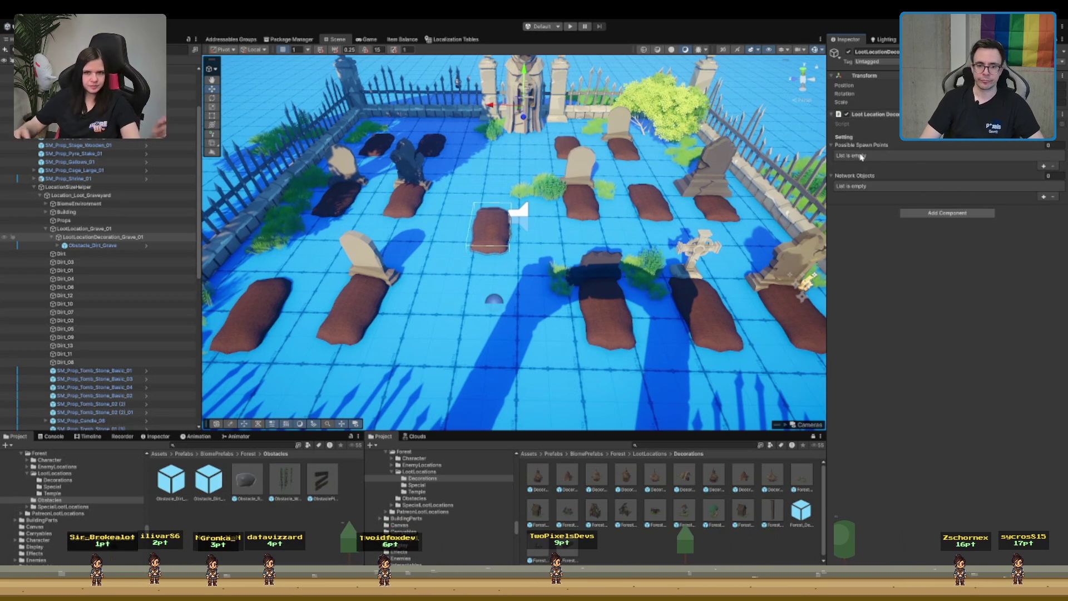
{"action": "left_click", "coordinate": [1044, 197]}
{"action": "left_click_drag", "start_coordinate": [120, 245], "coordinate": [979, 195]}
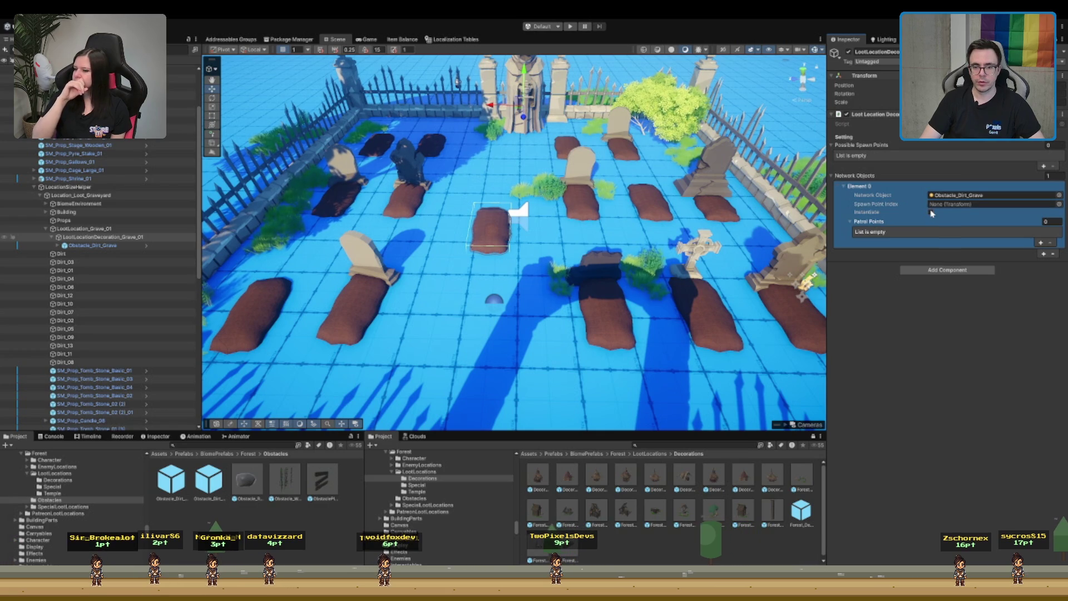
- Collapse network object Element 0 and return the dirt-grave mound to its parent's origin
{"action": "left_click", "coordinate": [890, 221]}
{"action": "left_click", "coordinate": [871, 187]}
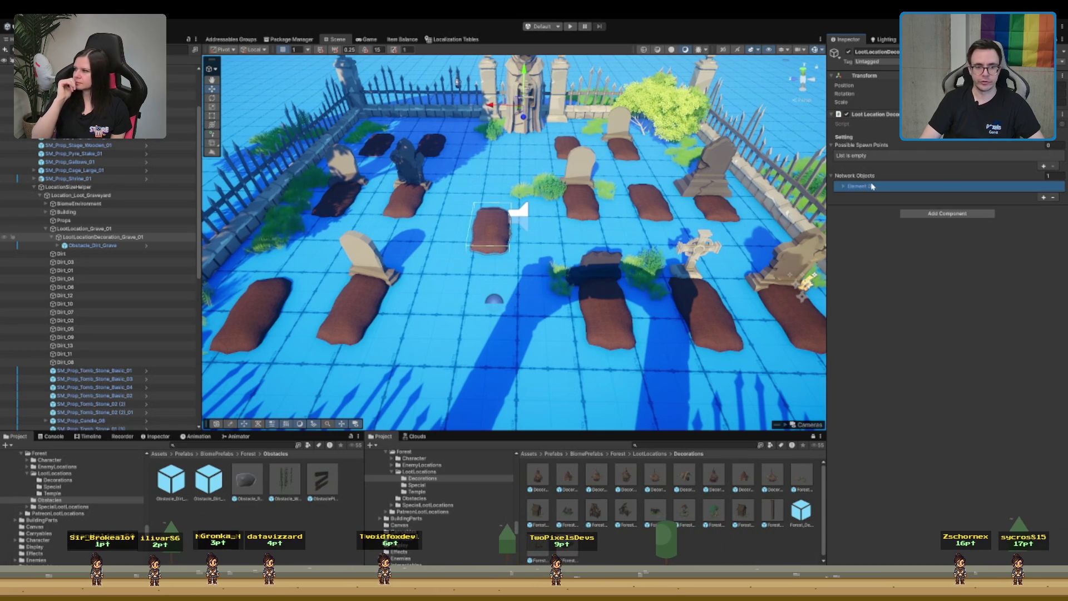
{"action": "left_click", "coordinate": [92, 245]}
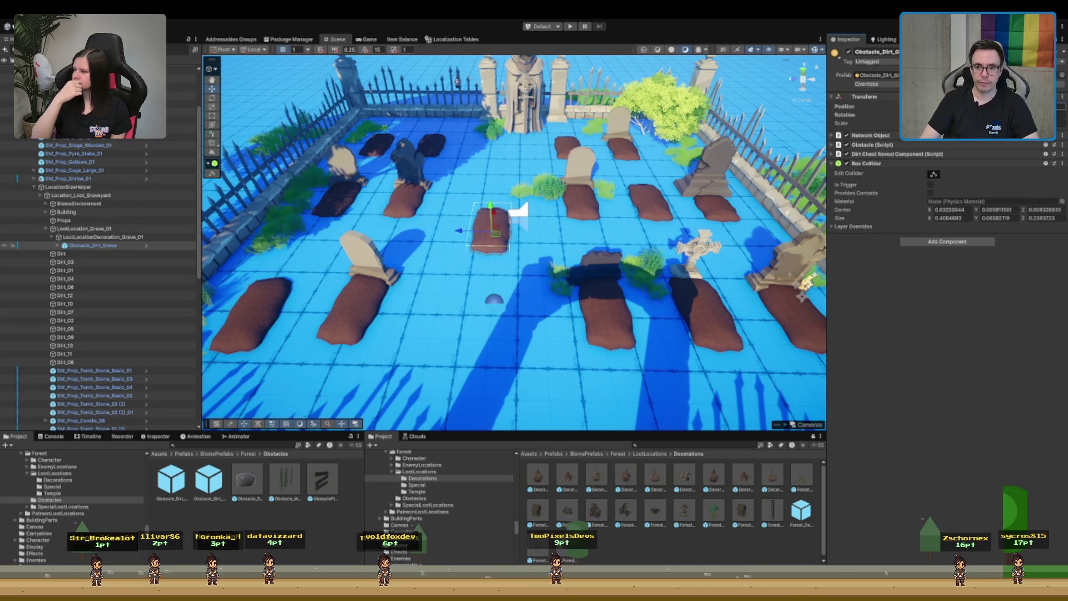
{"action": "key", "text": "ctrl+z"}
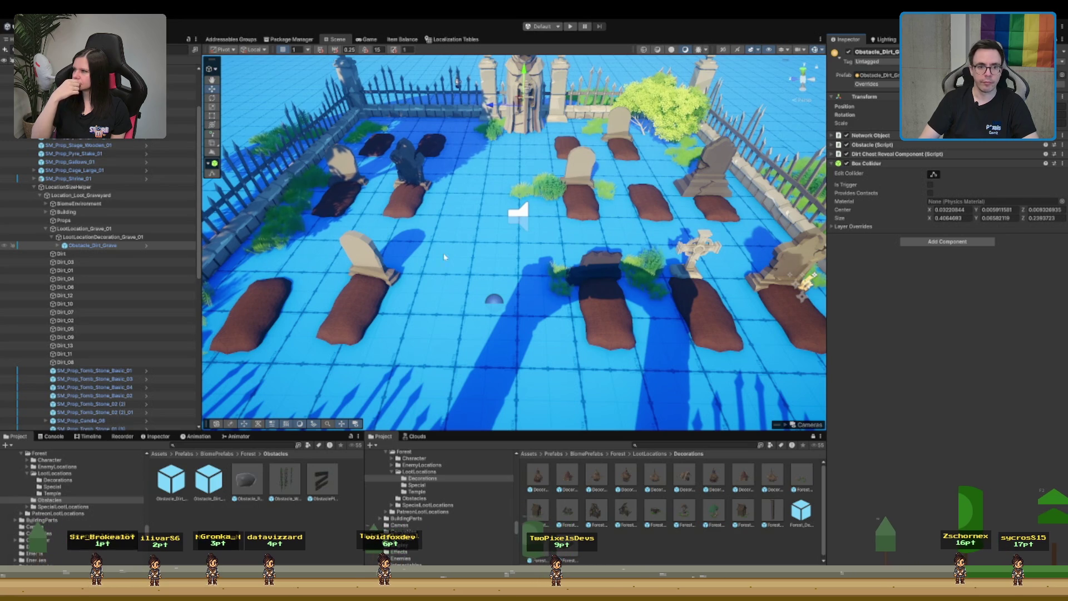
{"action": "left_click", "coordinate": [122, 237]}
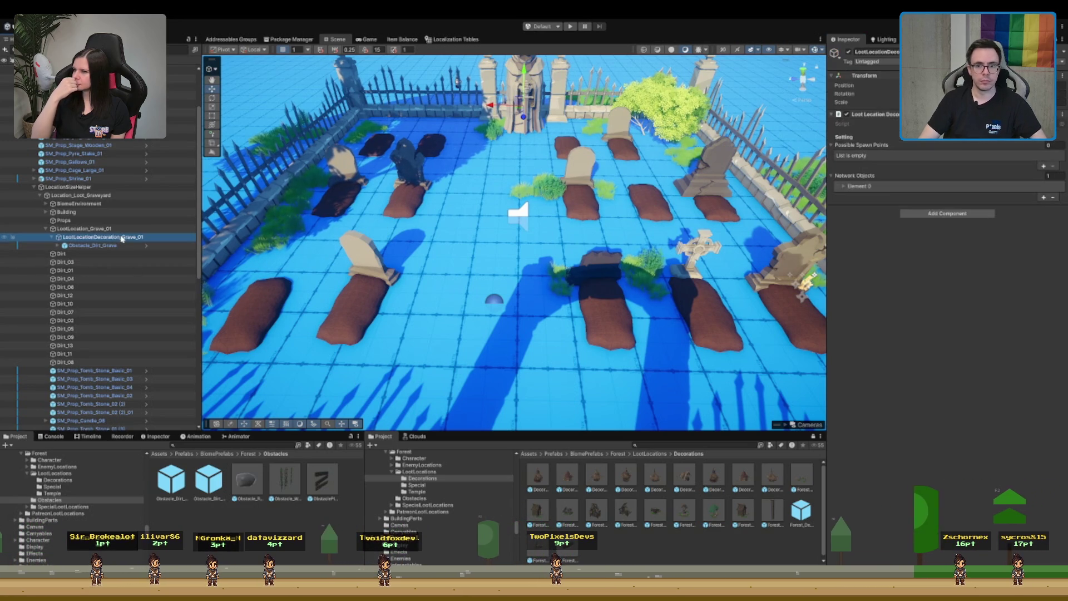
- Place the dirt-grave mound among the front graves, turned 90° to match them
{"action": "left_click", "coordinate": [123, 229]}
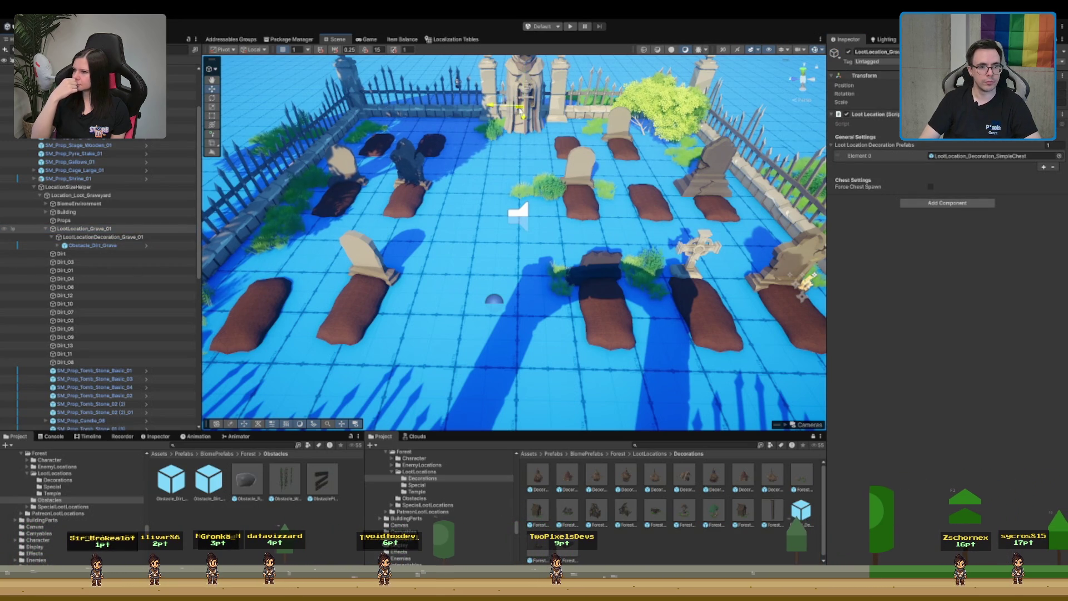
{"action": "left_click_drag", "start_coordinate": [208, 480], "coordinate": [463, 305]}
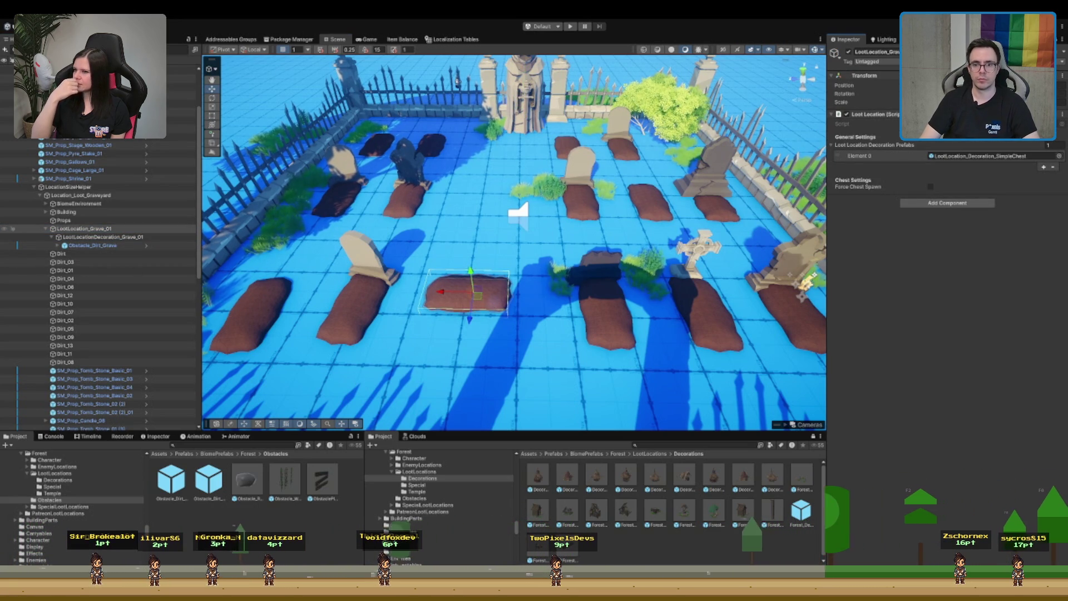
{"action": "key", "text": "r"}
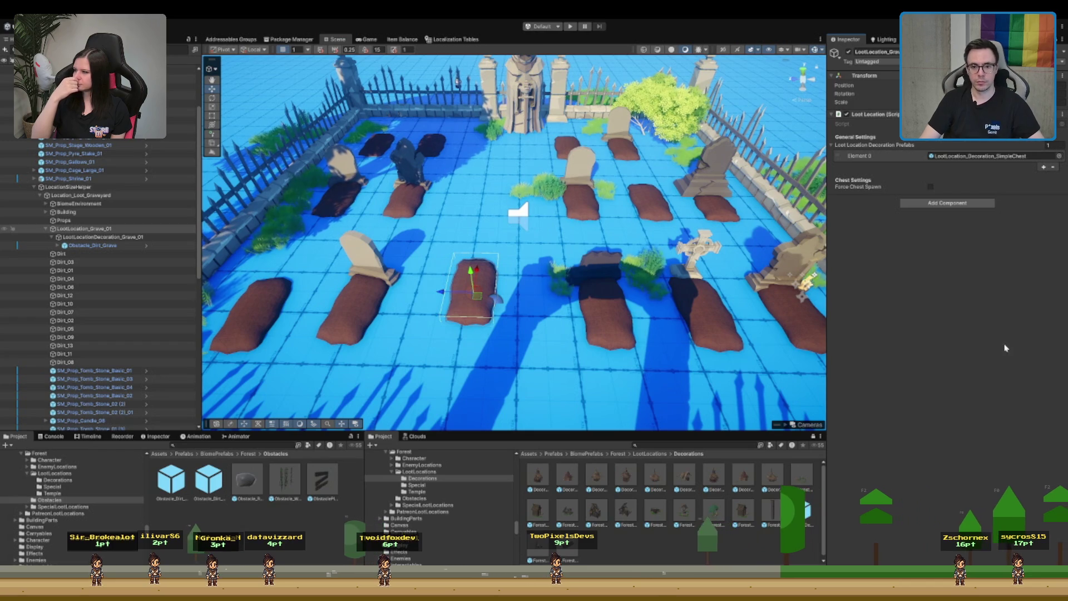
{"action": "scroll", "coordinate": [593, 282], "scroll_direction": "down", "scroll_amount": 2}
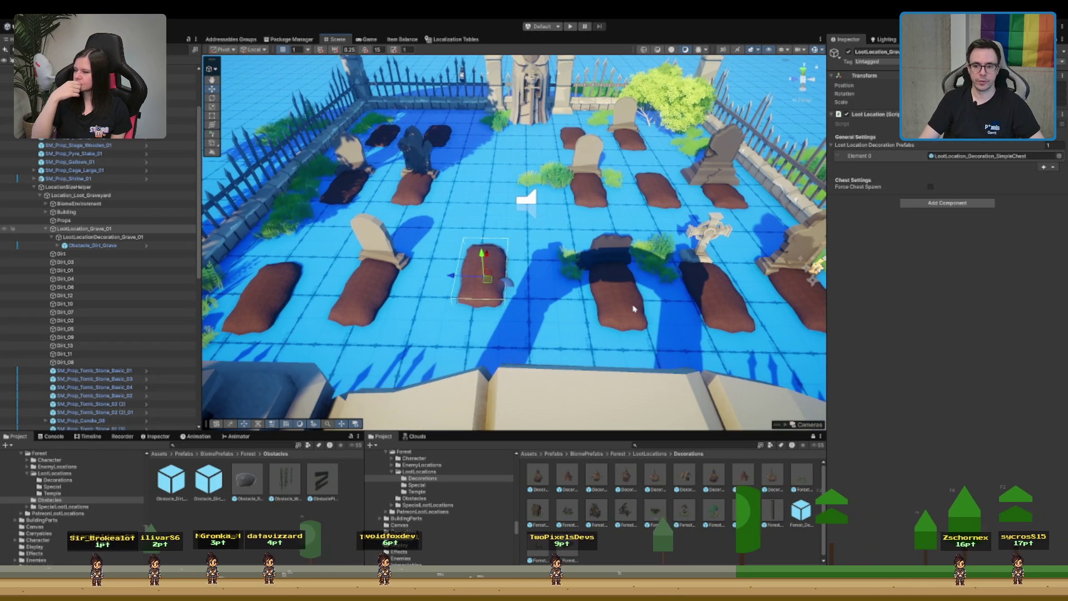
{"action": "scroll", "coordinate": [633, 309], "scroll_direction": "up", "scroll_amount": 2}
{"action": "left_click_drag", "start_coordinate": [633, 309], "coordinate": [595, 311]}
{"action": "scroll", "coordinate": [595, 324], "scroll_direction": "up", "scroll_amount": 2}
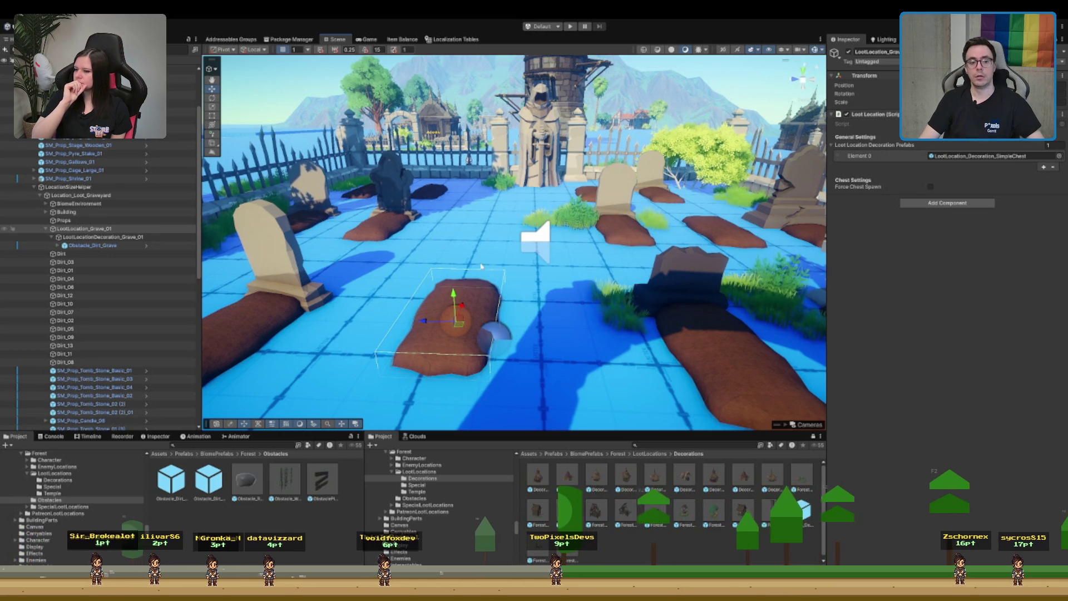
{"action": "scroll", "coordinate": [501, 271], "scroll_direction": "down", "scroll_amount": 2}
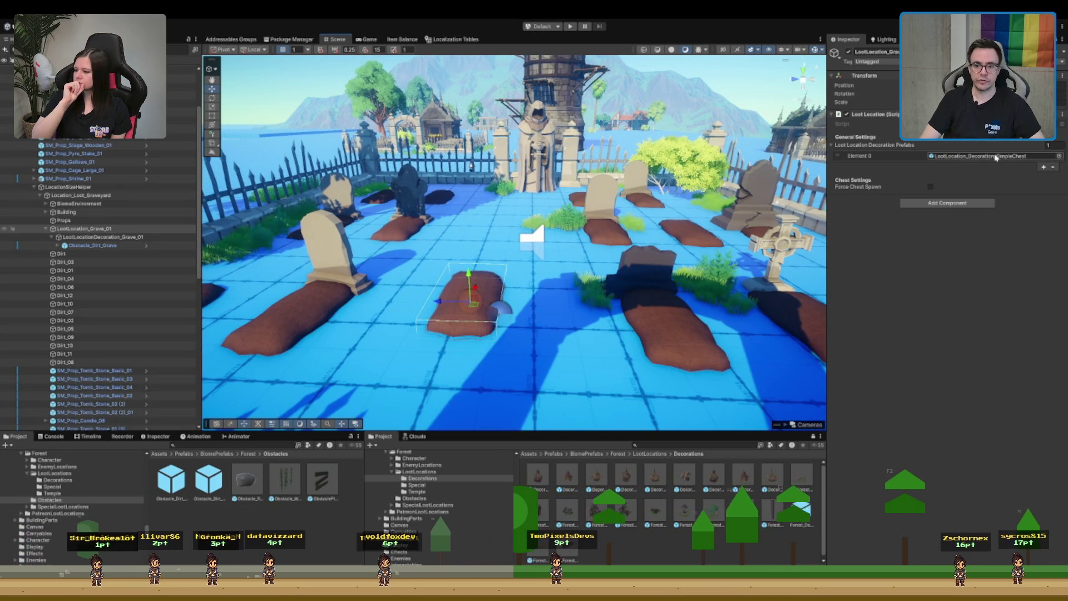
- Enable Instantiate on the decoration's Network Objects Element 0
{"action": "left_click", "coordinate": [126, 238]}
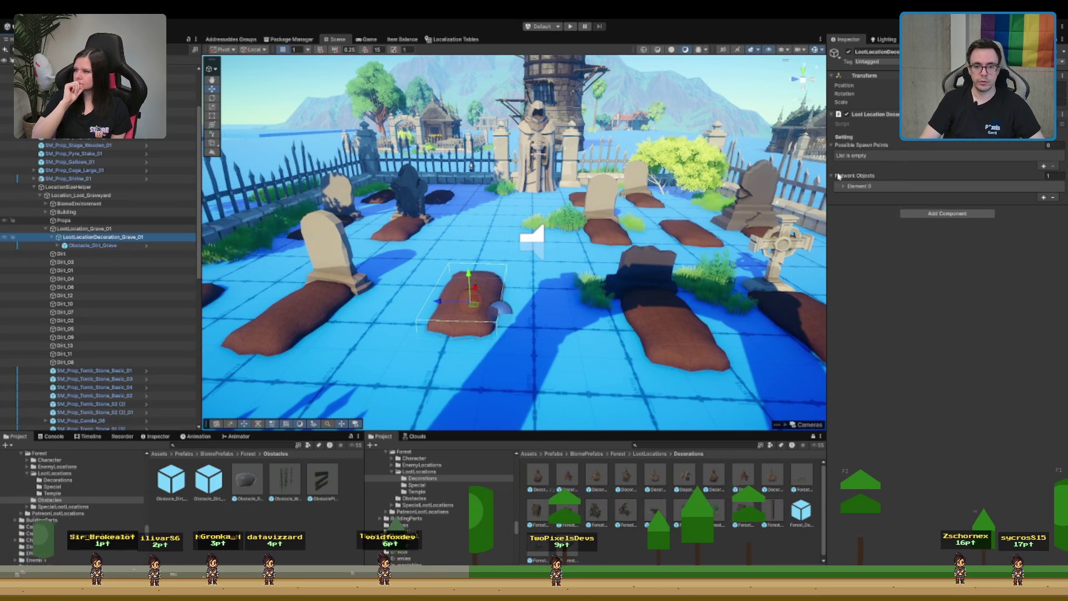
{"action": "left_click", "coordinate": [915, 187]}
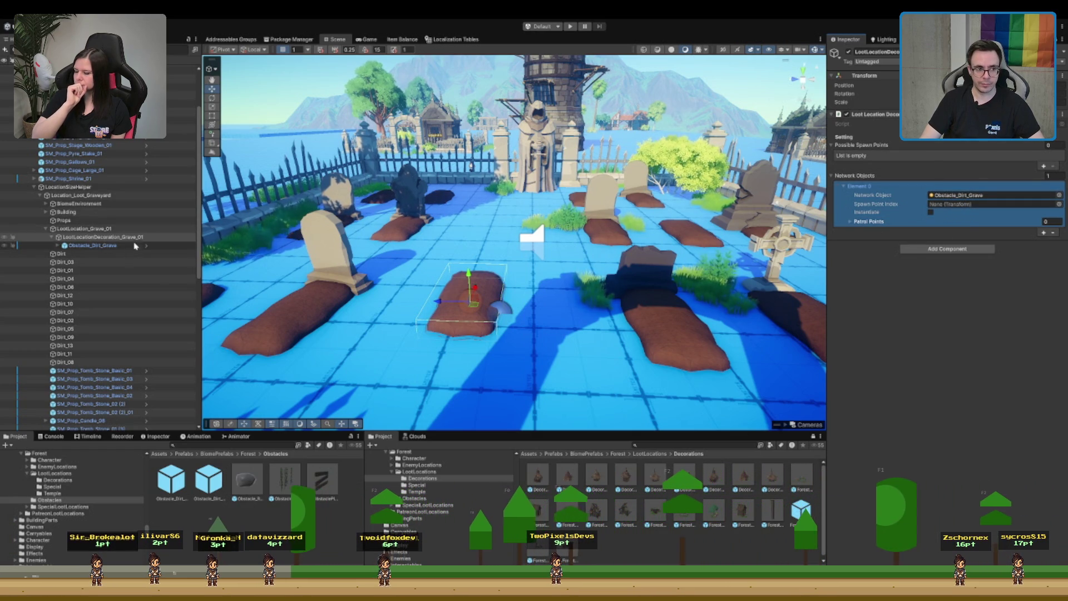
{"action": "left_click", "coordinate": [134, 239]}
{"action": "left_click", "coordinate": [901, 210]}
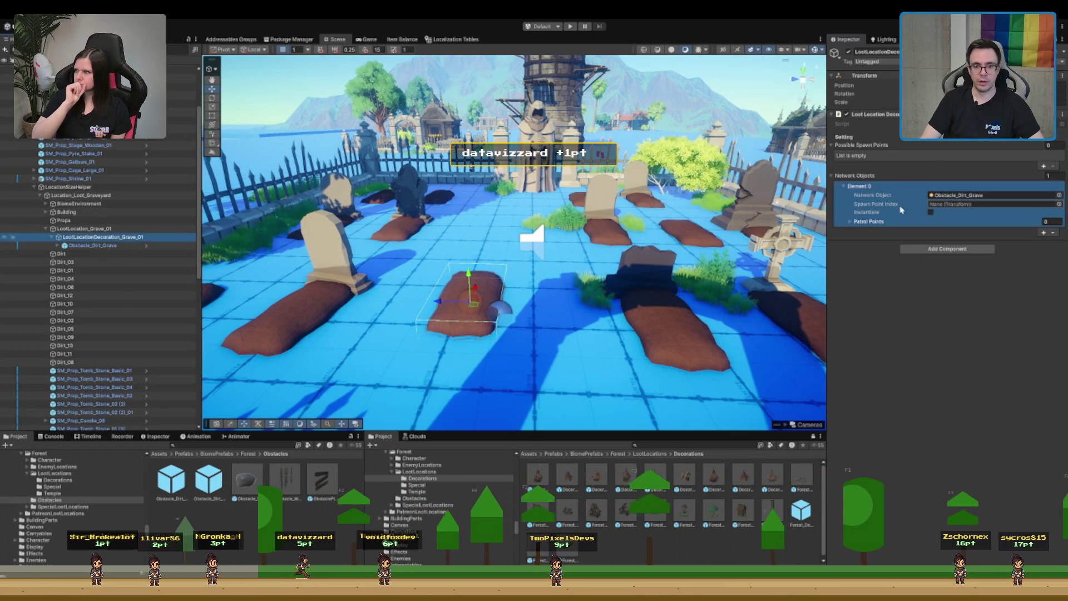
{"action": "left_click", "coordinate": [930, 213]}
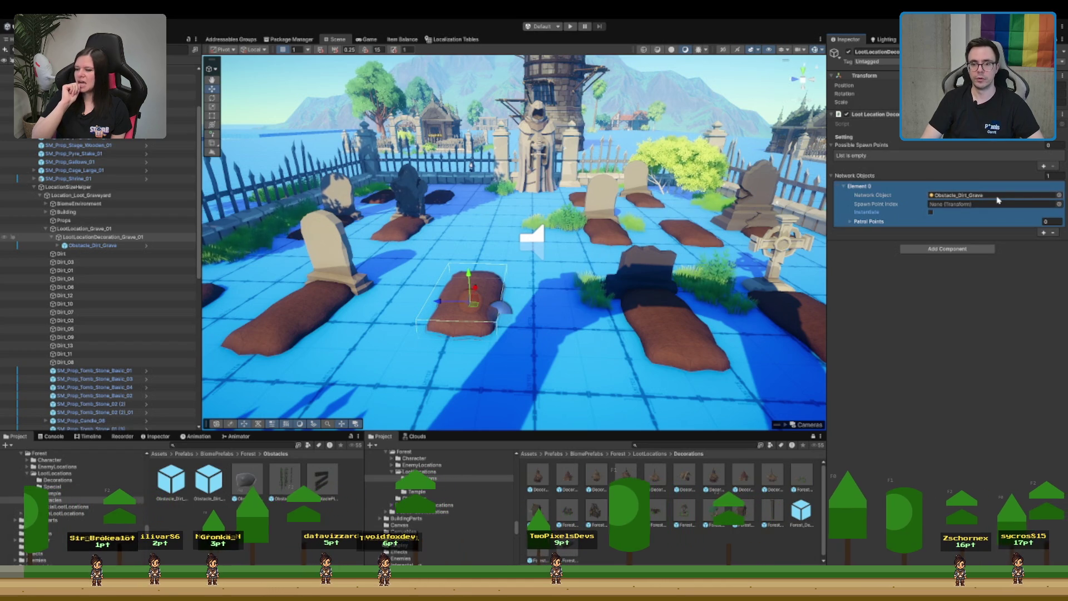
{"action": "scroll", "coordinate": [537, 230], "scroll_direction": "up", "scroll_amount": 2}
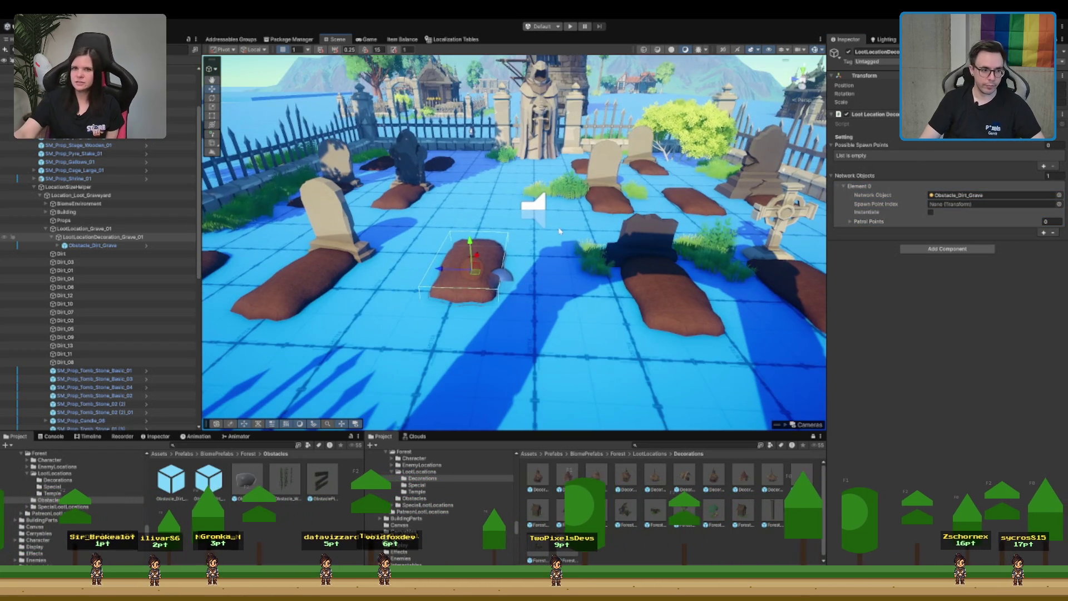
{"action": "scroll", "coordinate": [537, 230], "scroll_direction": "up", "scroll_amount": 5}
{"action": "scroll", "coordinate": [494, 307], "scroll_direction": "down", "scroll_amount": 4}
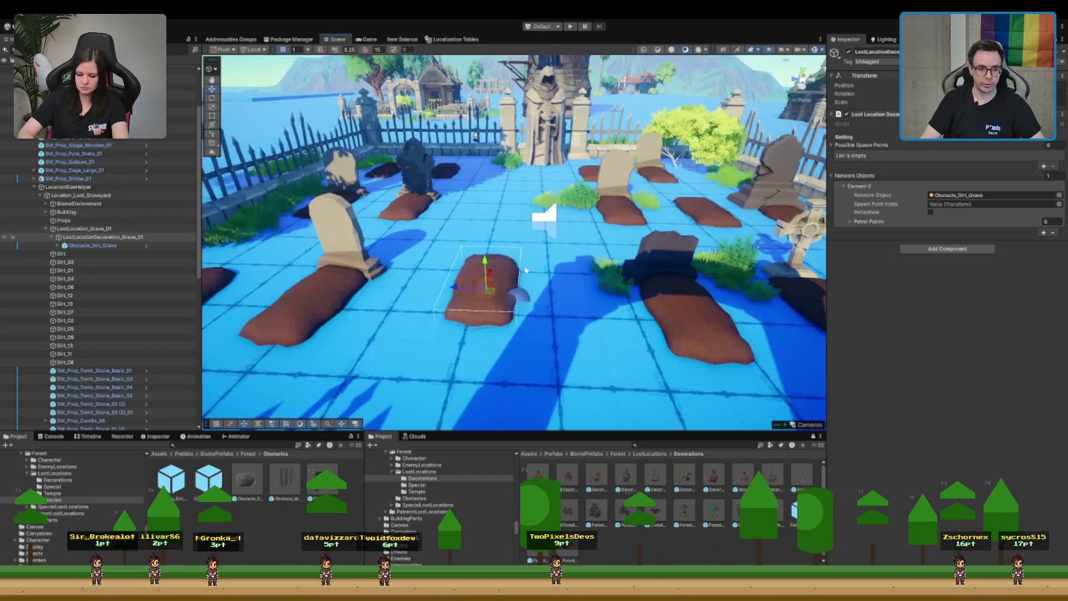
- Move the mound onto the grave beside the left tombstone
{"action": "mouse_move", "coordinate": [494, 306]}
{"action": "left_mouse_down"}
{"action": "mouse_move", "coordinate": [412, 319]}
{"action": "mouse_move", "coordinate": [269, 317]}
{"action": "mouse_move", "coordinate": [483, 330]}
{"action": "left_mouse_up"}
{"action": "scroll", "coordinate": [484, 330], "scroll_direction": "down", "scroll_amount": 4}
{"action": "scroll", "coordinate": [556, 294], "scroll_direction": "up", "scroll_amount": 6}
{"action": "scroll", "coordinate": [557, 295], "scroll_direction": "down", "scroll_amount": 4}
{"action": "left_click_drag", "start_coordinate": [589, 312], "coordinate": [588, 273]}
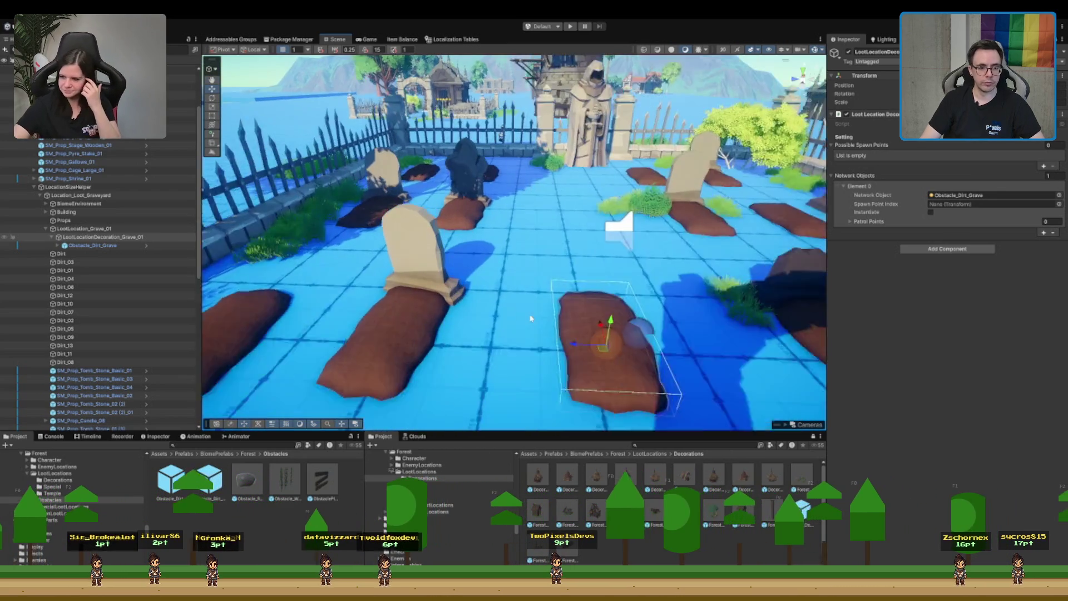
{"action": "scroll", "coordinate": [676, 193], "scroll_direction": "down", "scroll_amount": 2}
{"action": "scroll", "coordinate": [673, 195], "scroll_direction": "up", "scroll_amount": 2}
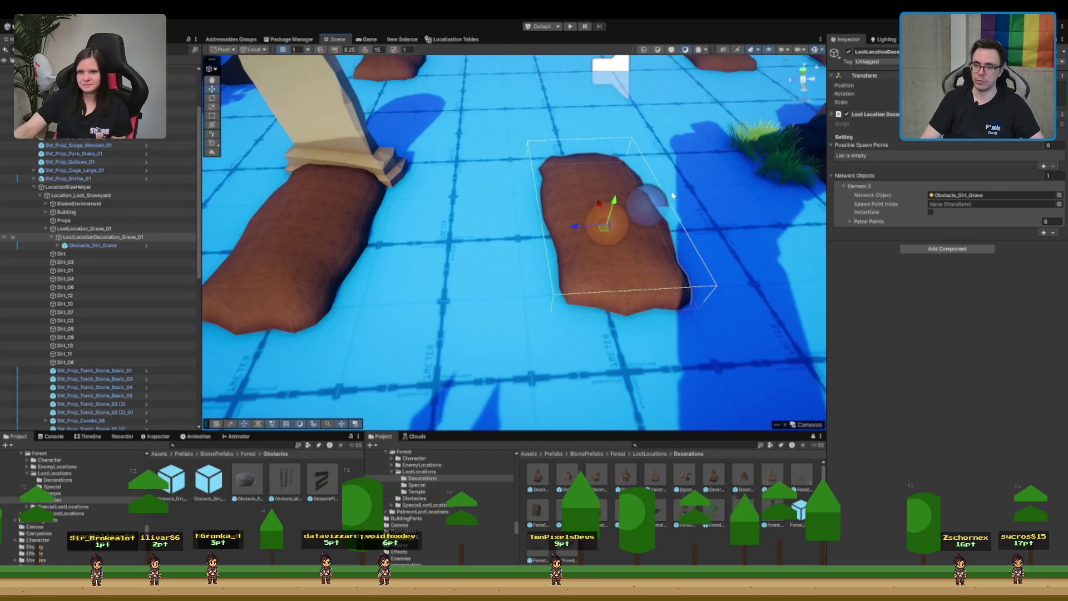
{"action": "scroll", "coordinate": [672, 196], "scroll_direction": "up", "scroll_amount": 1}
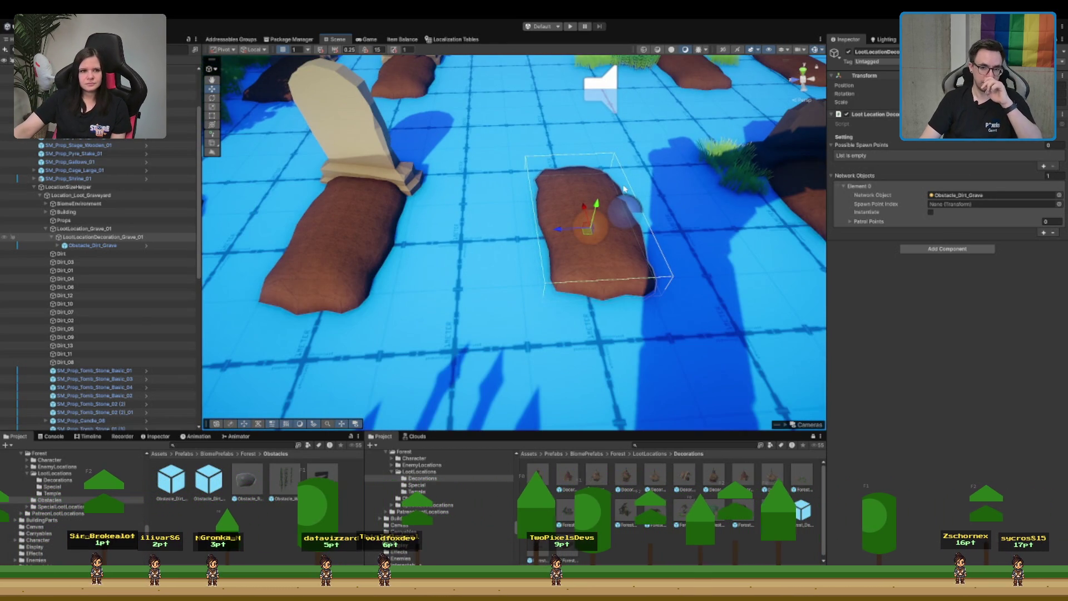
{"action": "scroll", "coordinate": [624, 192], "scroll_direction": "down", "scroll_amount": 5}
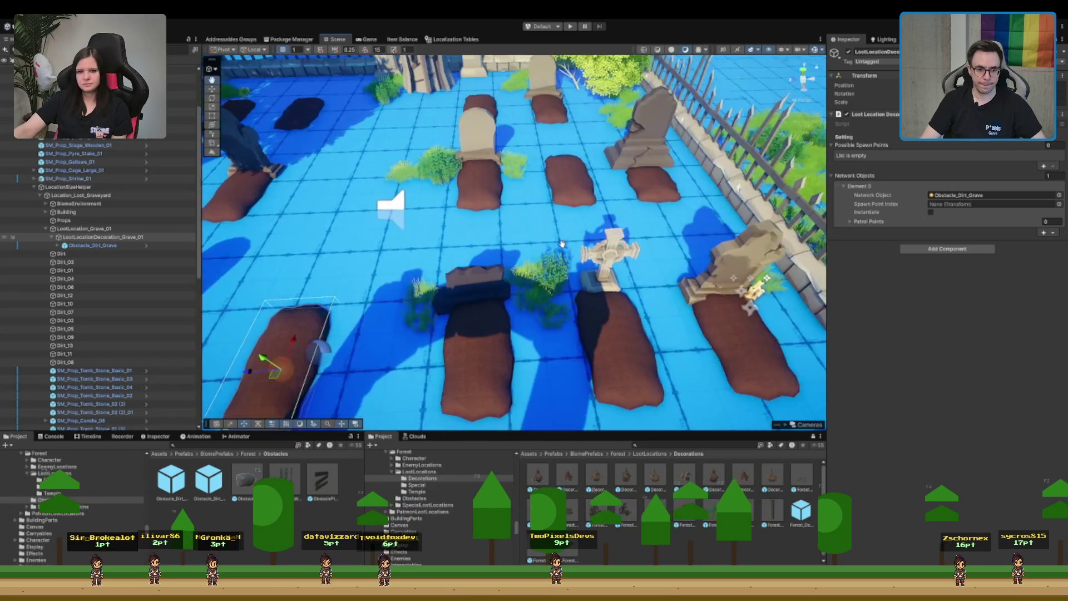
{"action": "left_click_drag", "start_coordinate": [590, 239], "coordinate": [695, 234]}
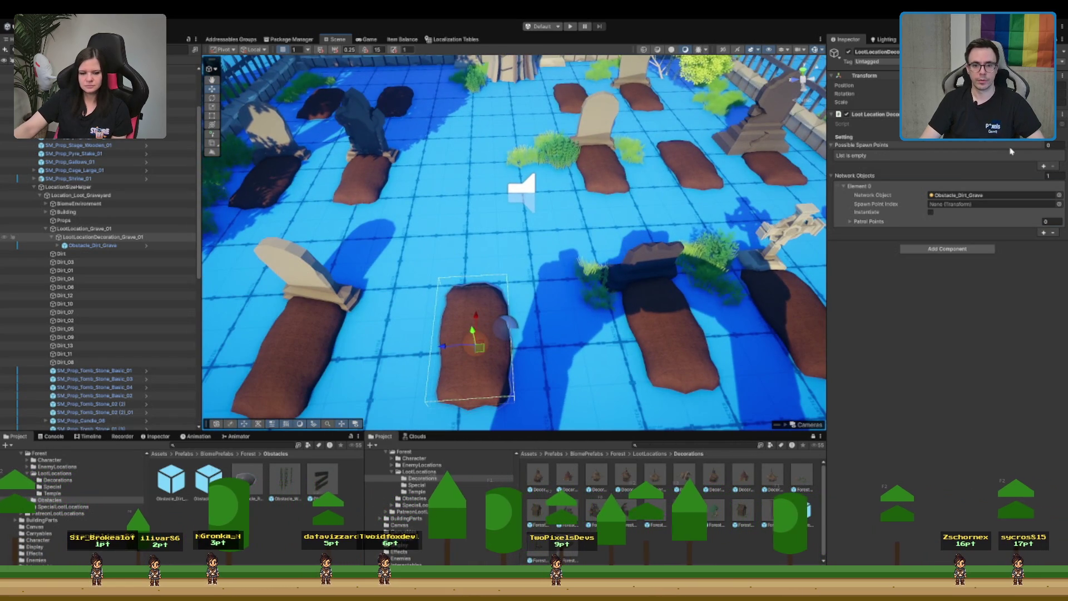
{"action": "left_click", "coordinate": [139, 238]}
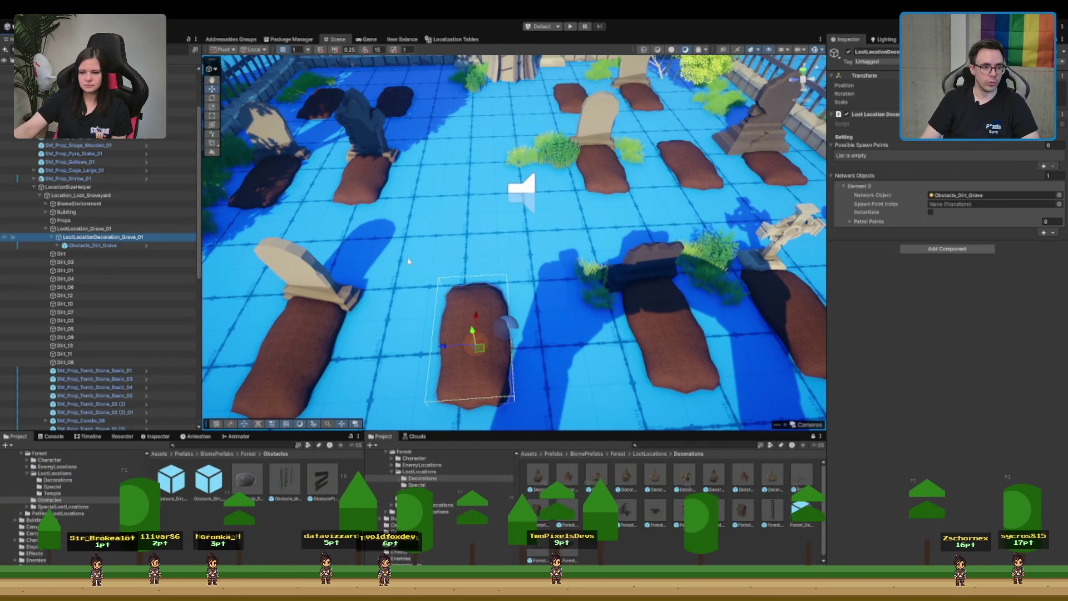
{"action": "left_click", "coordinate": [647, 261]}
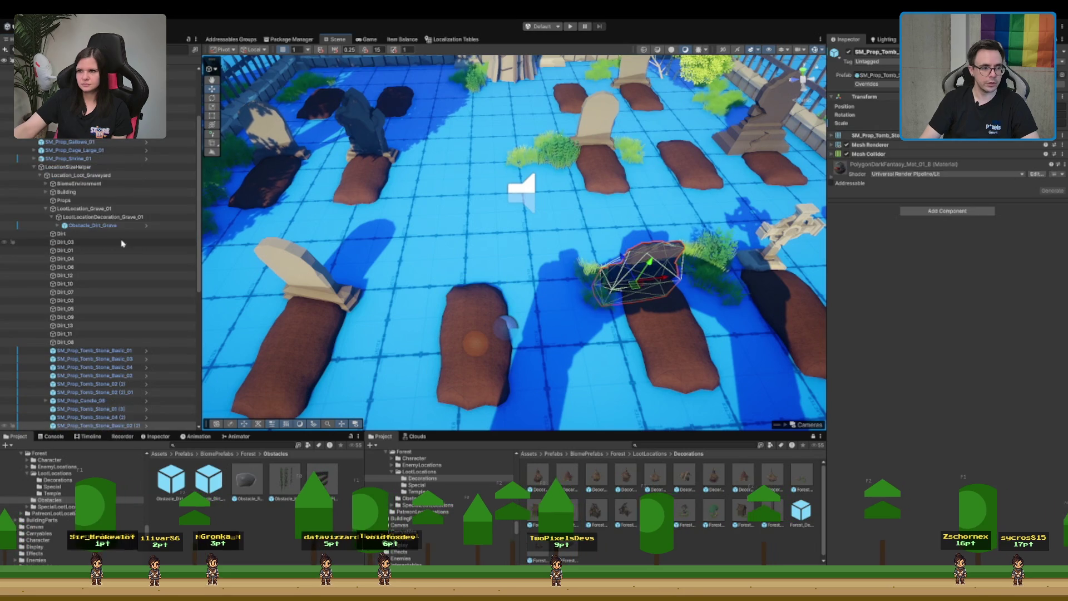
- Parent the dark tombstone under LootLocationDecoration_Grave_01 and stand it at the mound's head
{"action": "left_click", "coordinate": [118, 359]}
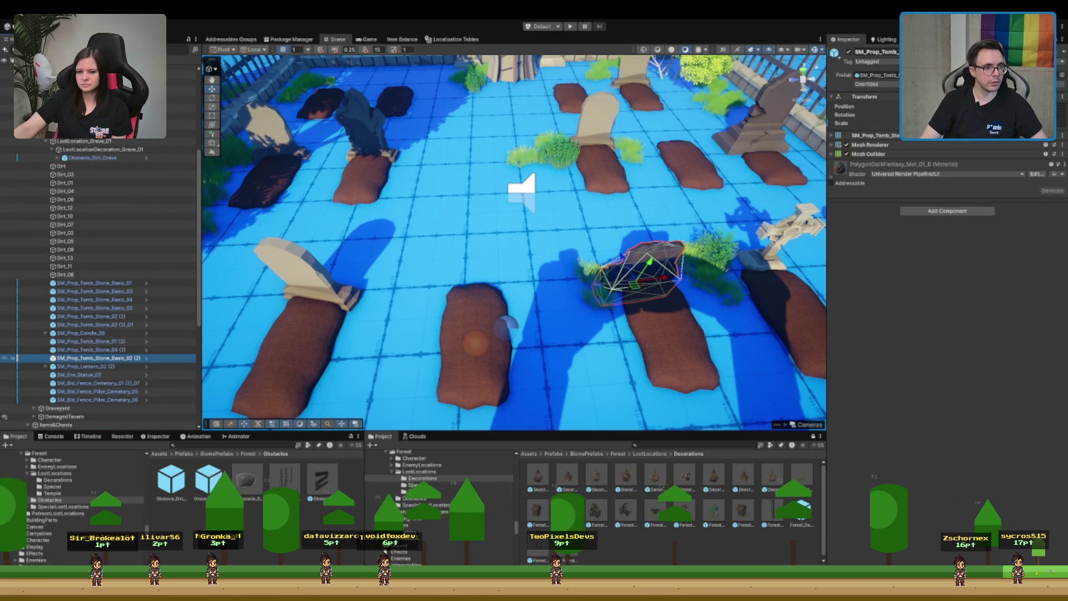
{"action": "left_click_drag", "start_coordinate": [125, 160], "coordinate": [125, 159]}
{"action": "mouse_move", "coordinate": [657, 270]}
{"action": "left_mouse_down"}
{"action": "mouse_move", "coordinate": [491, 296]}
{"action": "mouse_move", "coordinate": [489, 228]}
{"action": "mouse_move", "coordinate": [471, 292]}
{"action": "mouse_move", "coordinate": [469, 264]}
{"action": "mouse_move", "coordinate": [474, 273]}
{"action": "left_mouse_up"}
{"action": "scroll", "coordinate": [484, 225], "scroll_direction": "down", "scroll_amount": 2}
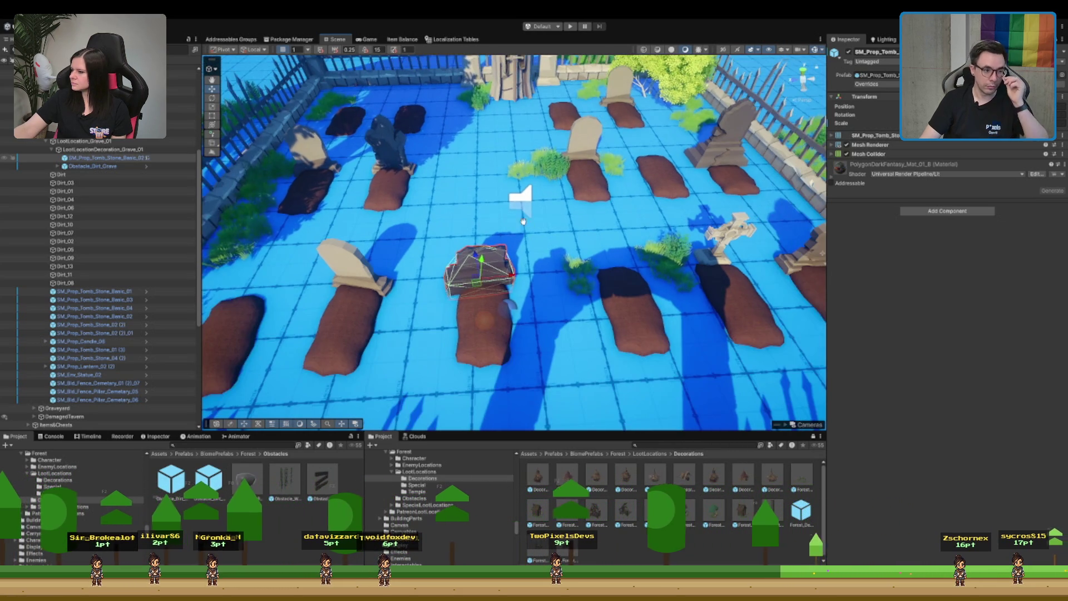
{"action": "left_click", "coordinate": [425, 333]}
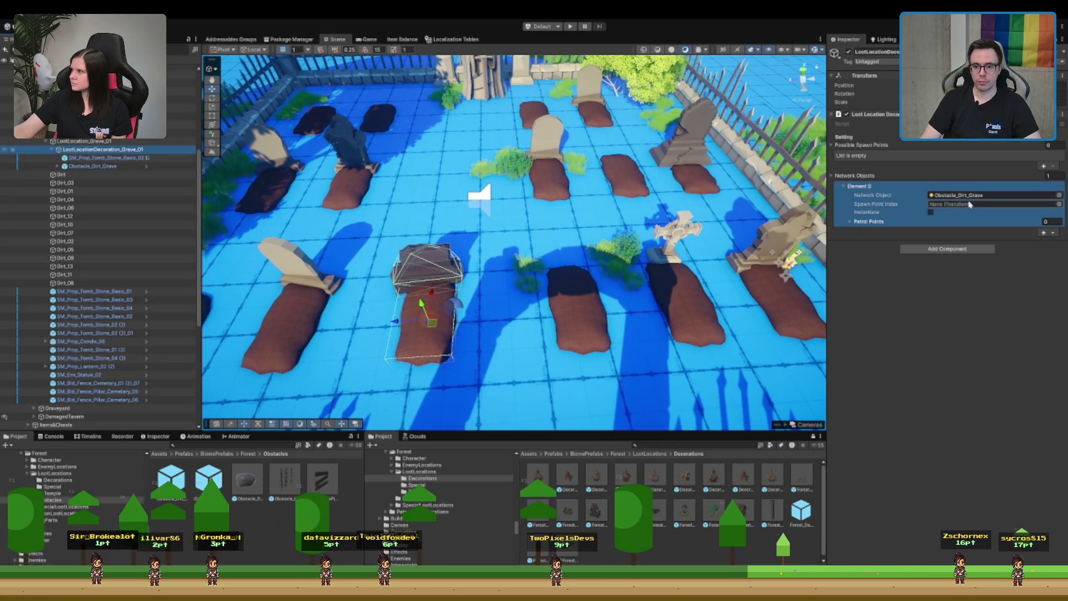
{"action": "left_click", "coordinate": [921, 174]}
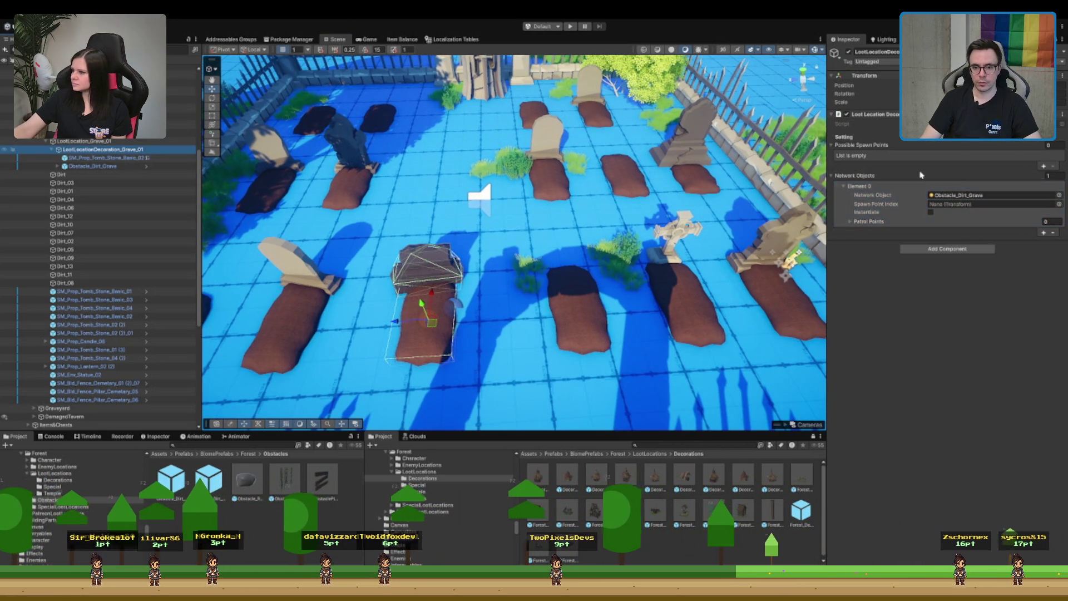
- Add an empty Possible Spawn Points slot, then bring in Forest_DecorationObject_Dirt_01 and select its SpawnPoint
{"action": "left_click", "coordinate": [1044, 167]}
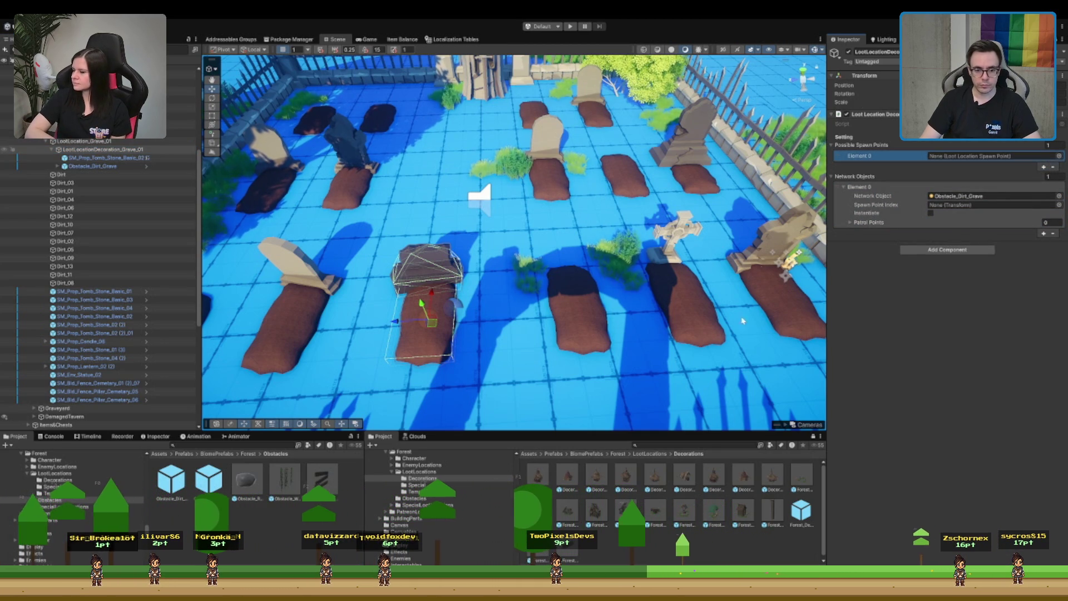
{"action": "left_click_drag", "start_coordinate": [796, 520], "coordinate": [132, 369]}
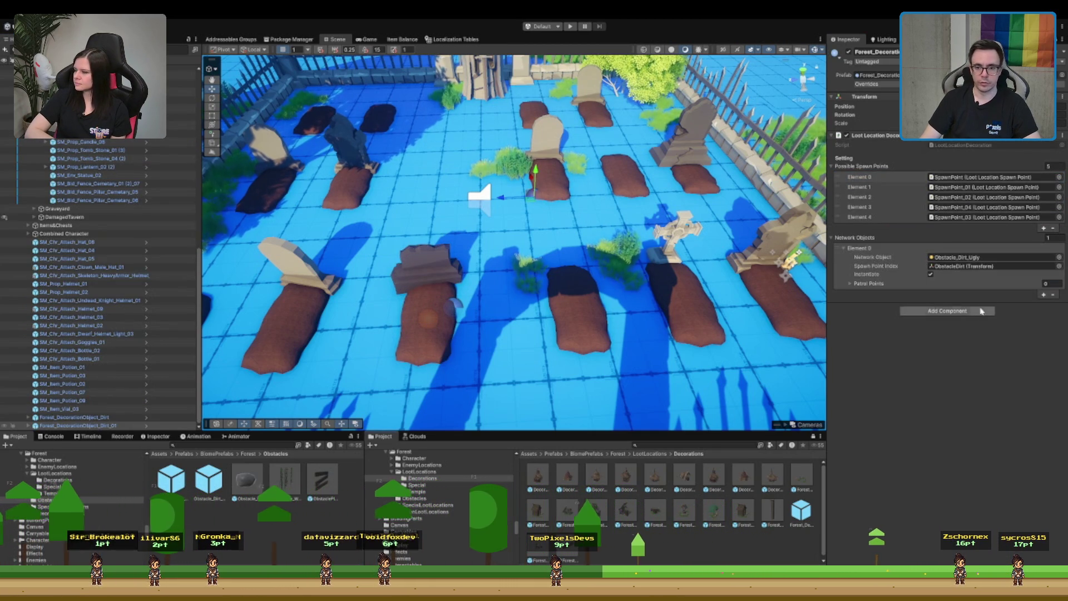
{"action": "left_click", "coordinate": [972, 178]}
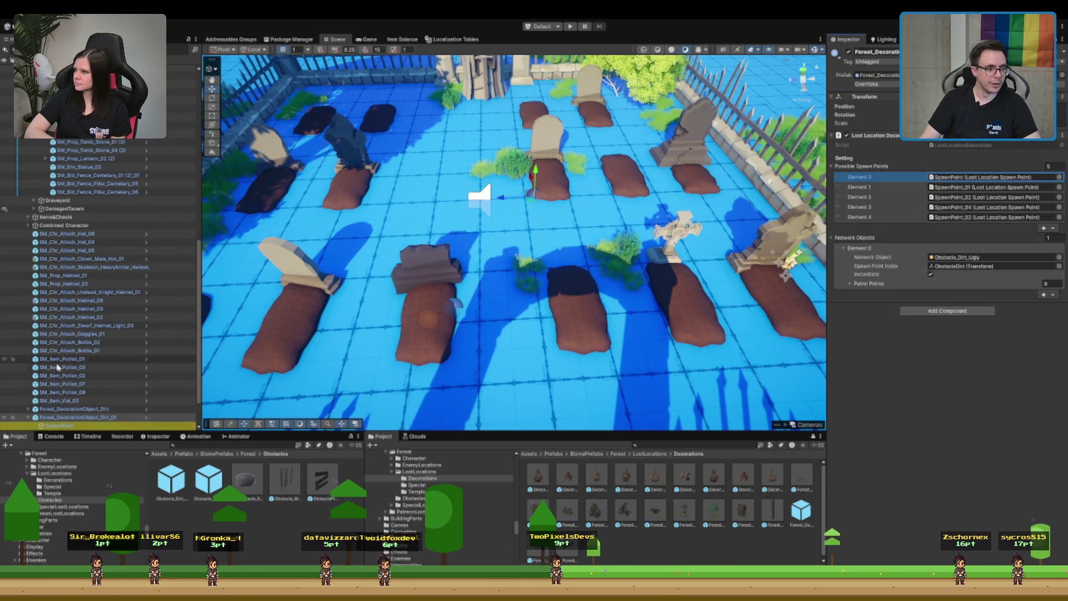
{"action": "left_click", "coordinate": [110, 383]}
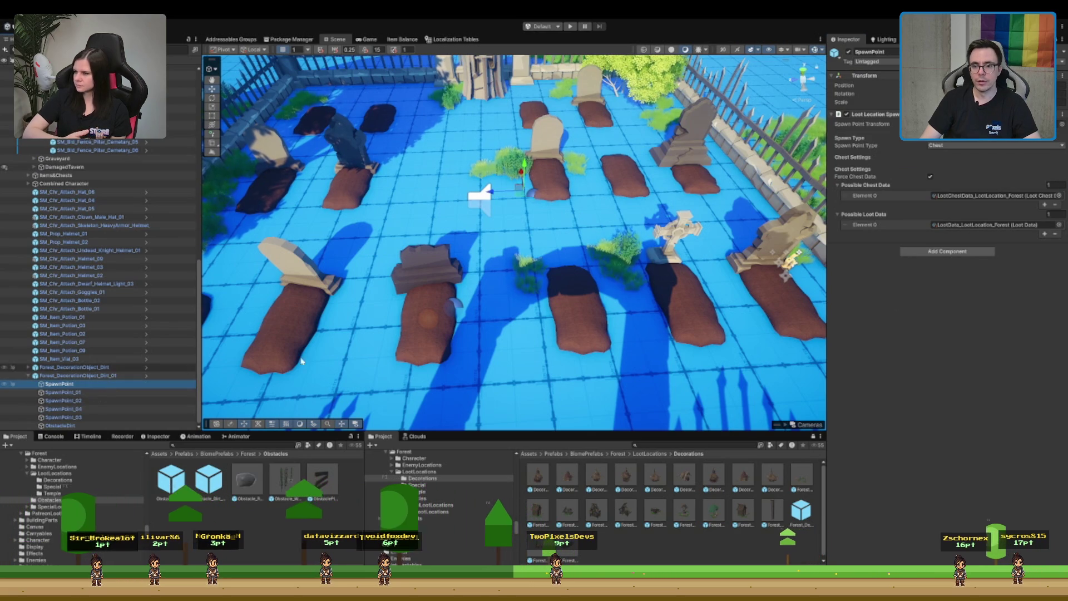